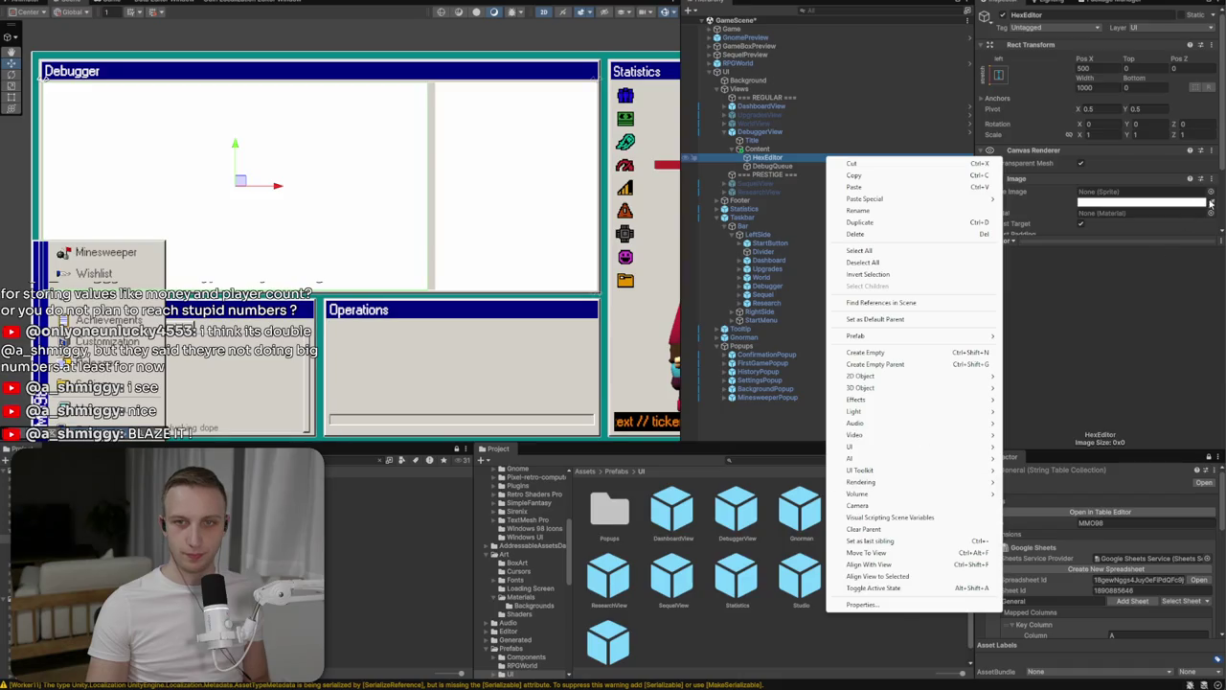
Give HexEditor's image the Windows_Inner_Frame_Inverted sprite with a 0.5 pixels-per-unit multiplier
{"action": "left_click", "coordinate": [1211, 193]}
{"action": "scroll", "coordinate": [1037, 422], "scroll_direction": "down", "scroll_amount": 10}
{"action": "left_click", "coordinate": [982, 391]}
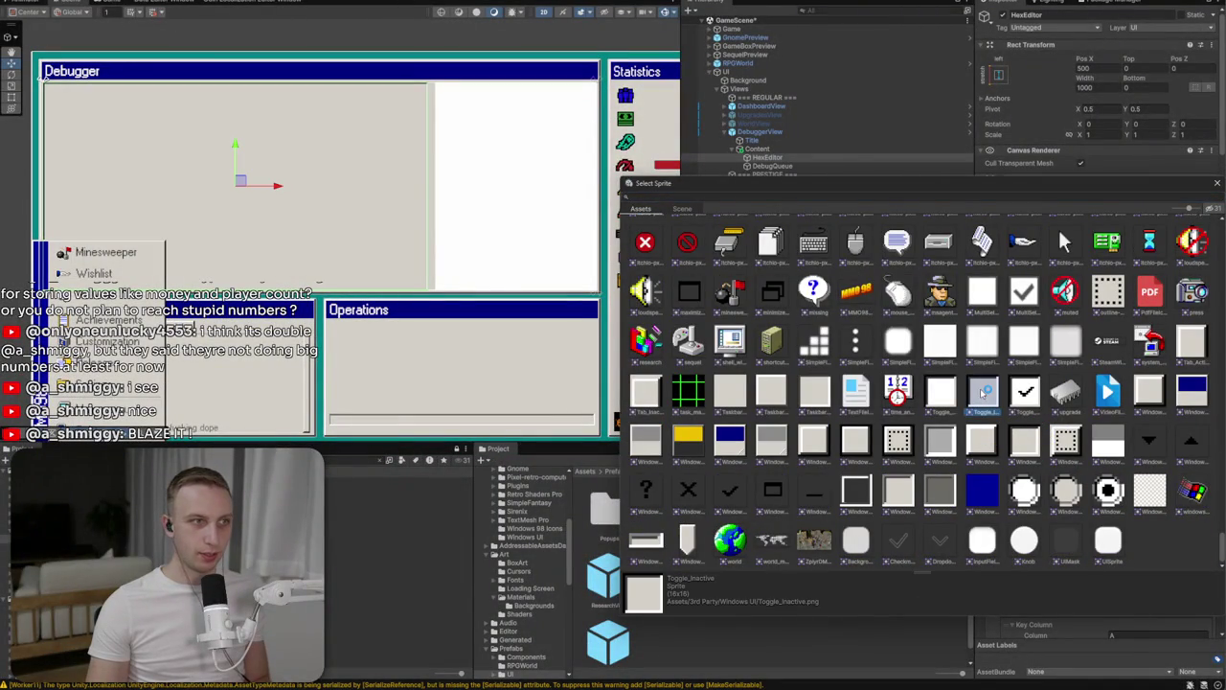
{"action": "left_click", "coordinate": [901, 489]}
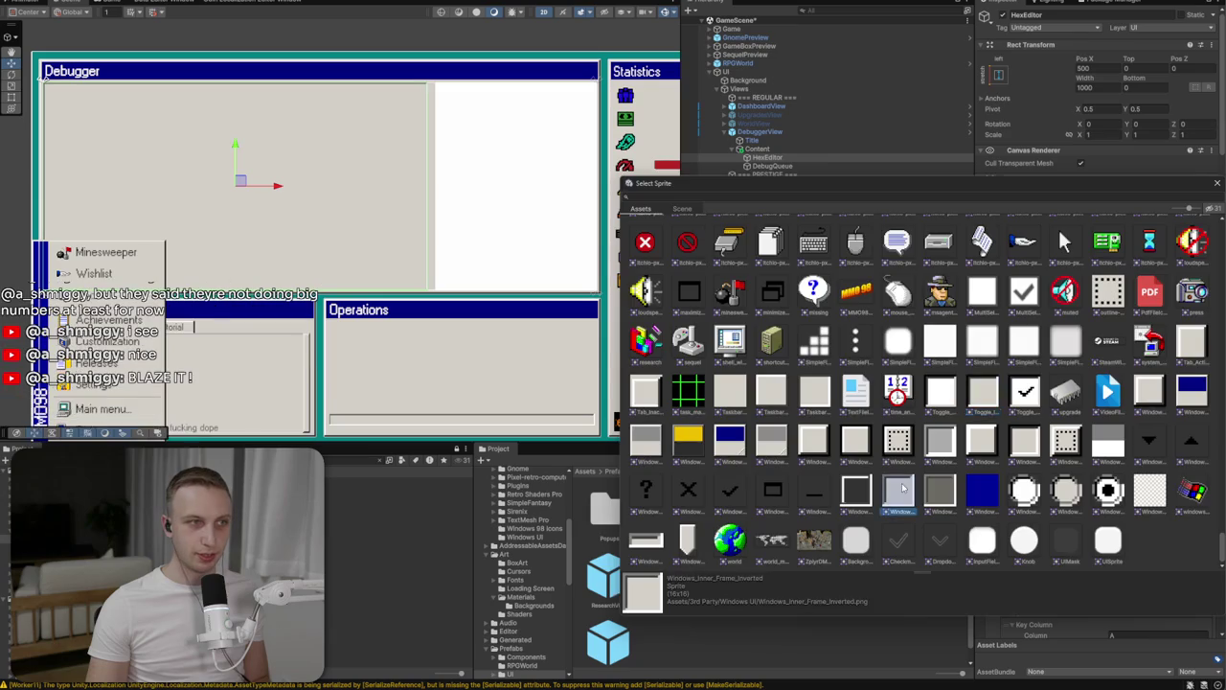
{"action": "double_click", "coordinate": [902, 489]}
{"action": "scroll", "coordinate": [1112, 212], "scroll_direction": "down", "scroll_amount": 2}
{"action": "left_click", "coordinate": [1111, 165]}
{"action": "type", "text": "0.5"}
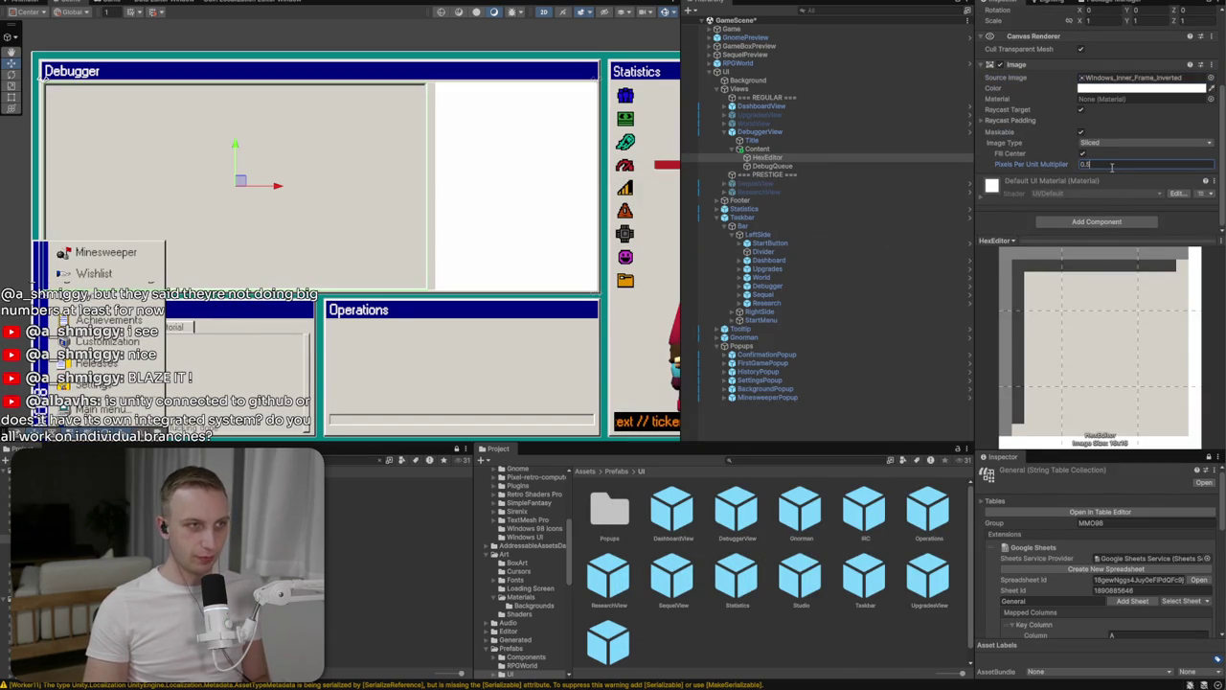
{"action": "left_click", "coordinate": [419, 586]}
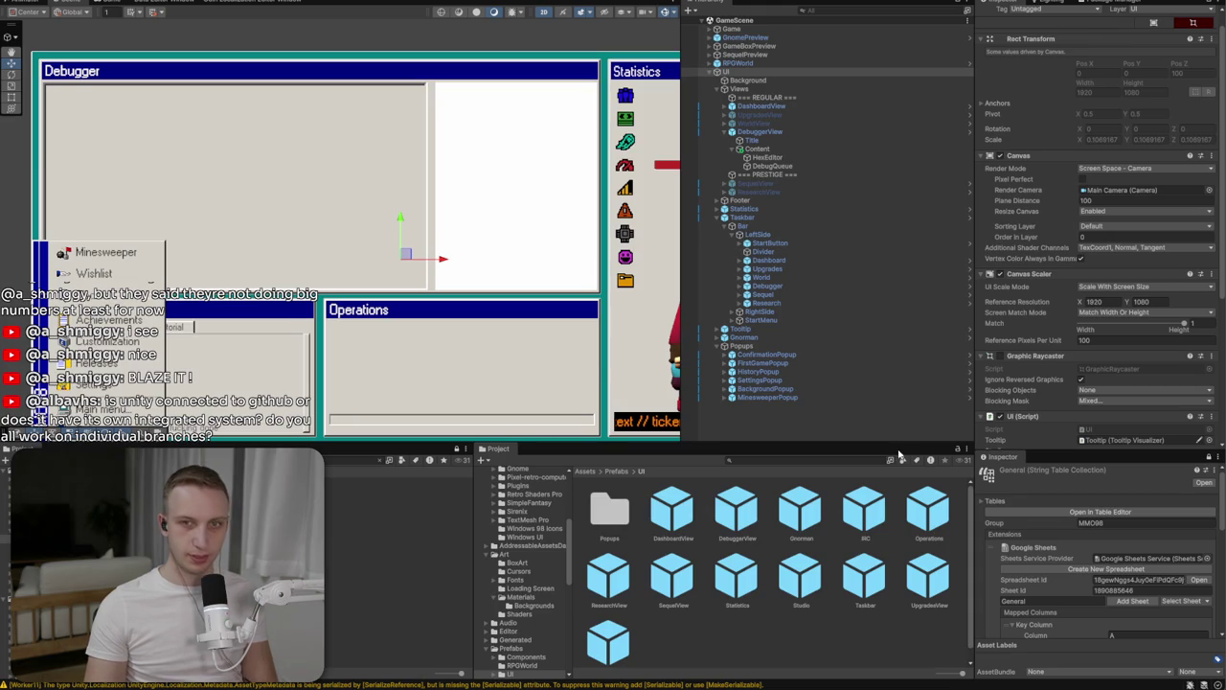
Change HexEditor's source image to the Toggle_Inactive sprite for a sunken frame
{"action": "left_click", "coordinate": [808, 158]}
{"action": "left_click", "coordinate": [1211, 174]}
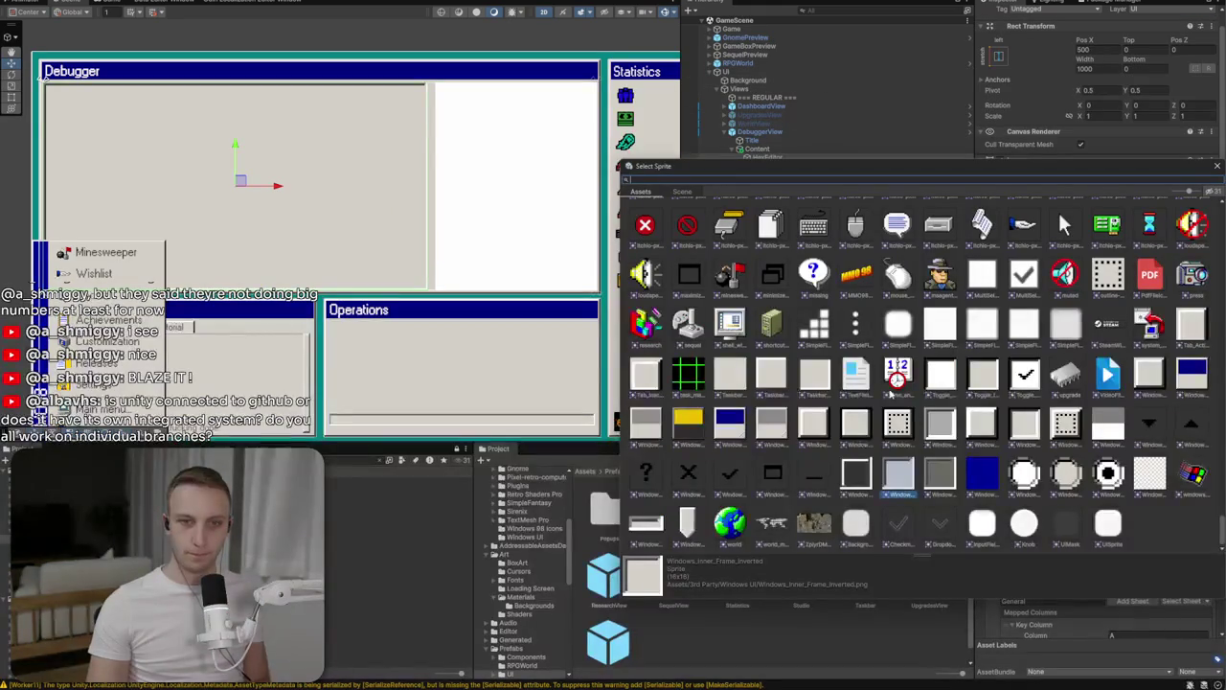
{"action": "left_click", "coordinate": [947, 428]}
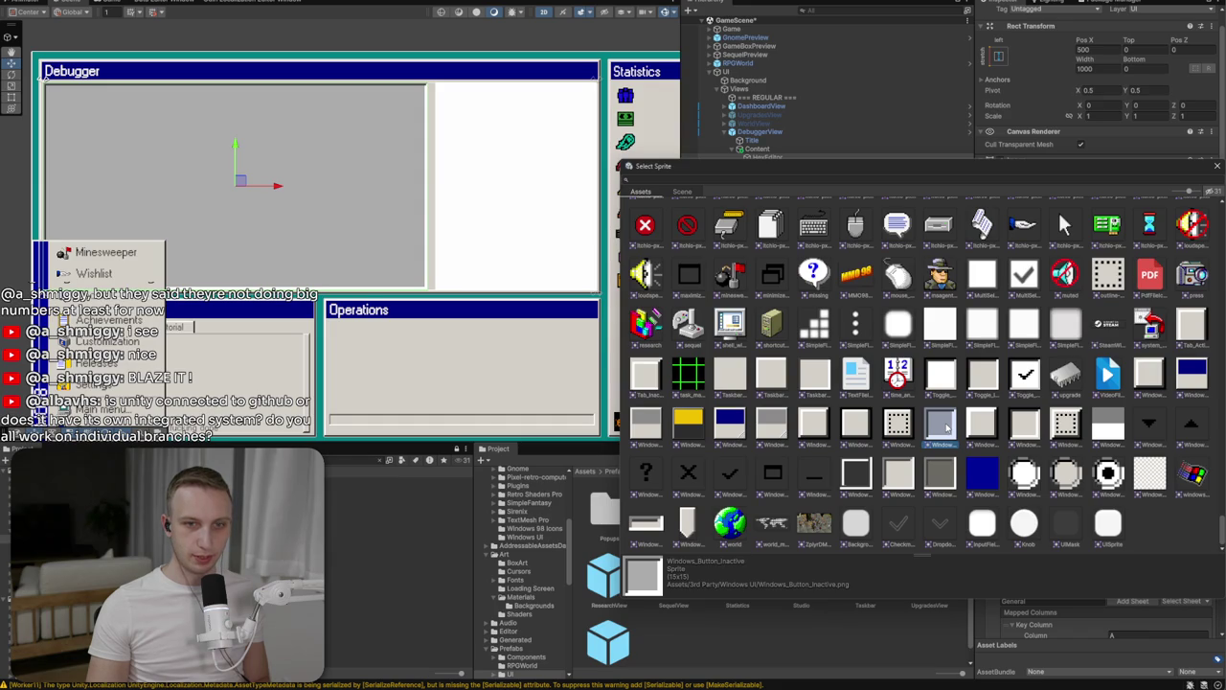
{"action": "left_click", "coordinate": [989, 377]}
{"action": "double_click", "coordinate": [989, 377]}
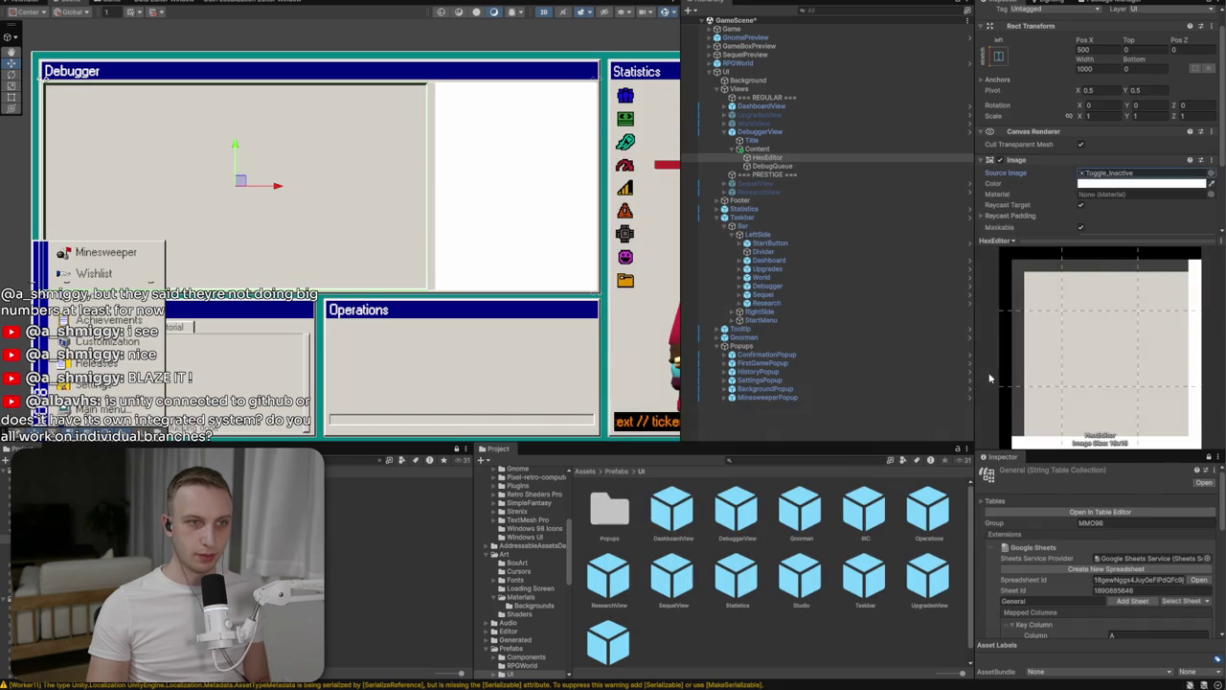
{"action": "left_click", "coordinate": [400, 246]}
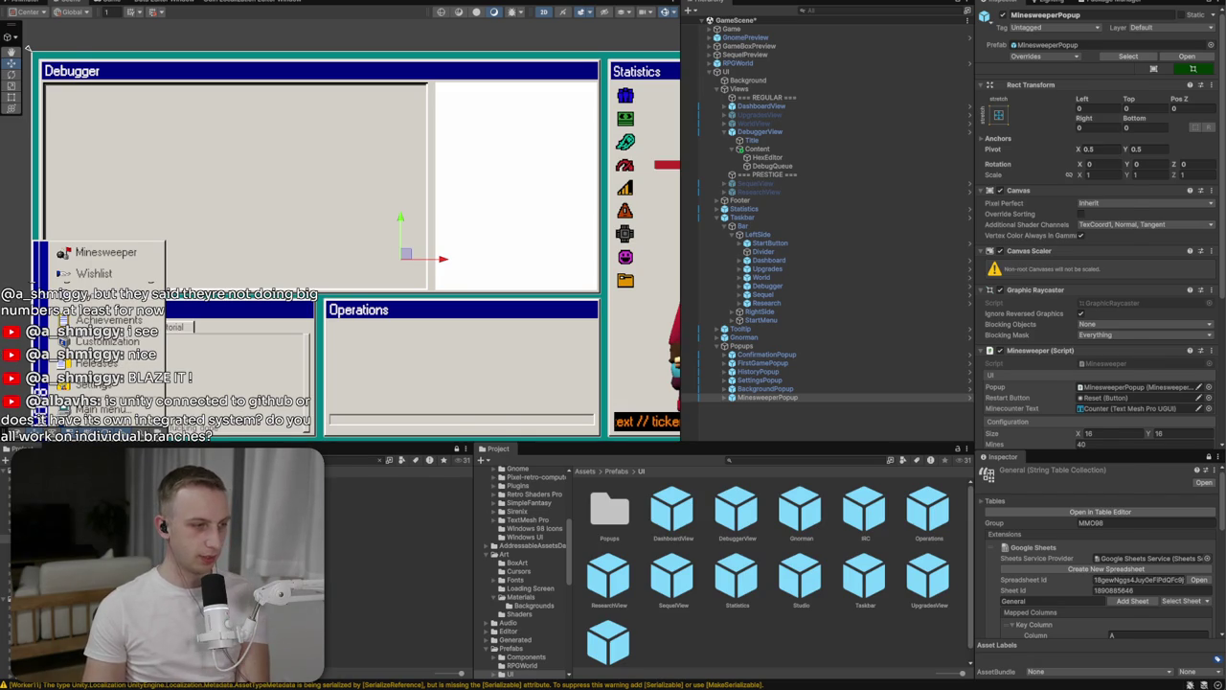
{"action": "key", "text": "alt+Tab"}
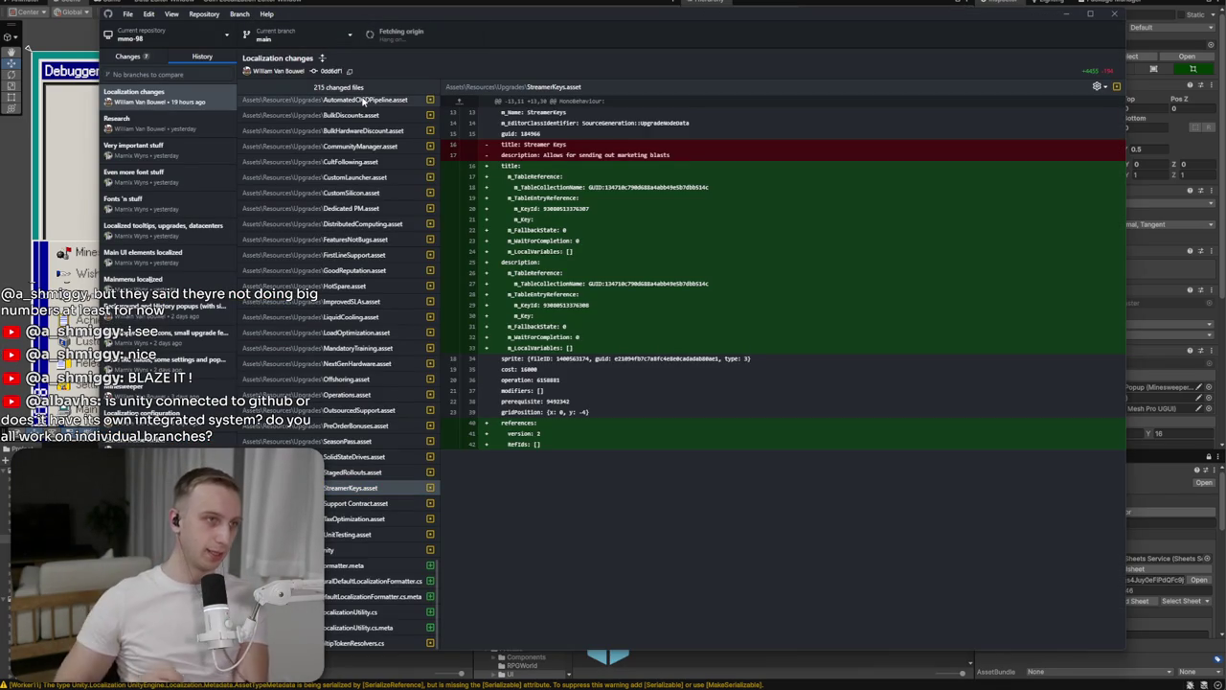
Pull the latest commits from origin into main in GitHub Desktop
{"action": "left_click", "coordinate": [132, 56]}
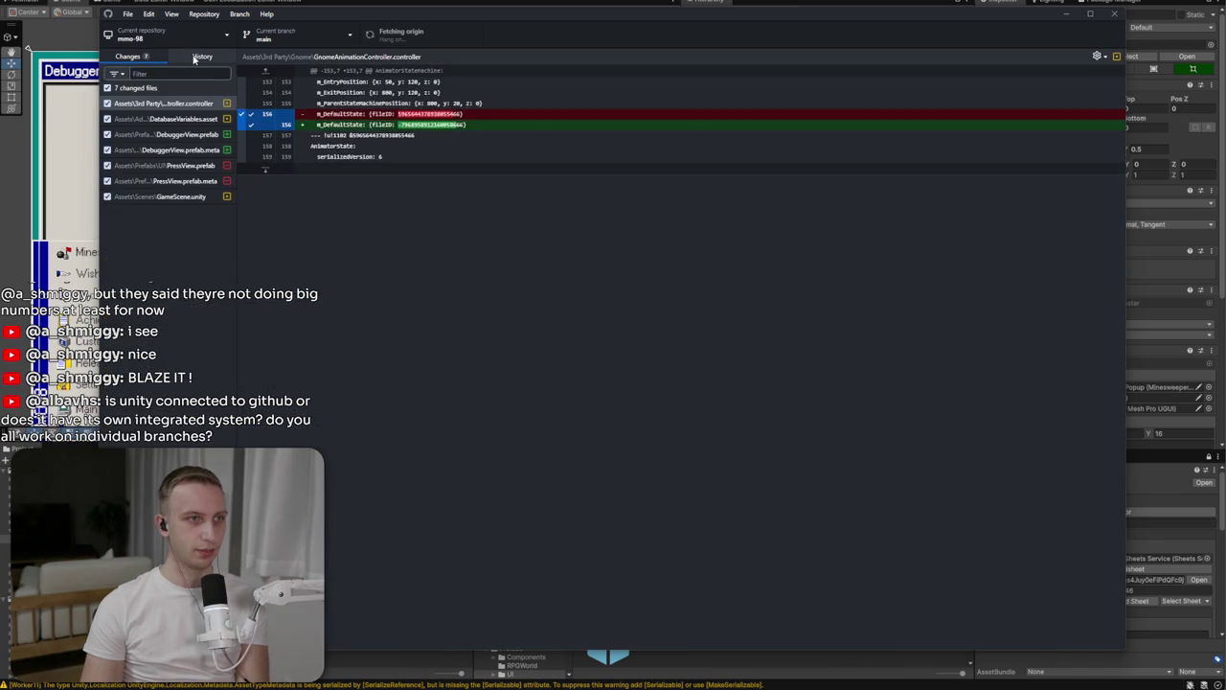
{"action": "left_click", "coordinate": [195, 57]}
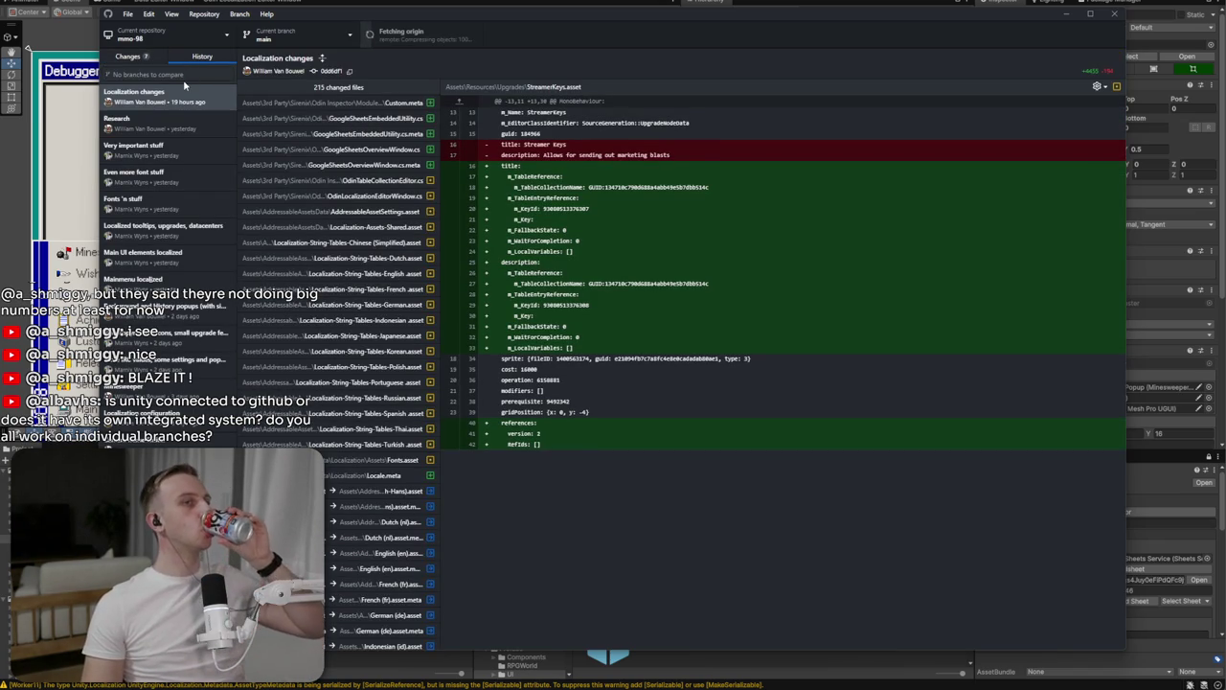
{"action": "left_click", "coordinate": [401, 32]}
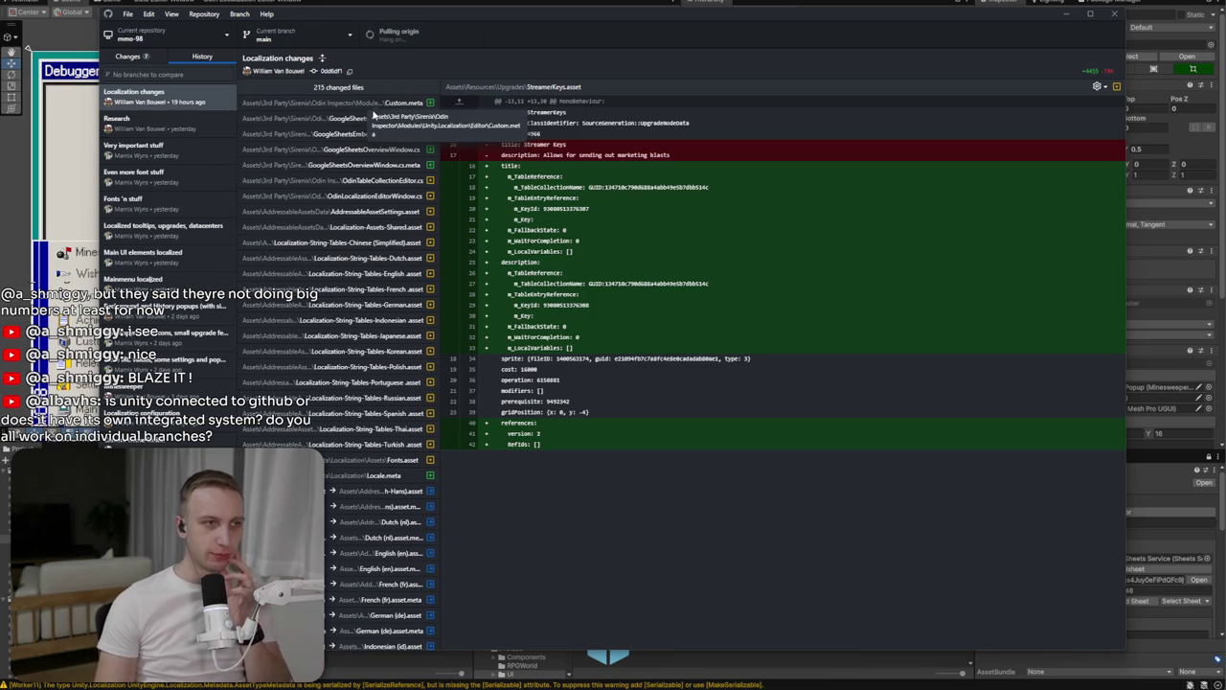
{"action": "left_click", "coordinate": [1067, 14]}
Apply all DebuggerView overrides to its prefab and open the prefab for editing
{"action": "left_click", "coordinate": [766, 132]}
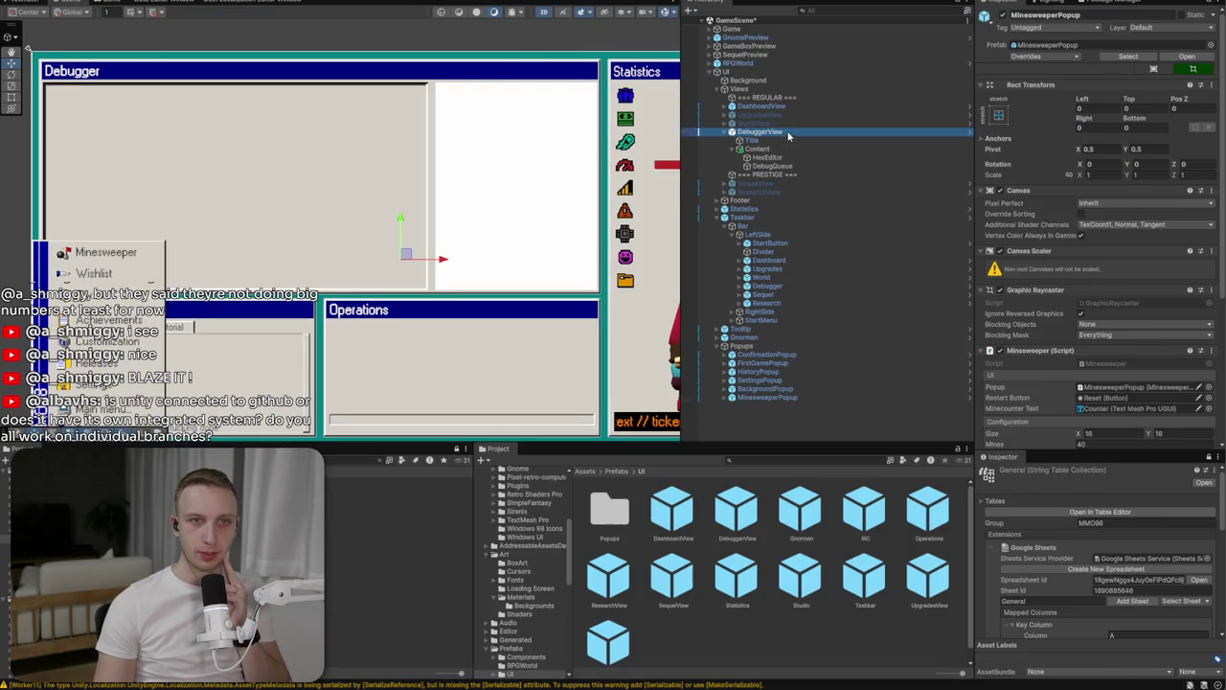
{"action": "left_click", "coordinate": [1044, 56]}
{"action": "left_click", "coordinate": [1138, 159]}
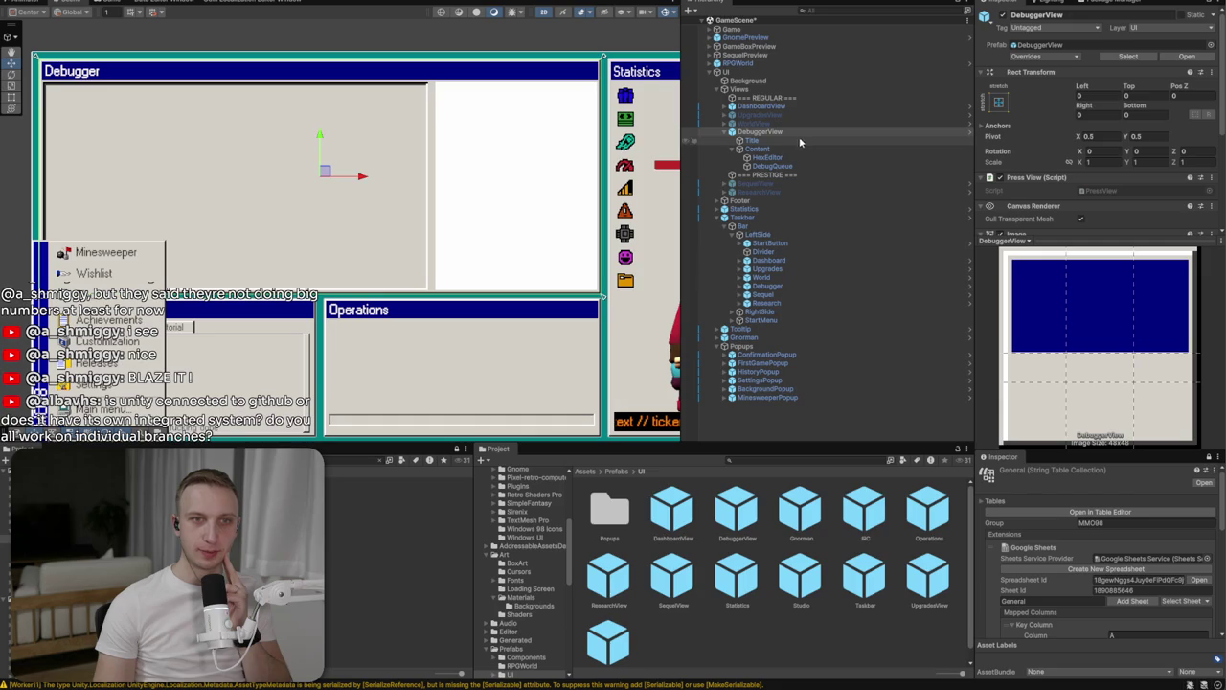
{"action": "left_click", "coordinate": [1196, 57]}
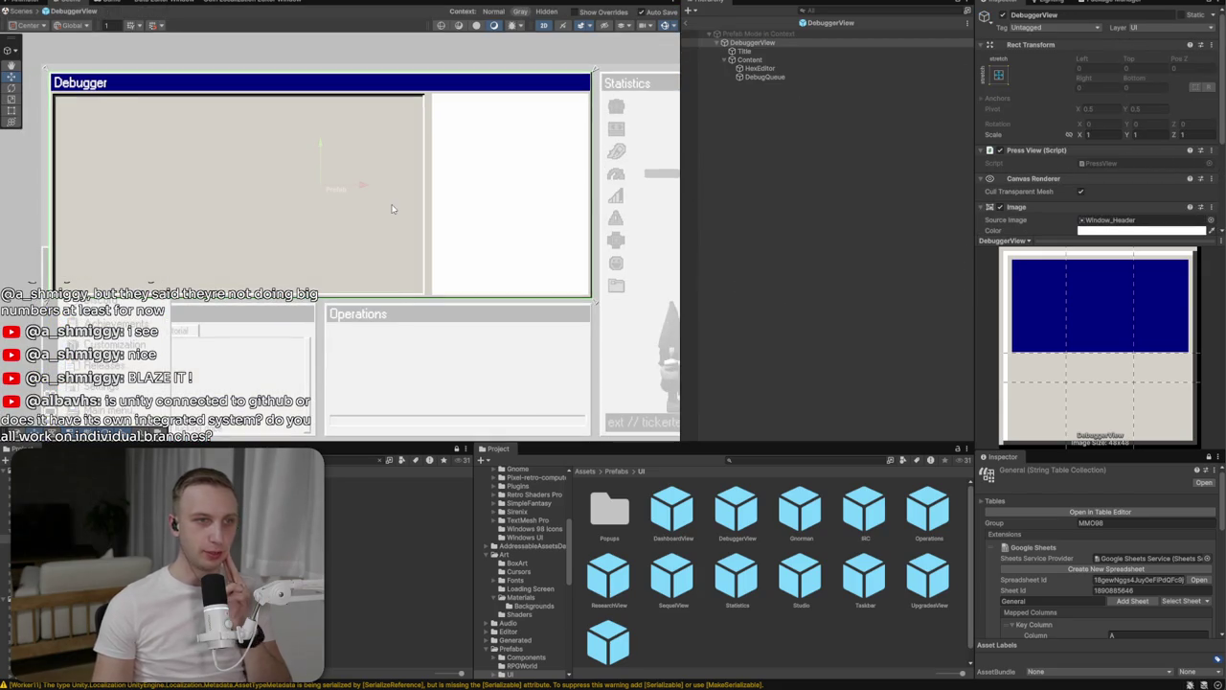
{"action": "key", "text": "alt+Tab"}
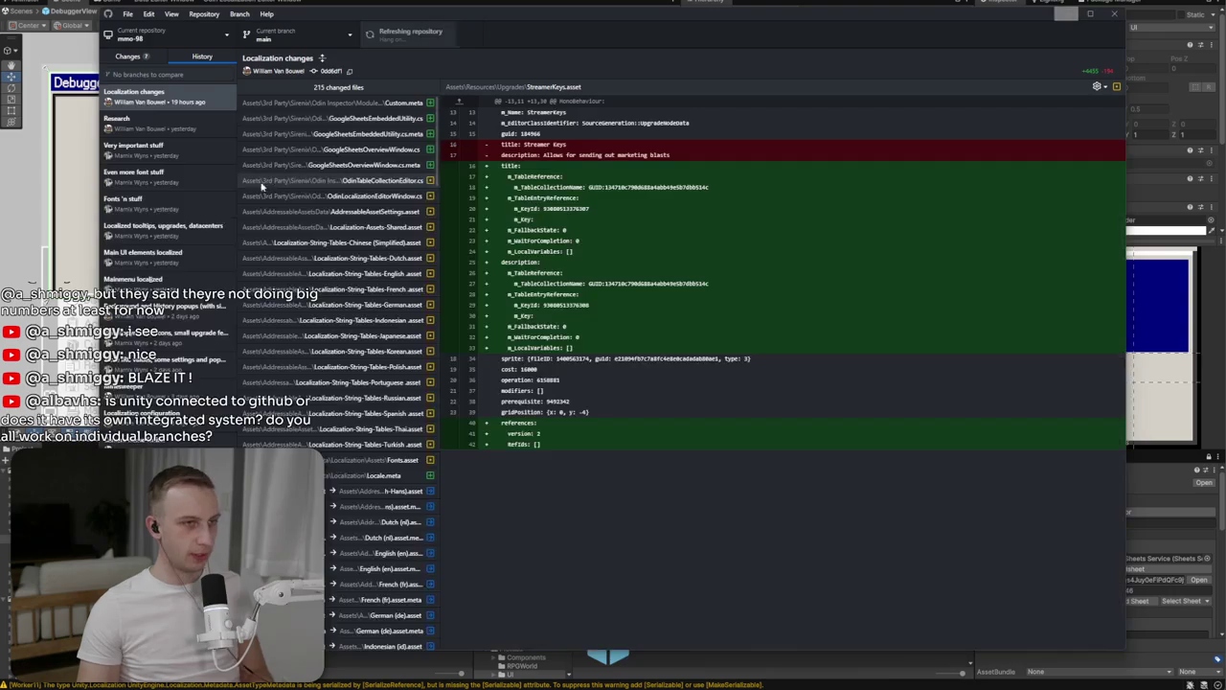
Review the pulled tooltip-resolver commit and the 7 local changes, then return to Unity
{"action": "left_click", "coordinate": [192, 100]}
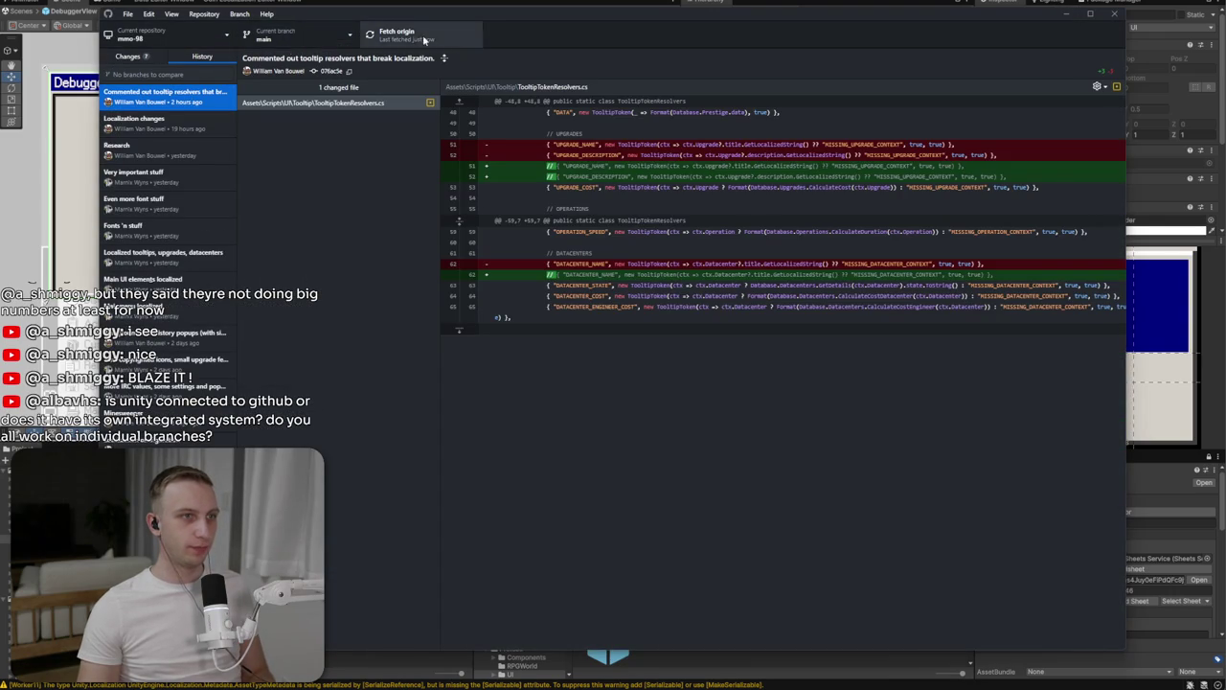
{"action": "left_click", "coordinate": [148, 60]}
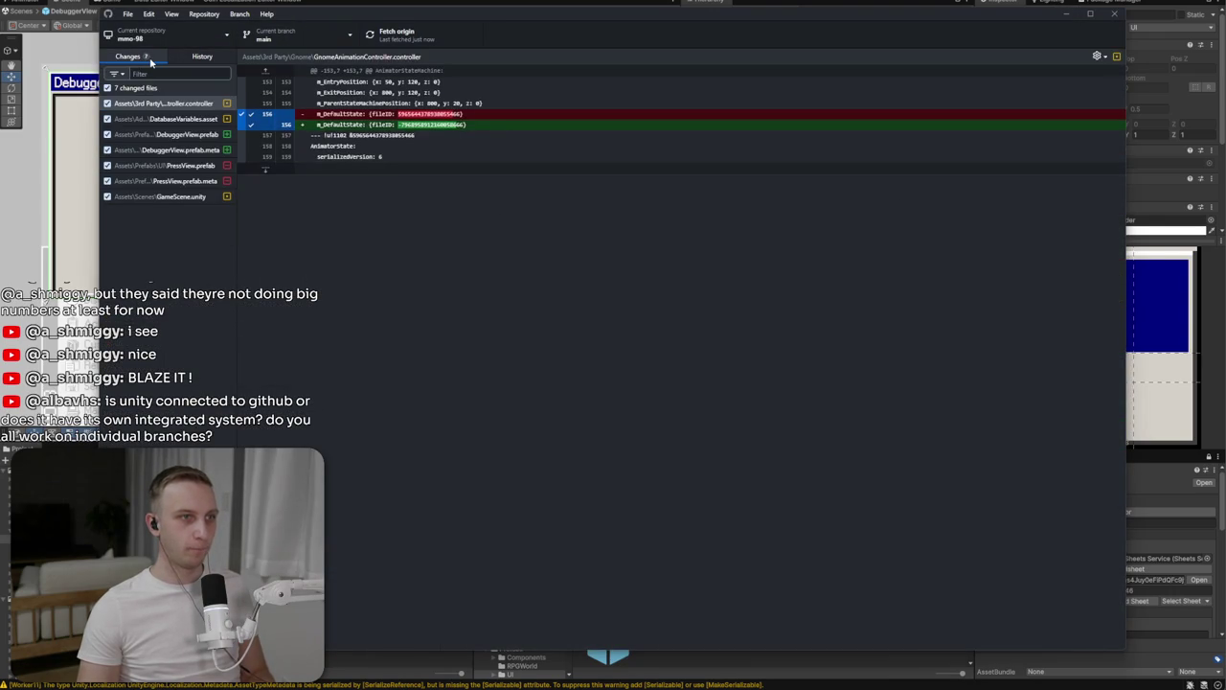
{"action": "key", "text": "alt+Tab"}
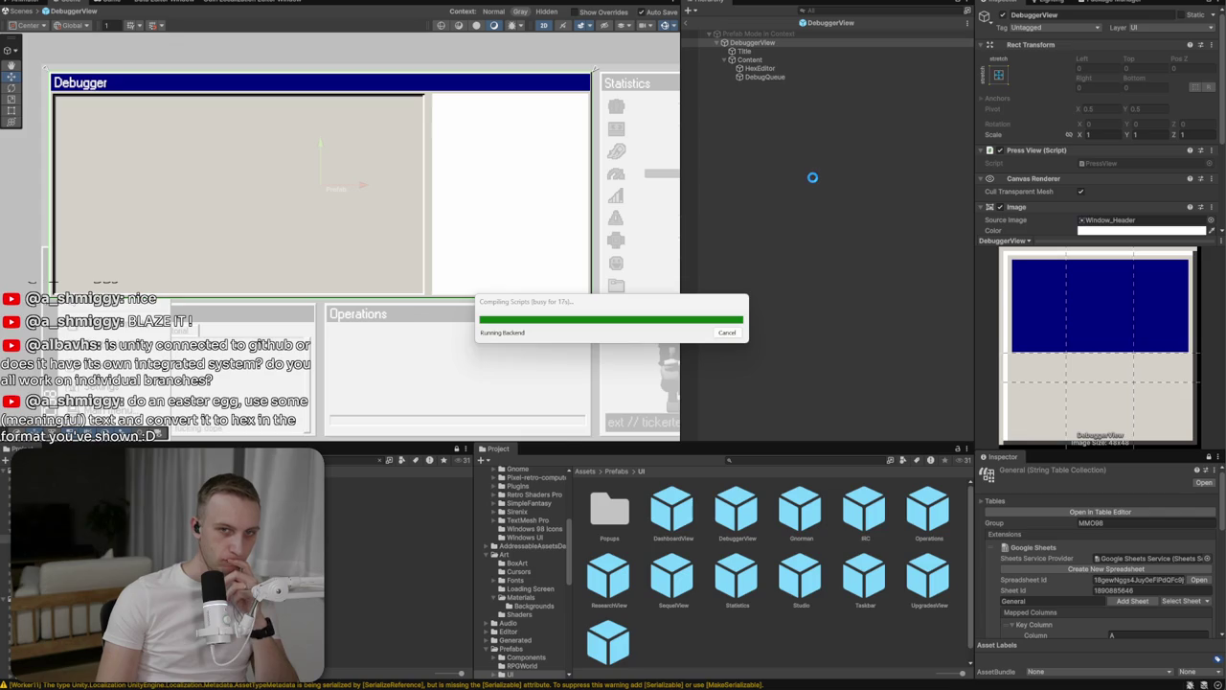
Add a Grid Layout Group component to HexEditor using the 'grid' component search
{"action": "left_click", "coordinate": [760, 68]}
{"action": "scroll", "coordinate": [1123, 169], "scroll_direction": "down", "scroll_amount": 3}
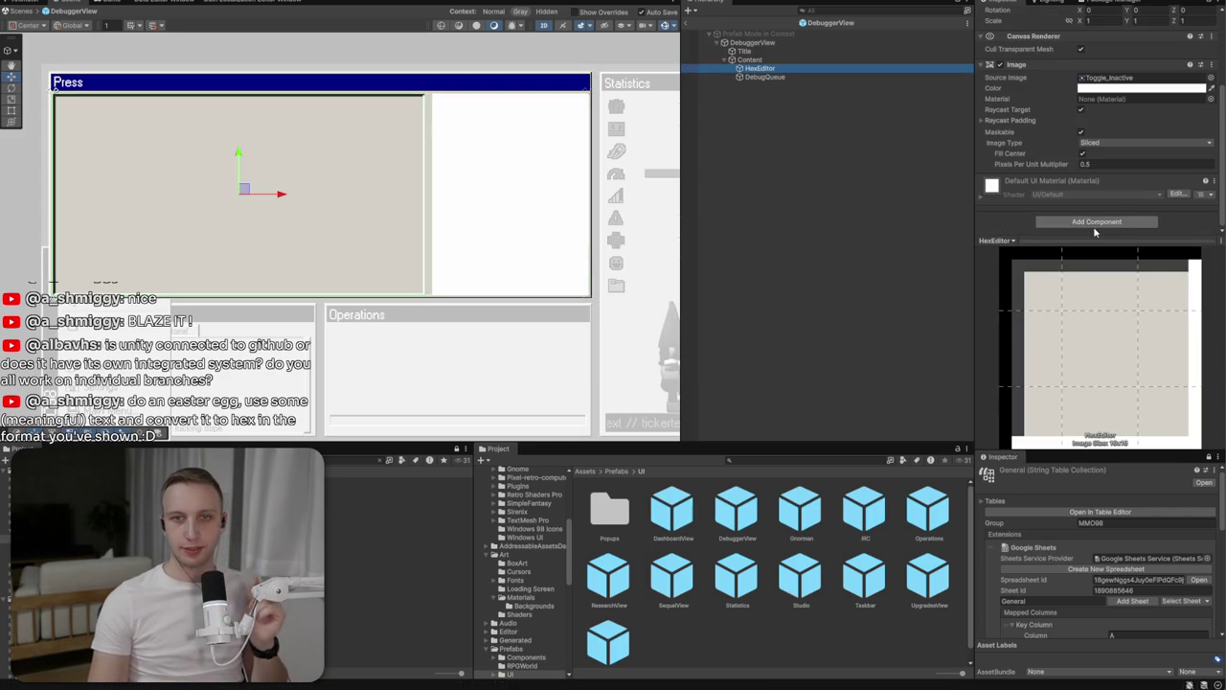
{"action": "left_click", "coordinate": [1102, 222]}
{"action": "type", "text": "grid"}
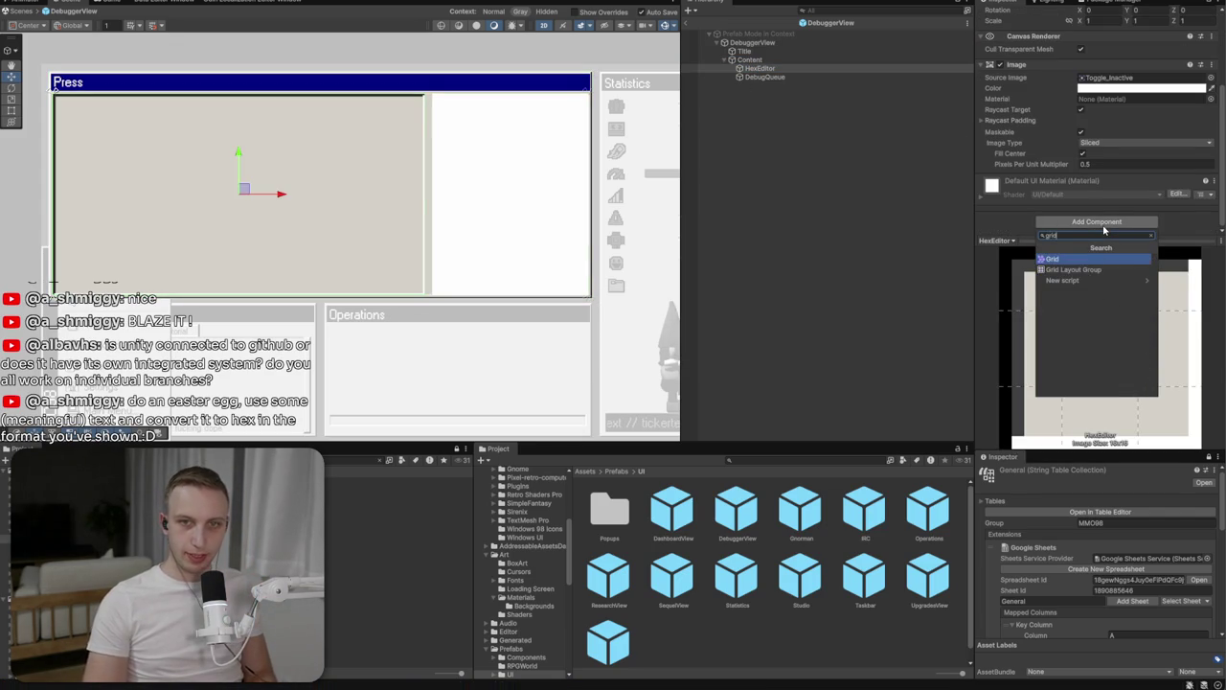
{"action": "key", "text": "Down"}
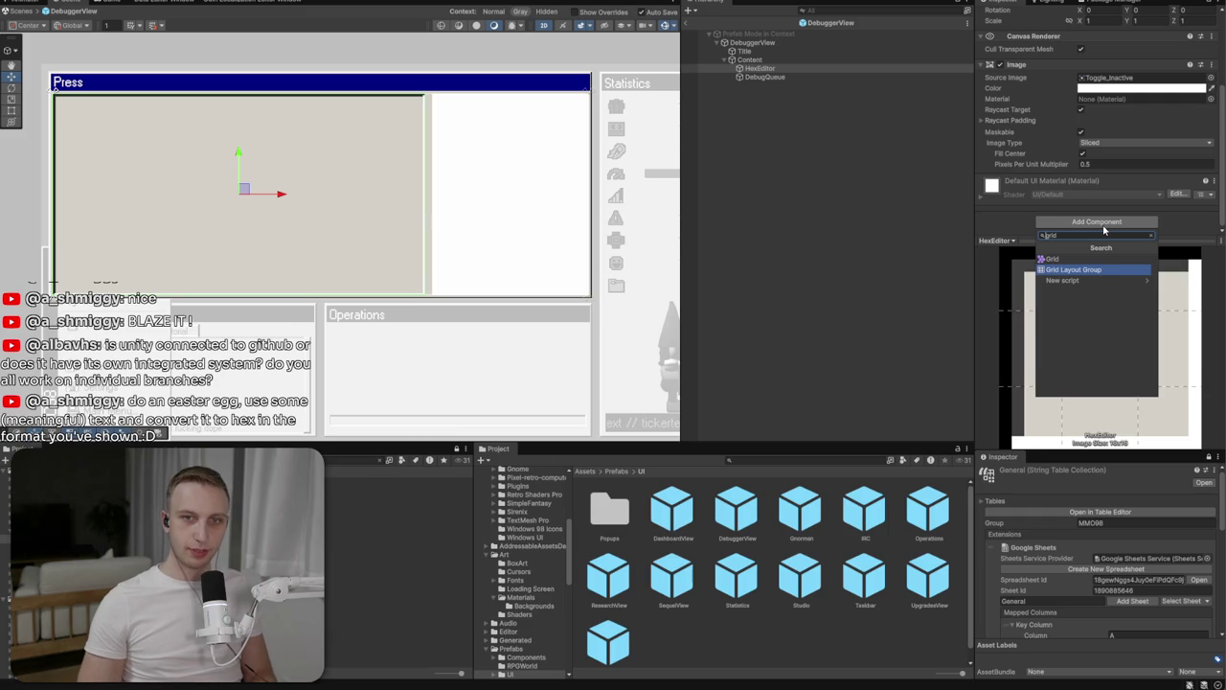
{"action": "key", "text": "Return"}
{"action": "scroll", "coordinate": [1092, 177], "scroll_direction": "down", "scroll_amount": 2}
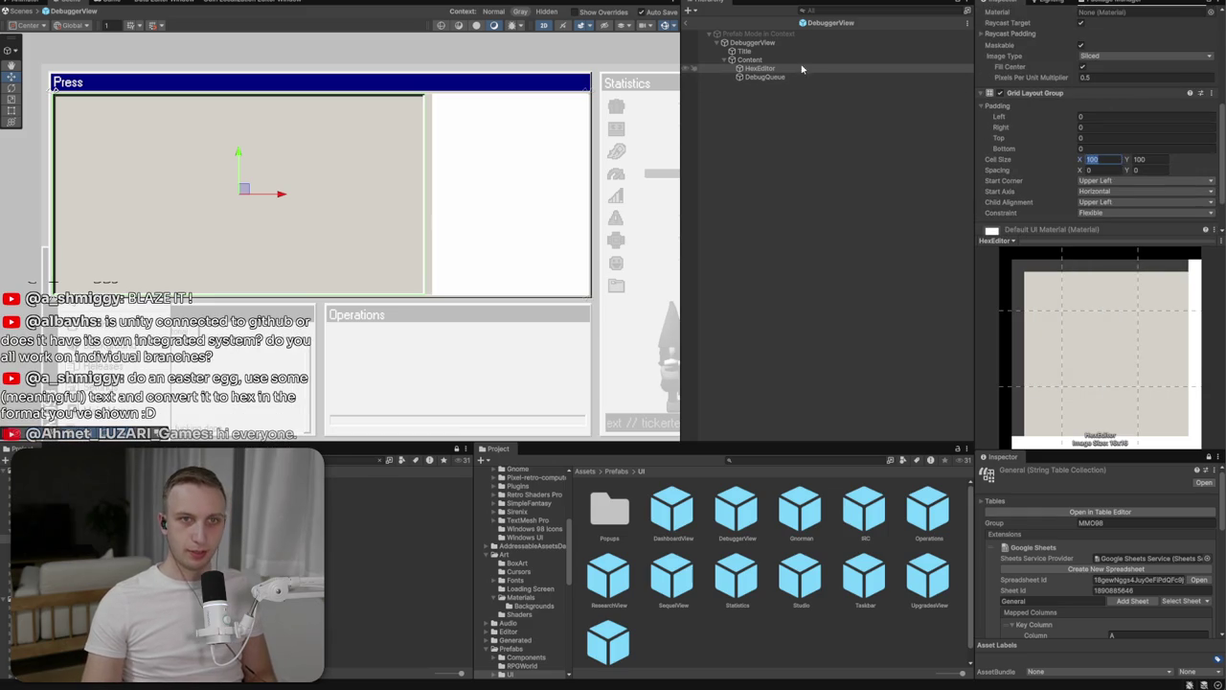
{"action": "right_click", "coordinate": [771, 68]}
Create a child UI Image named HexData under HexEditor
{"action": "mouse_move", "coordinate": [805, 355]}
{"action": "left_click", "coordinate": [991, 355]}
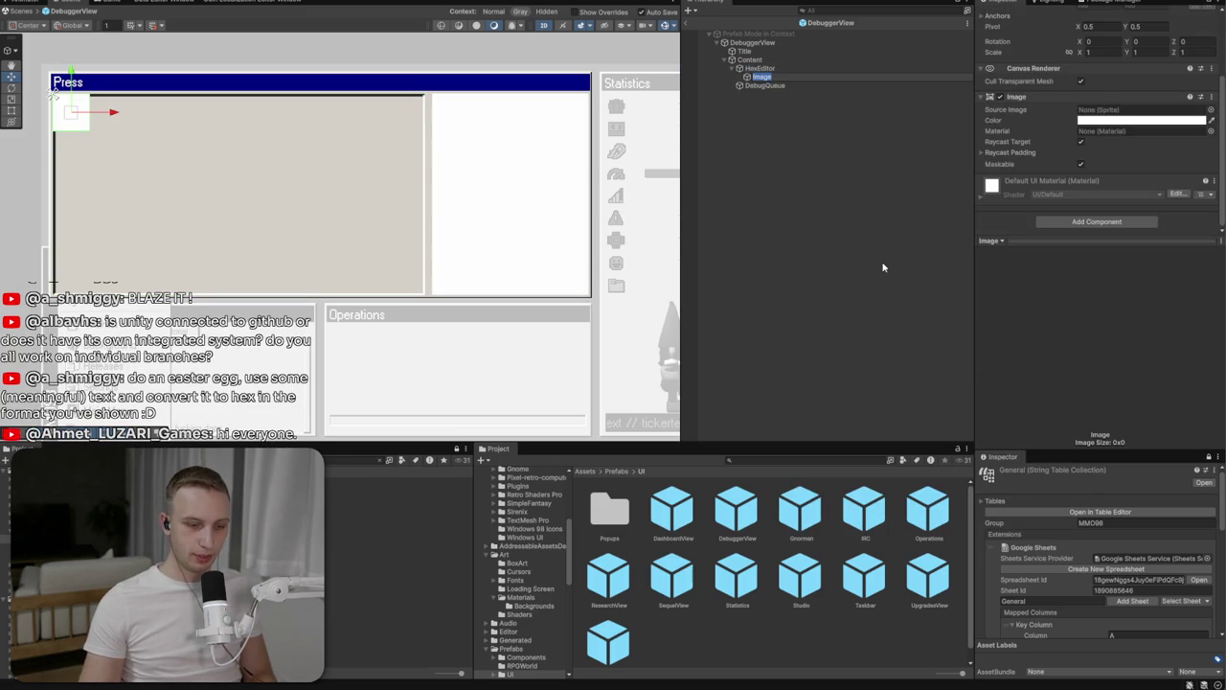
{"action": "type", "text": "HexData"}
{"action": "key", "text": "Return"}
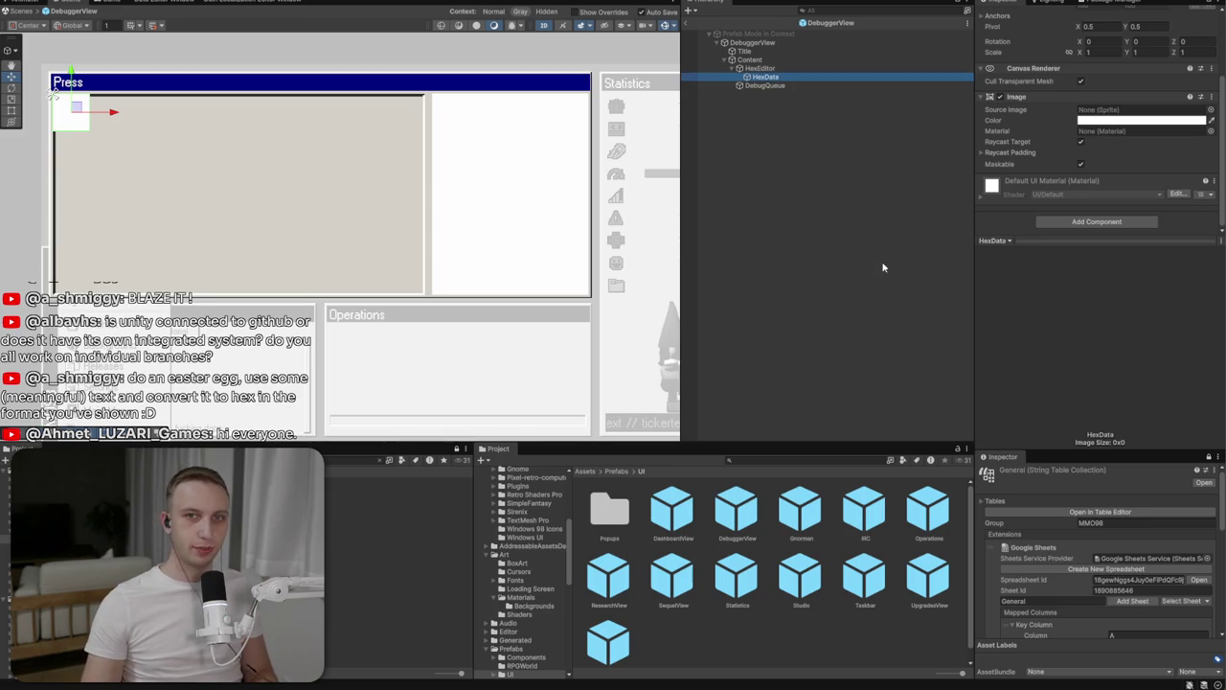
{"action": "scroll", "coordinate": [1099, 39], "scroll_direction": "up", "scroll_amount": 3}
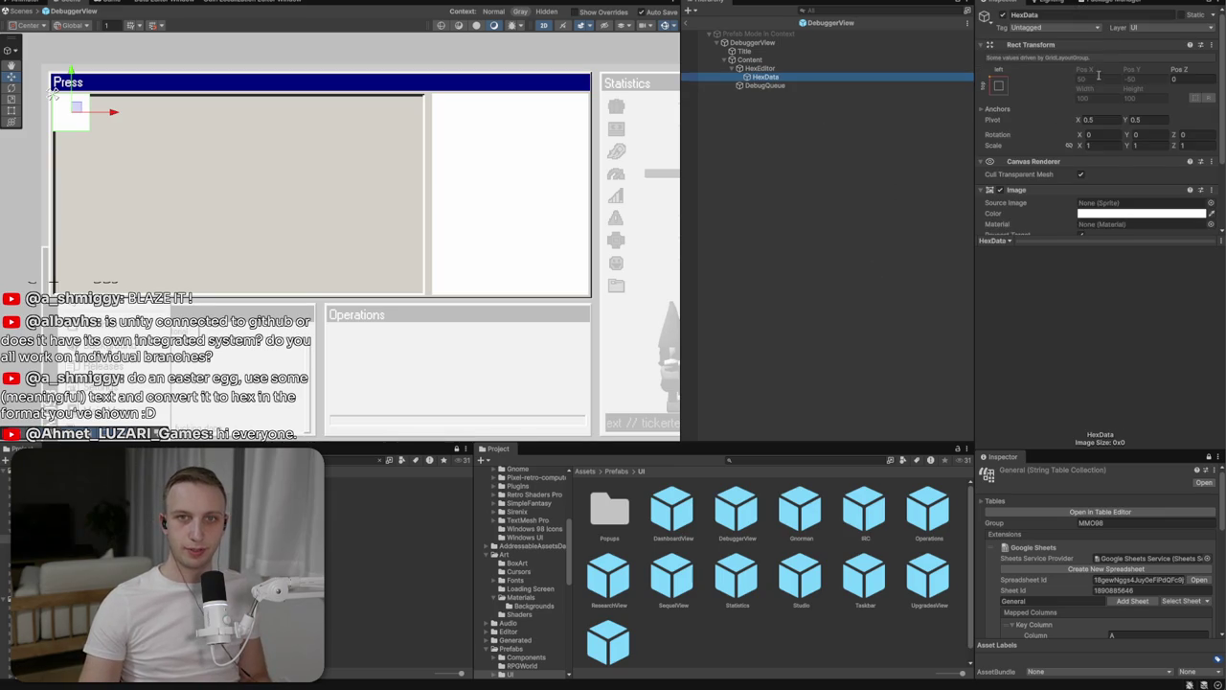
{"action": "left_click", "coordinate": [880, 66]}
{"action": "left_click", "coordinate": [880, 77]}
Set HexEditor's grid cell size to 50×50
{"action": "left_click", "coordinate": [879, 68]}
{"action": "scroll", "coordinate": [1128, 201], "scroll_direction": "down", "scroll_amount": 5}
{"action": "left_click", "coordinate": [1102, 157]}
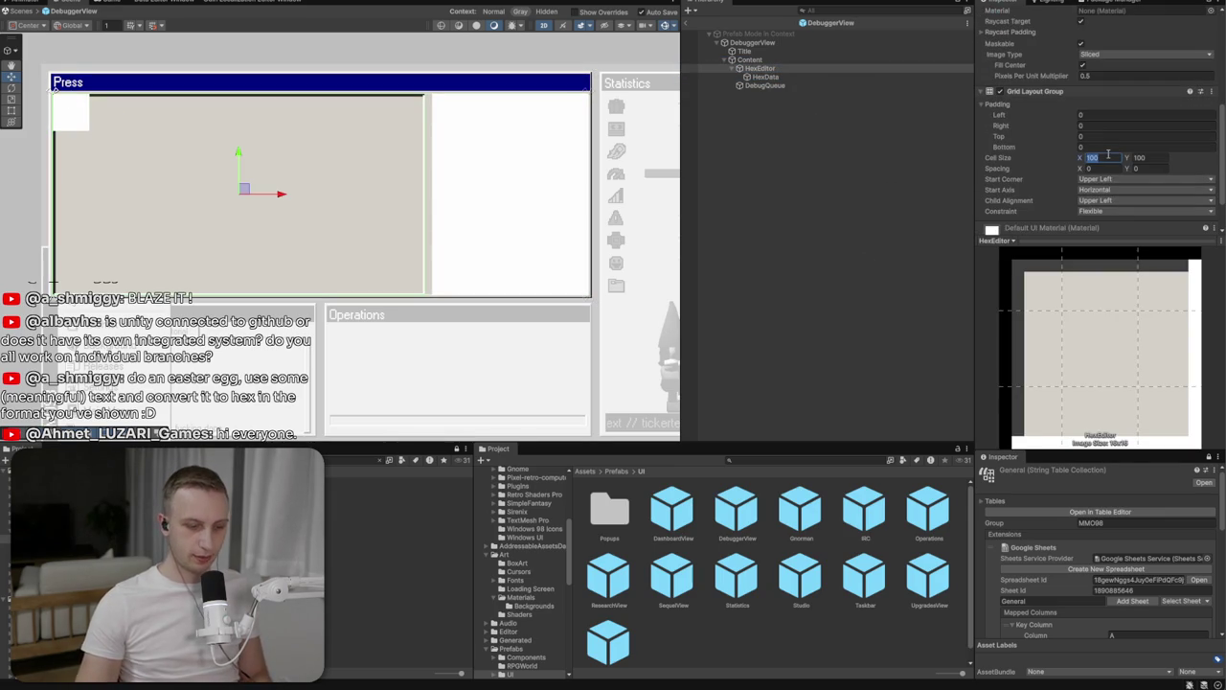
{"action": "type", "text": "50"}
{"action": "key", "text": "Tab"}
{"action": "type", "text": "50"}
Set the grid padding to 12 on left, right and bottom and 10 at the top
{"action": "left_click", "coordinate": [1131, 115]}
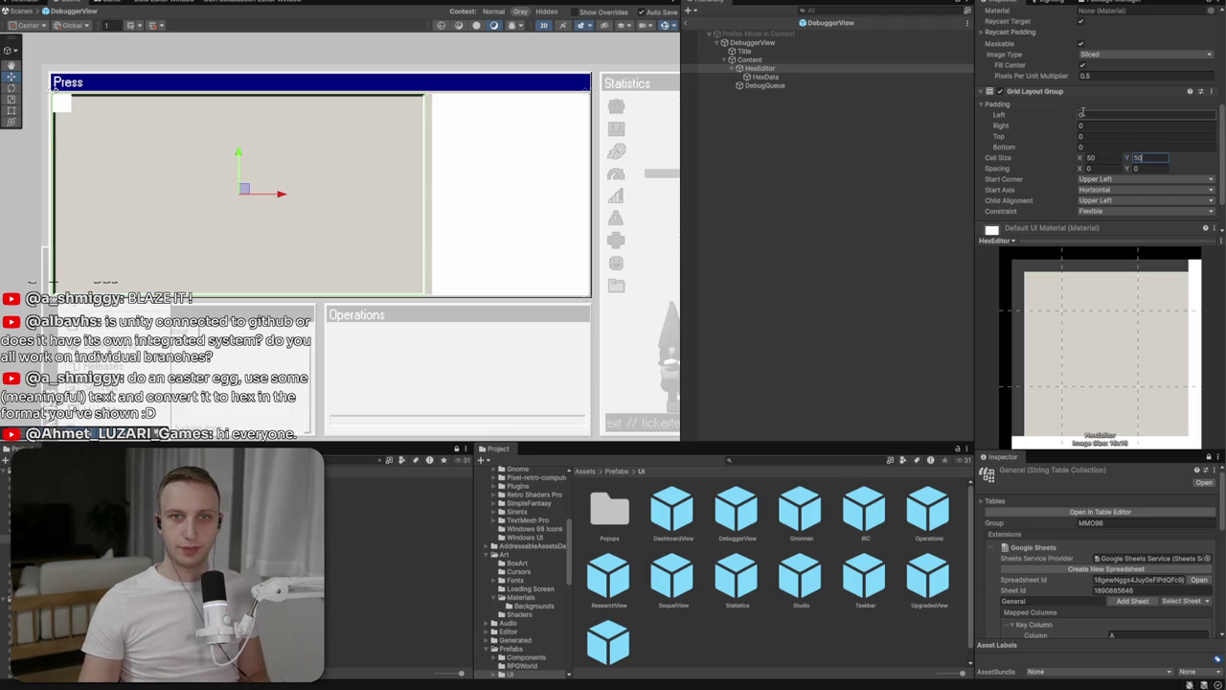
{"action": "type", "text": "12"}
{"action": "left_click", "coordinate": [1143, 125]}
{"action": "left_click", "coordinate": [1116, 137]}
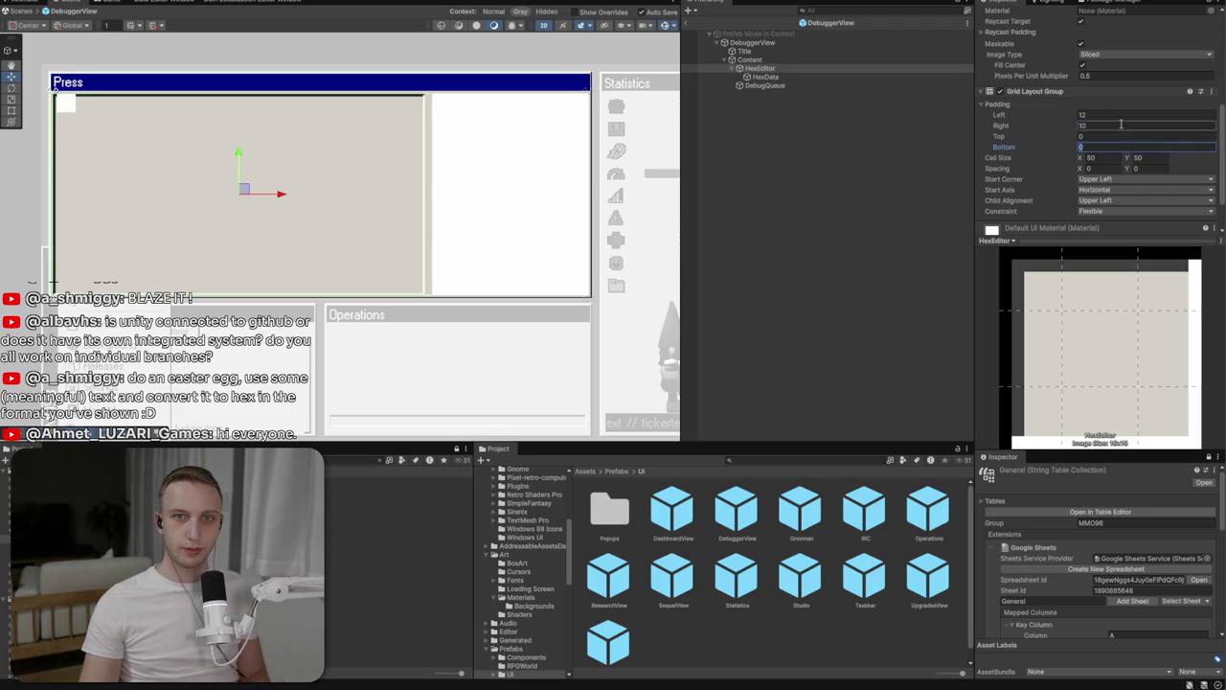
{"action": "type", "text": "12"}
{"action": "left_click", "coordinate": [1112, 145]}
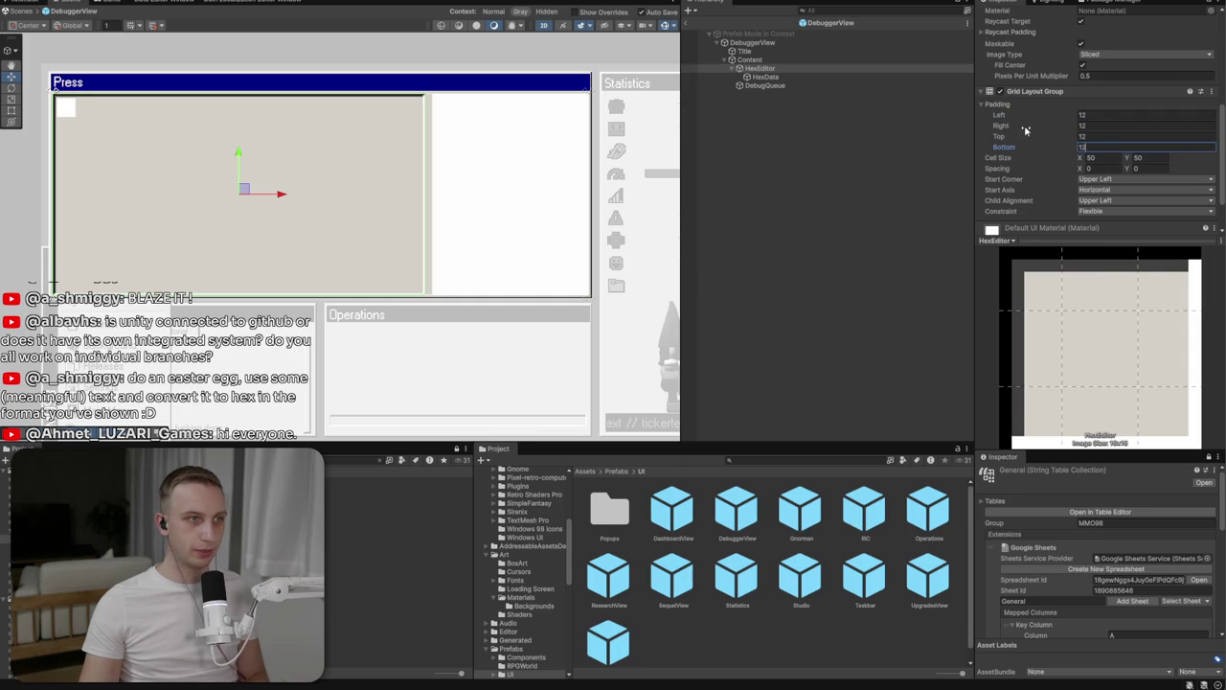
{"action": "left_click", "coordinate": [1114, 138]}
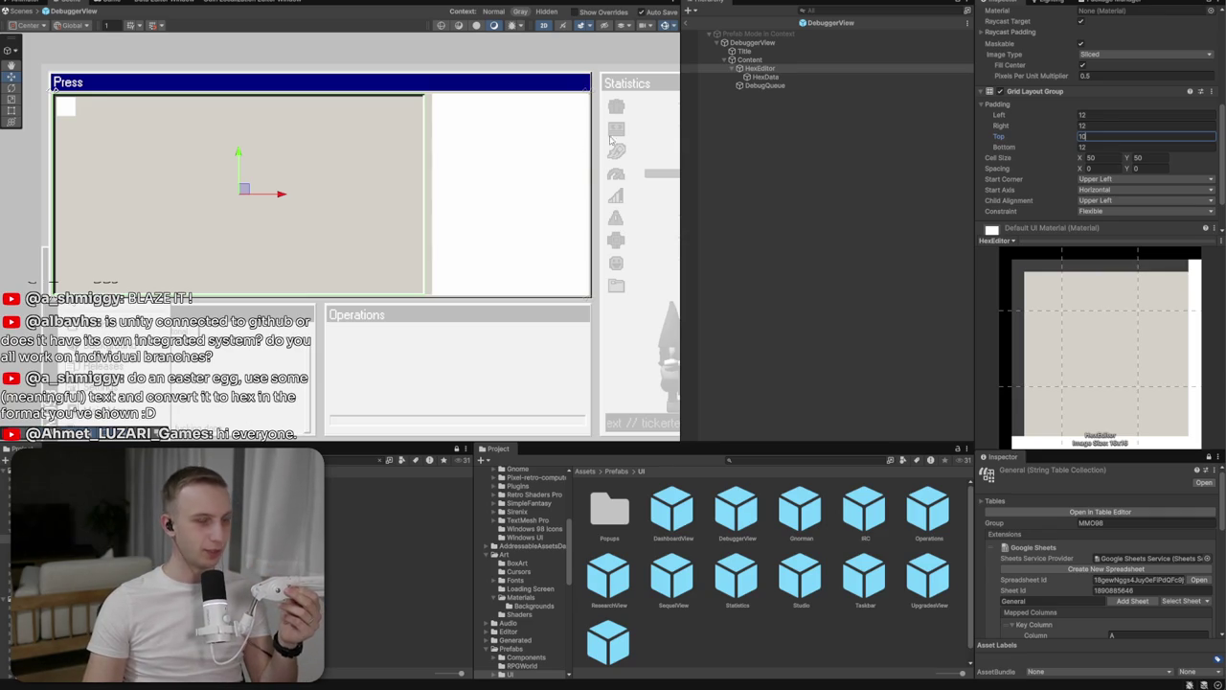
{"action": "key", "text": "Return"}
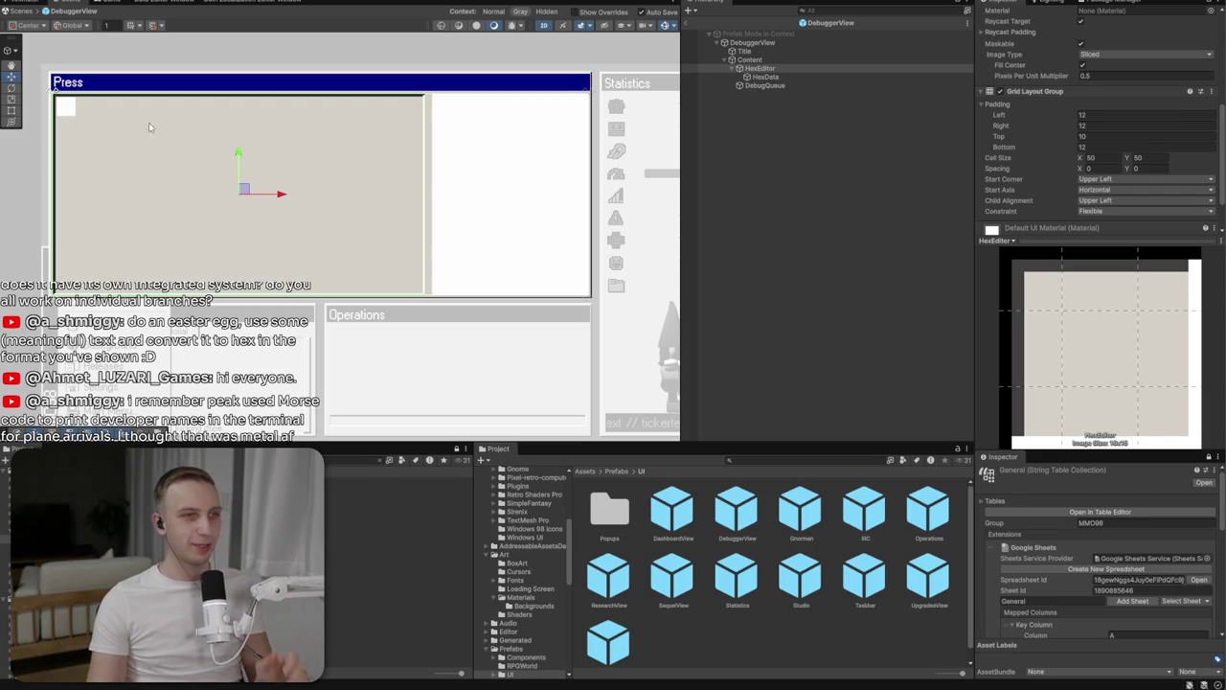
{"action": "left_click", "coordinate": [831, 77]}
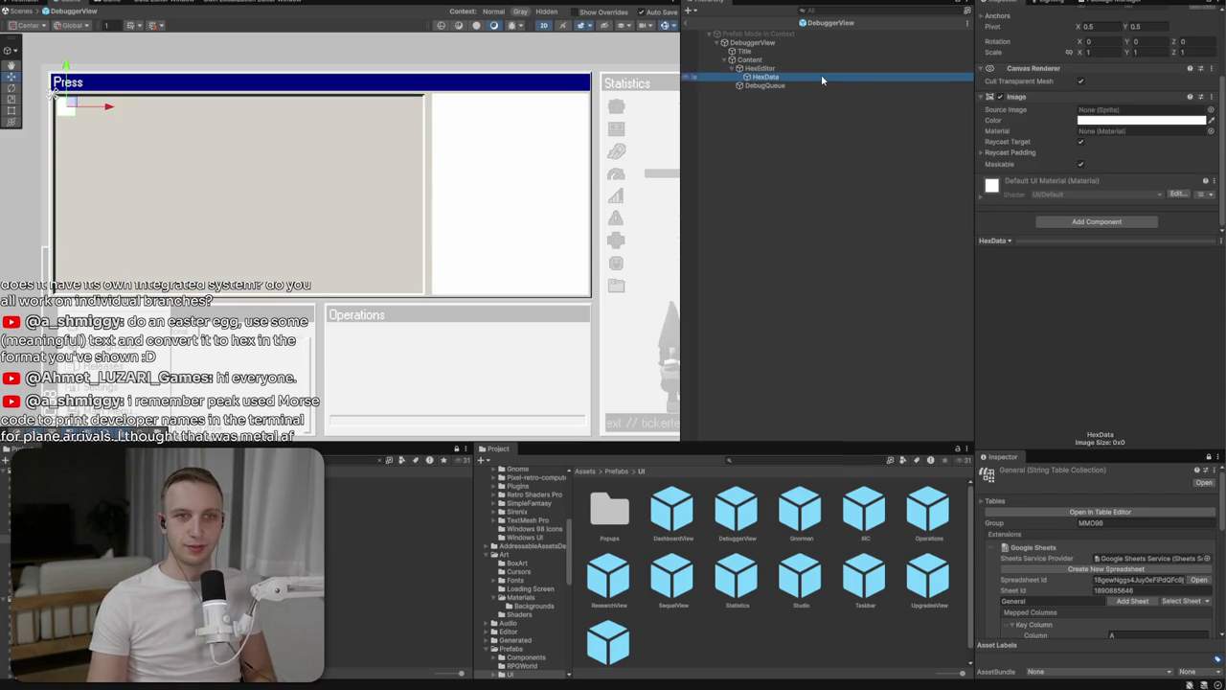
Duplicate HexData, then delete the extra copies so a single cell remains
{"action": "key", "text": "ctrl+d"}
{"action": "key", "text": "ctrl+d"}
{"action": "key", "text": "ctrl+d"}
{"action": "key", "text": "ctrl+d"}
{"action": "key", "text": "ctrl+d"}
{"action": "key", "text": "ctrl+d"}
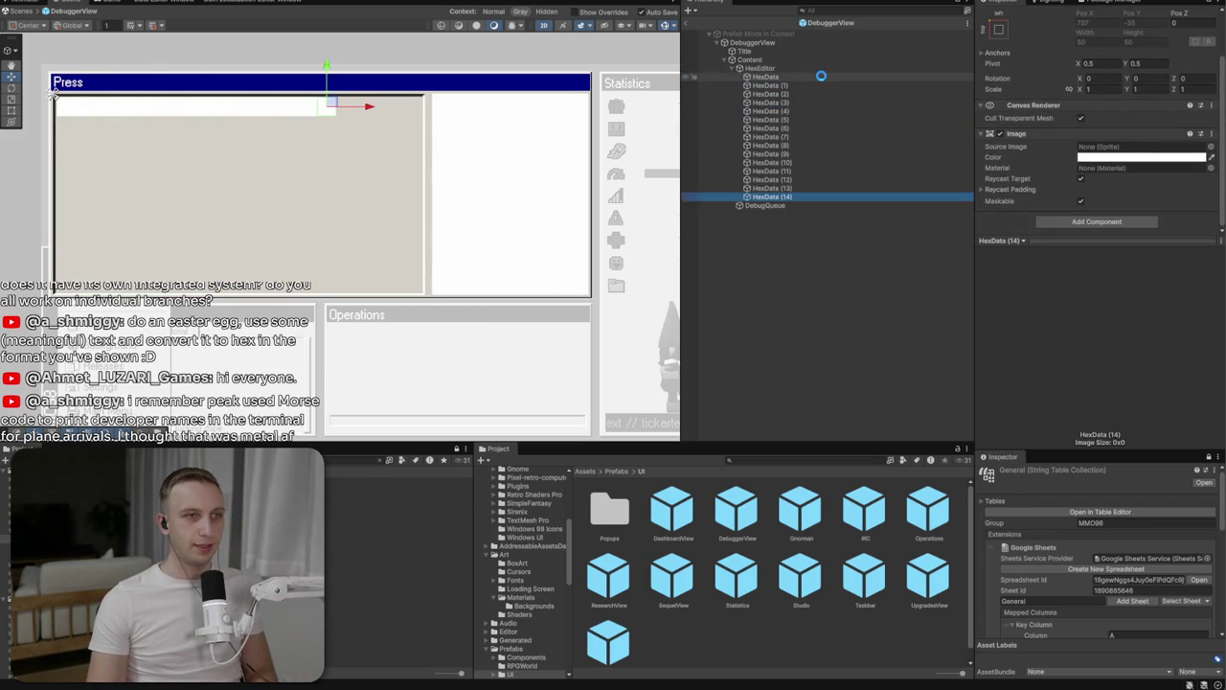
{"action": "left_click", "coordinate": [814, 78]}
{"action": "left_click", "coordinate": [814, 87]}
{"action": "left_click", "coordinate": [771, 266], "text": "shift"}
{"action": "key", "text": "Delete"}
{"action": "left_click", "coordinate": [757, 69]}
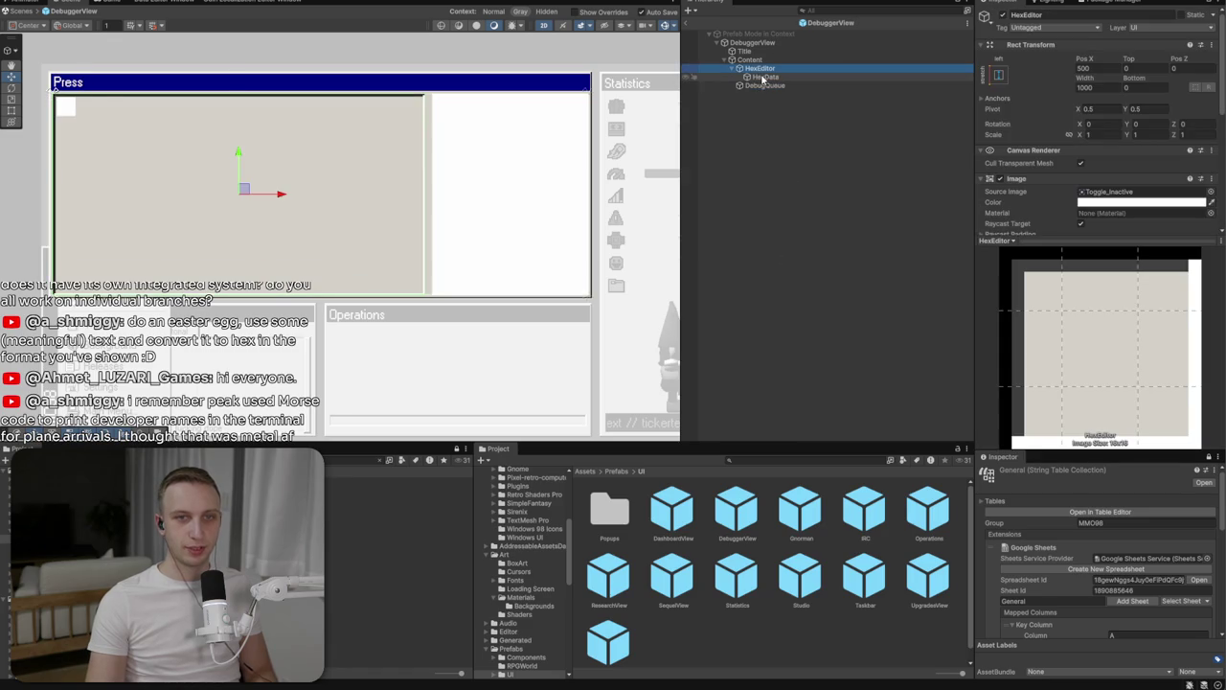
{"action": "left_click", "coordinate": [762, 77]}
Add a TextMeshPro text under HexData, stretch it to fill the cell, and make it read A0
{"action": "right_click", "coordinate": [763, 77]}
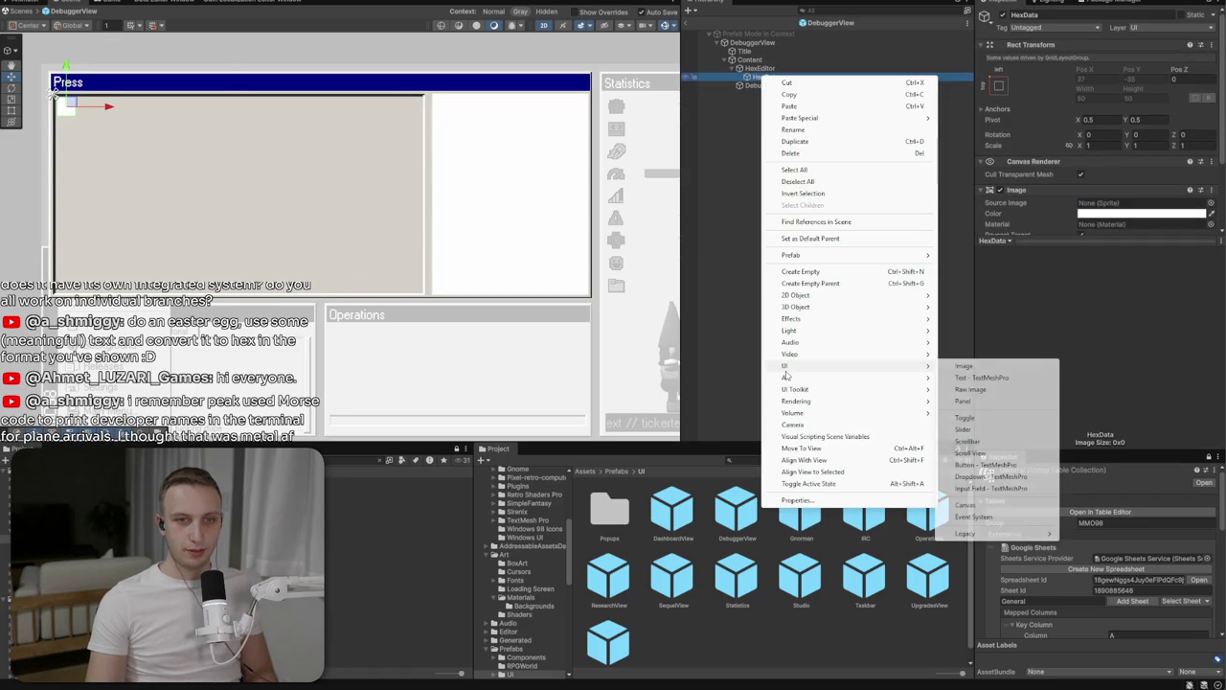
{"action": "left_click", "coordinate": [998, 375]}
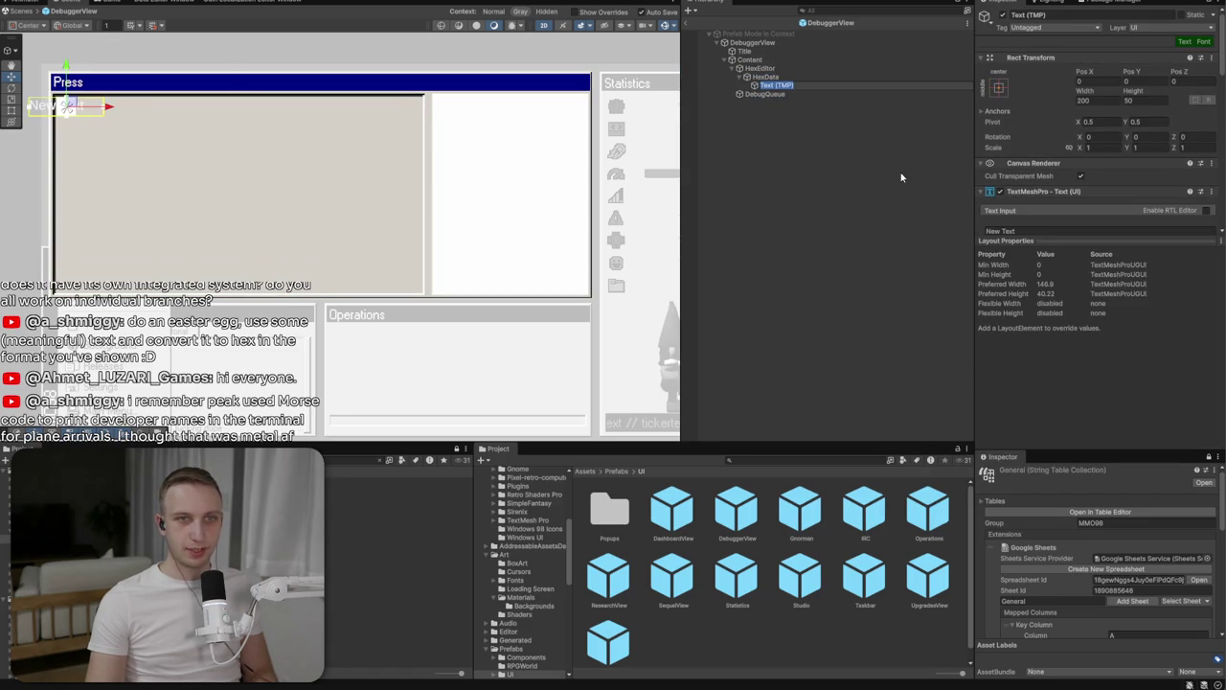
{"action": "left_click", "coordinate": [998, 87]}
{"action": "left_click", "coordinate": [1113, 249], "text": "alt"}
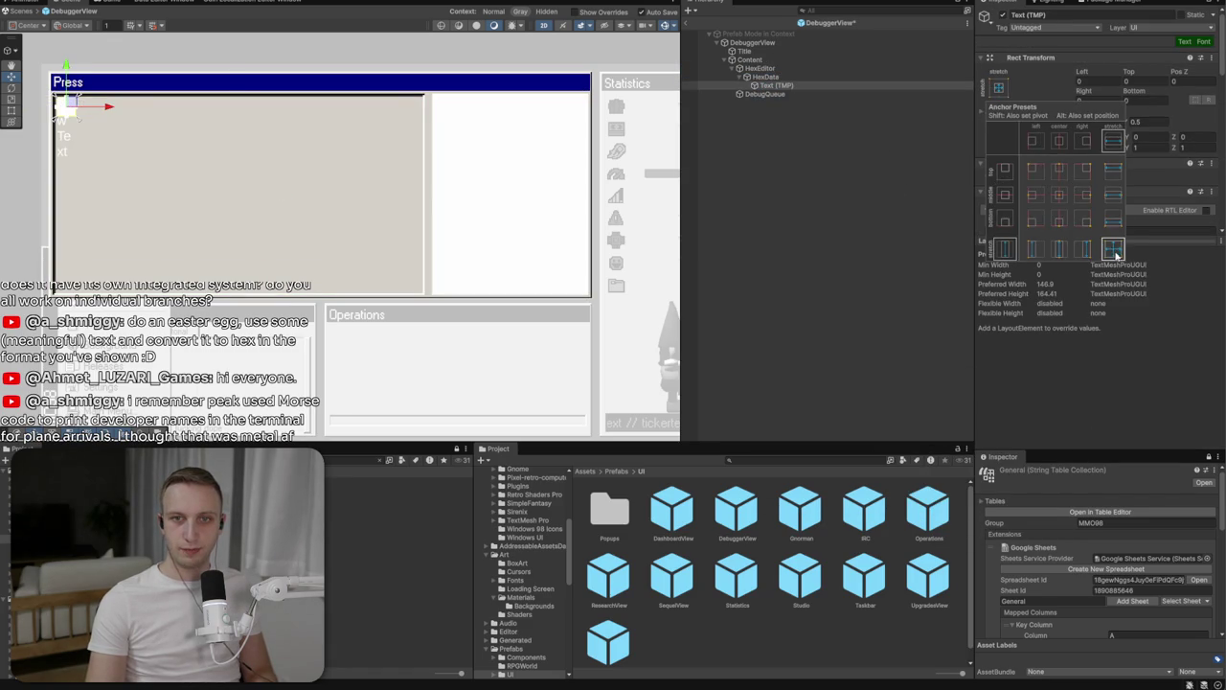
{"action": "key", "text": "Escape"}
{"action": "scroll", "coordinate": [1064, 144], "scroll_direction": "down", "scroll_amount": 5}
{"action": "left_click", "coordinate": [1065, 91]}
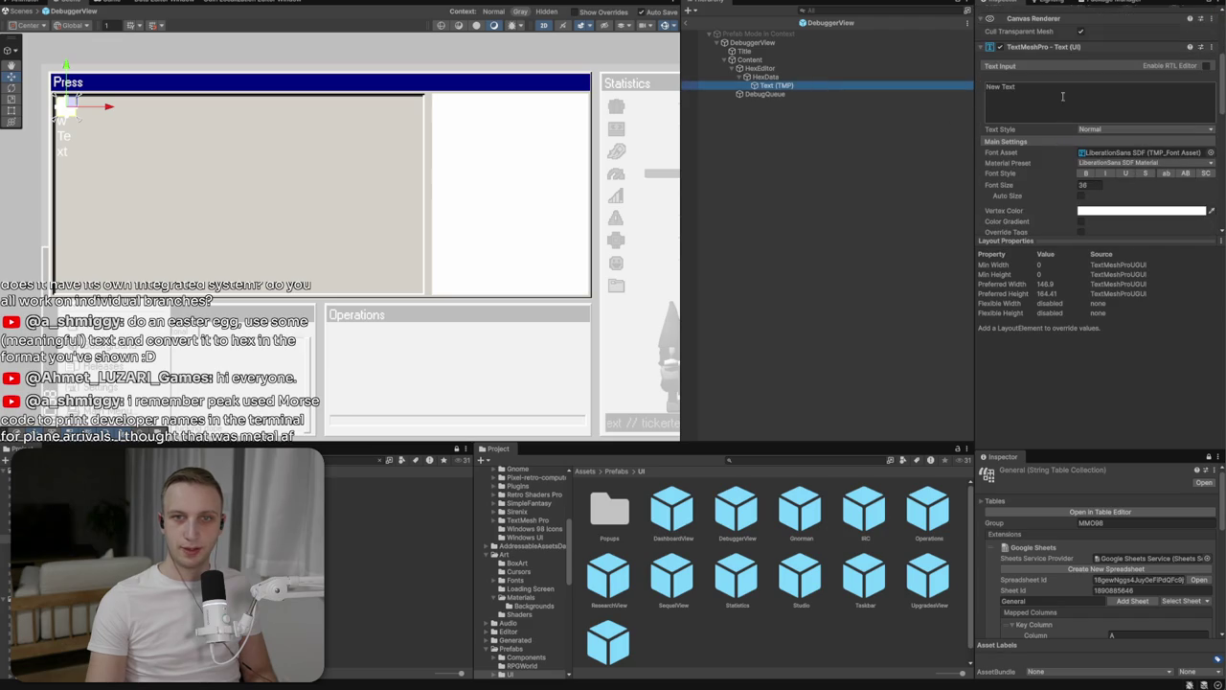
{"action": "type", "text": "A0"}
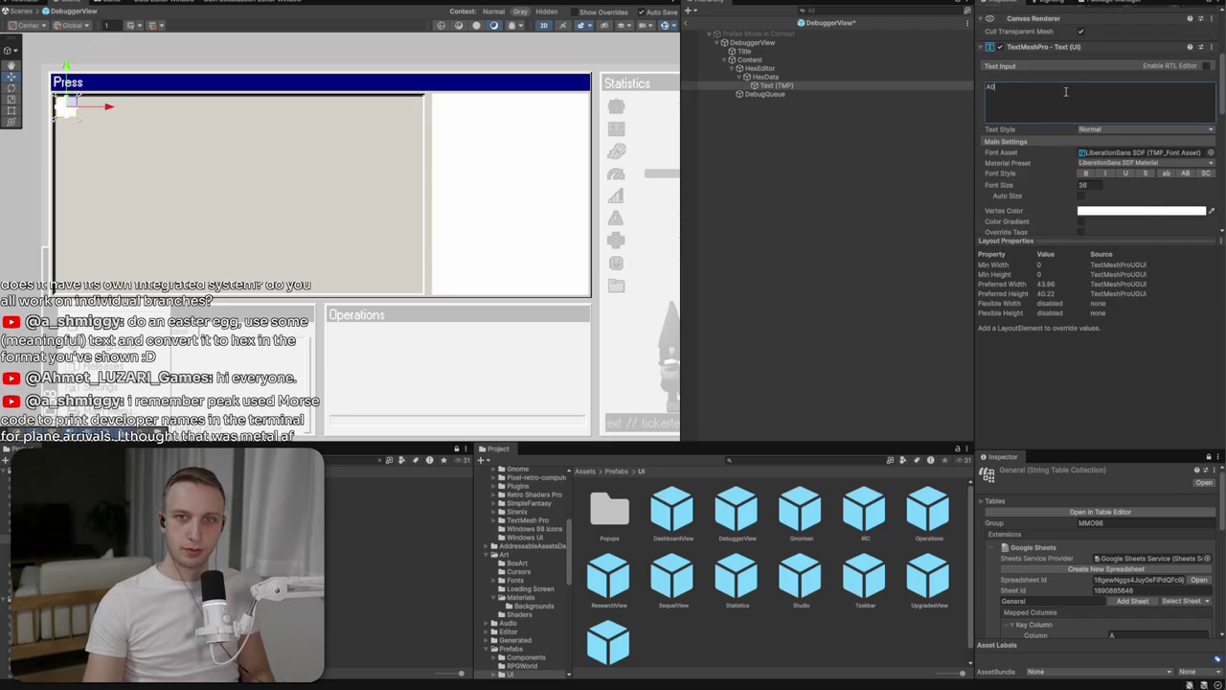
{"action": "left_click", "coordinate": [1209, 153]}
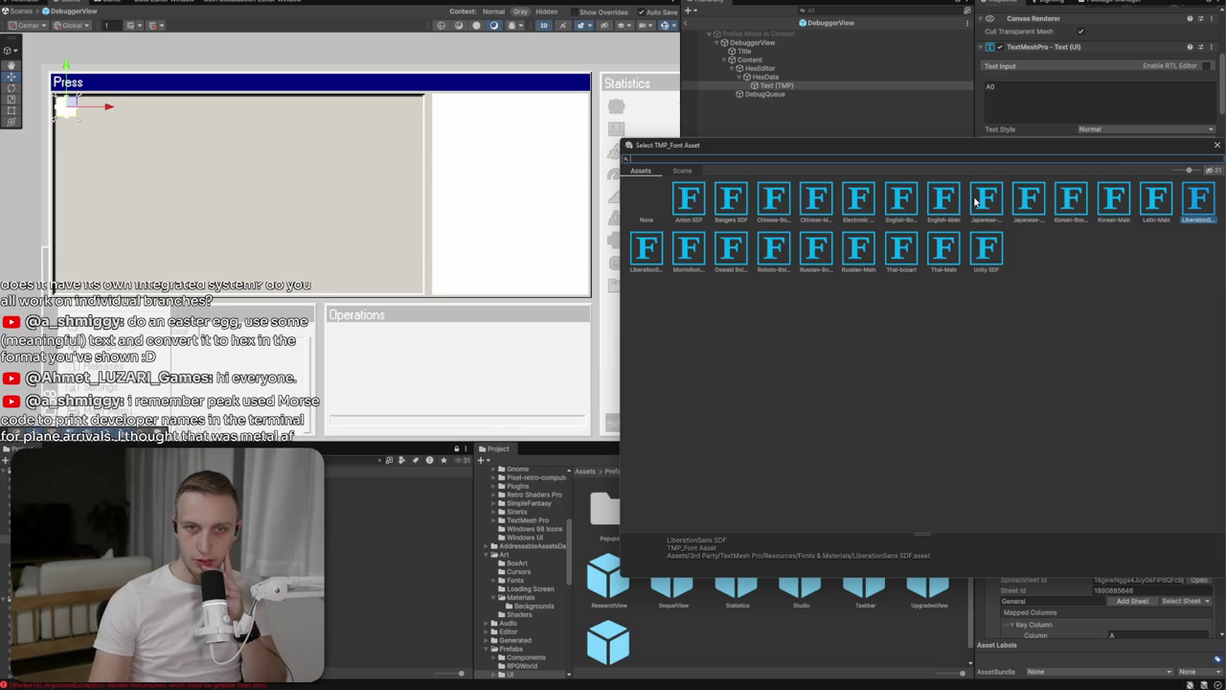
Set the A0 text to the English-Main font at size 24
{"action": "double_click", "coordinate": [943, 201]}
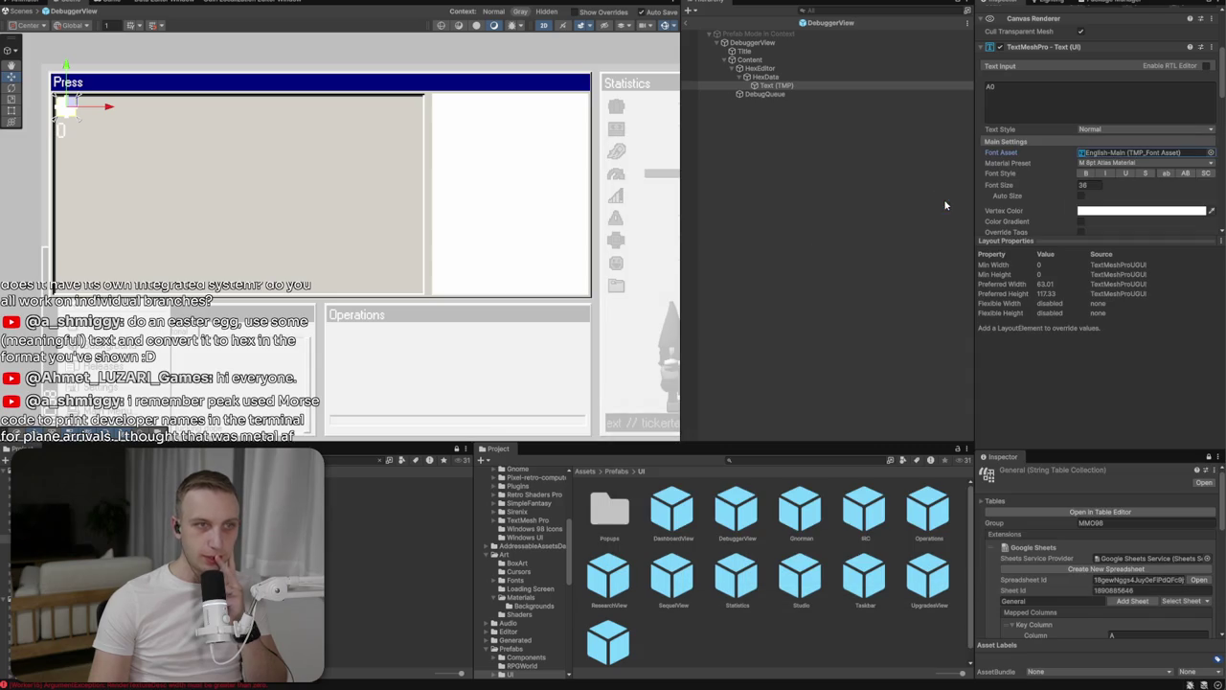
{"action": "double_click", "coordinate": [1117, 187]}
{"action": "type", "text": "24"}
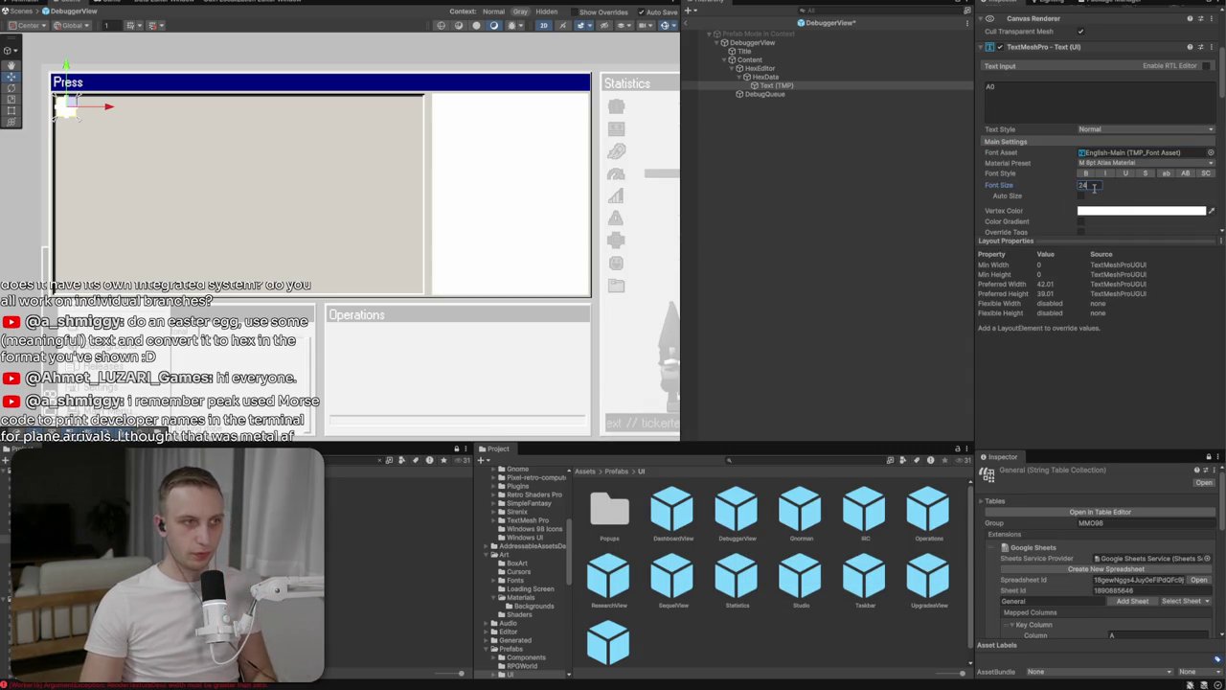
{"action": "scroll", "coordinate": [1152, 198], "scroll_direction": "down", "scroll_amount": 3}
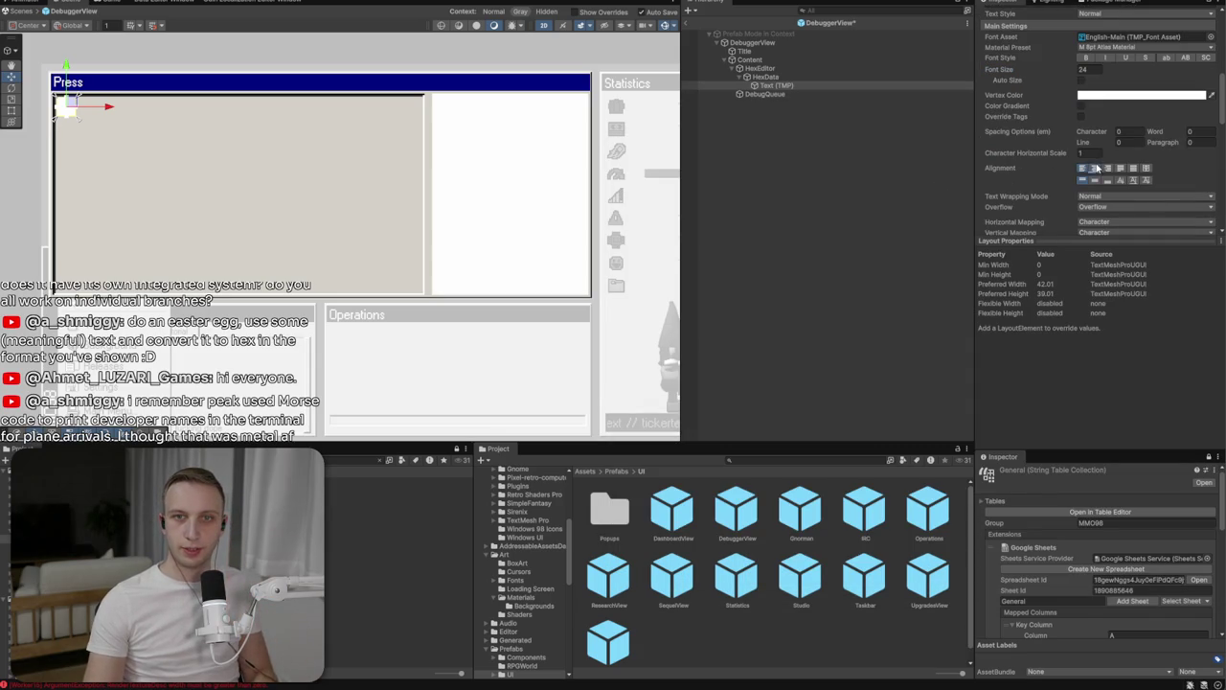
Colour the cell's A0 text black
{"action": "left_click", "coordinate": [767, 77]}
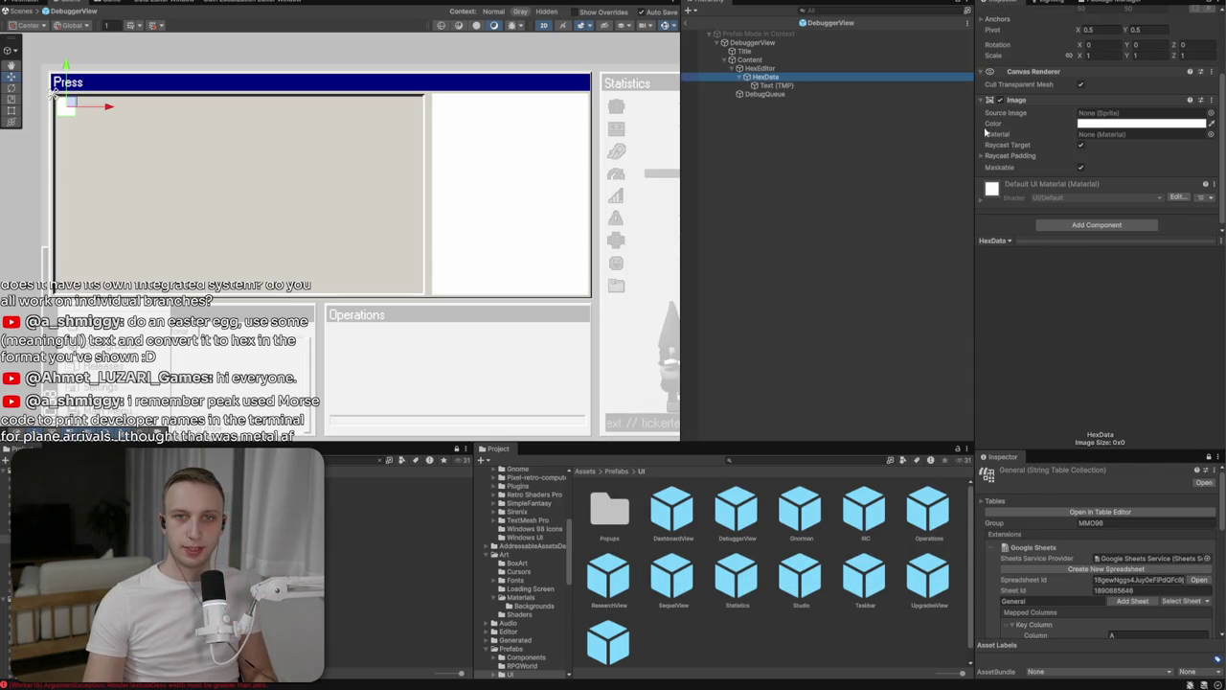
{"action": "scroll", "coordinate": [223, 224], "scroll_direction": "up", "scroll_amount": 5}
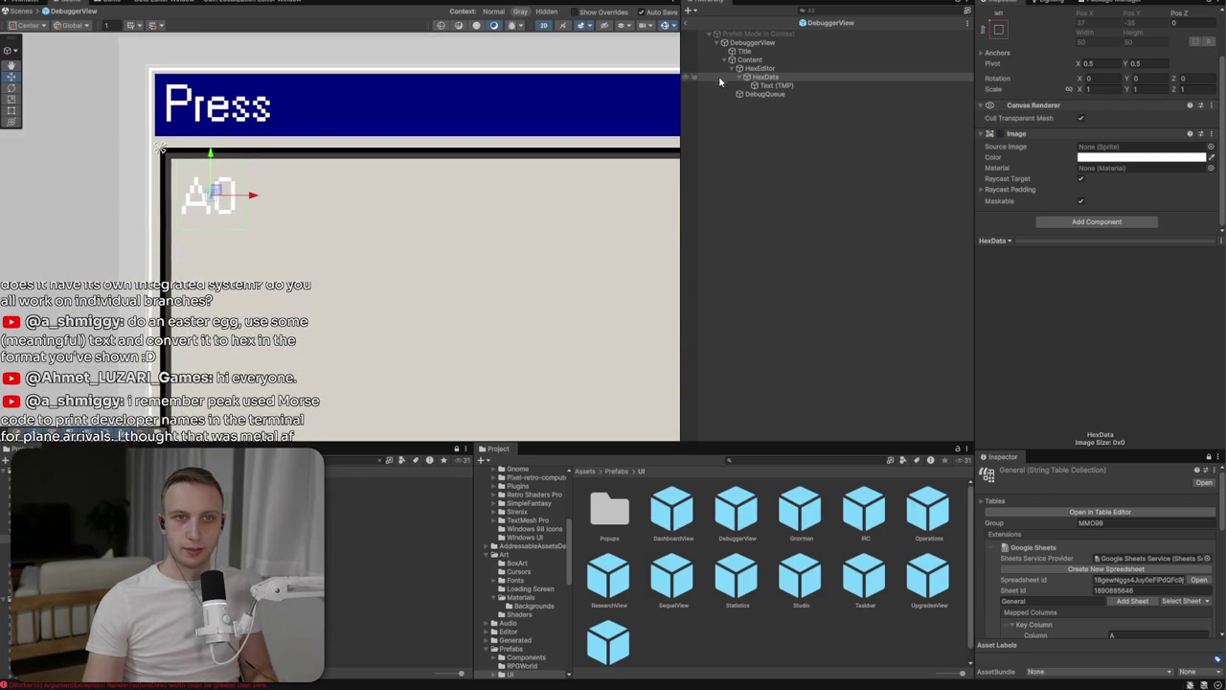
{"action": "left_click", "coordinate": [776, 85]}
{"action": "scroll", "coordinate": [1080, 182], "scroll_direction": "down", "scroll_amount": 3}
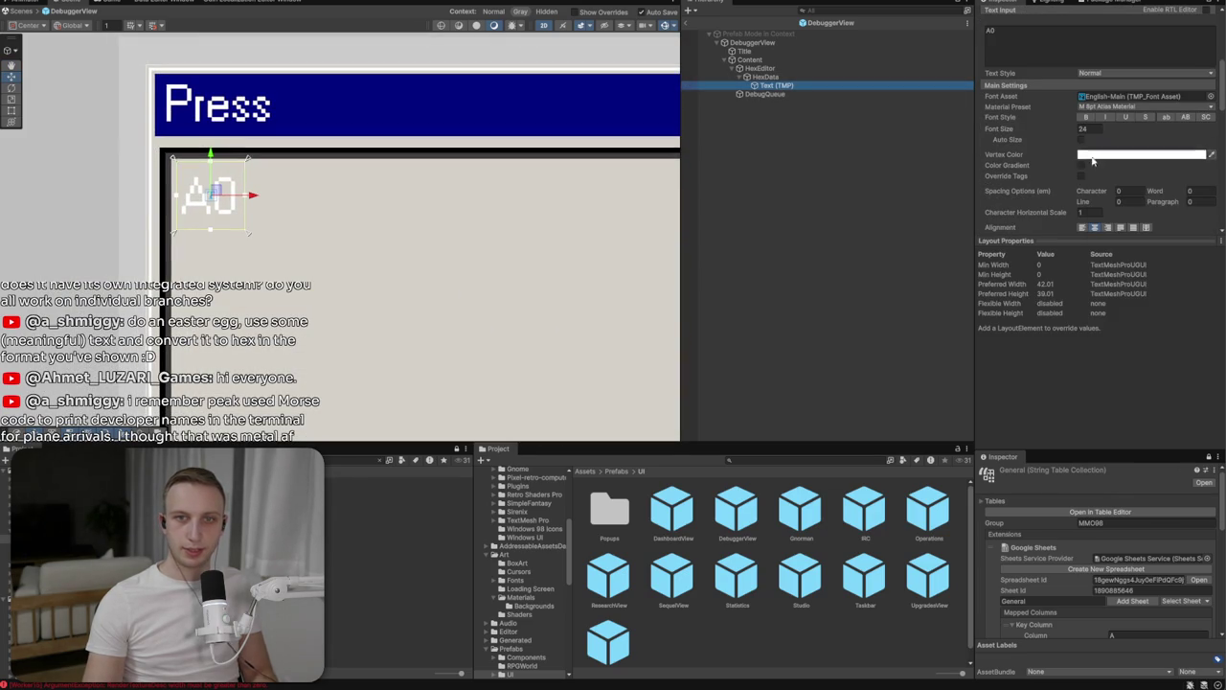
{"action": "left_click", "coordinate": [1092, 155]}
{"action": "left_click_drag", "start_coordinate": [1145, 244], "coordinate": [1085, 276]}
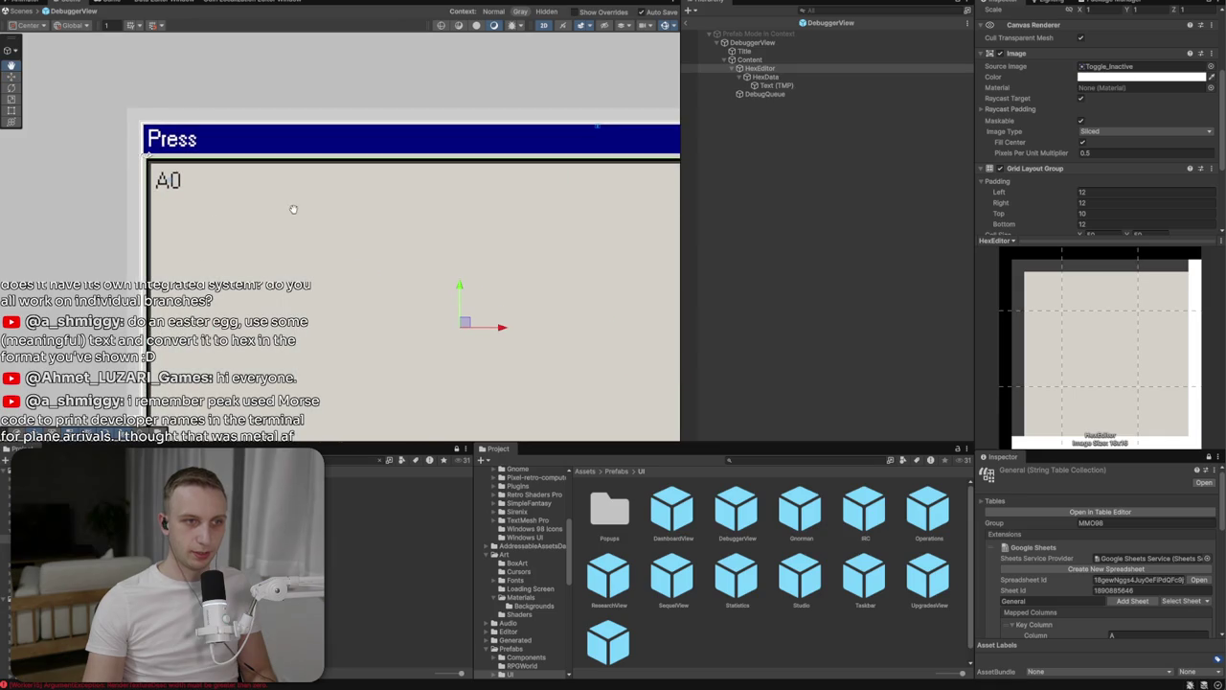
Save HexData as a prefab in the Prefabs/Components folder
{"action": "left_click", "coordinate": [781, 86]}
{"action": "left_click", "coordinate": [766, 77]}
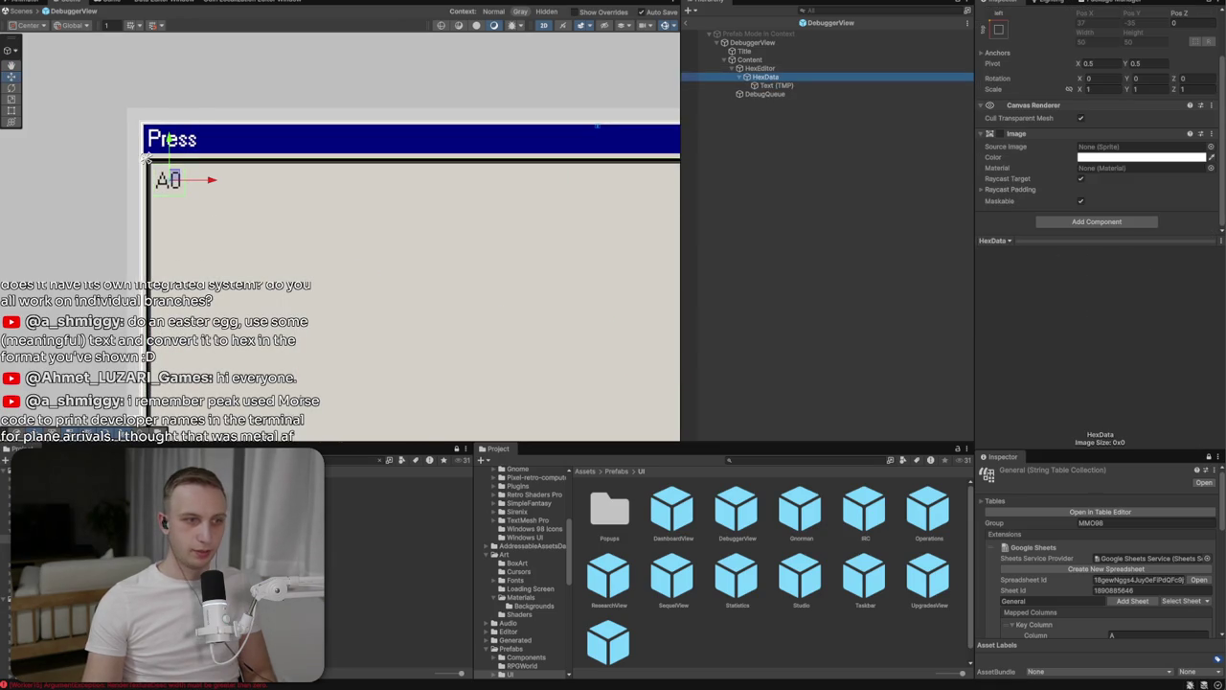
{"action": "left_click", "coordinate": [615, 470]}
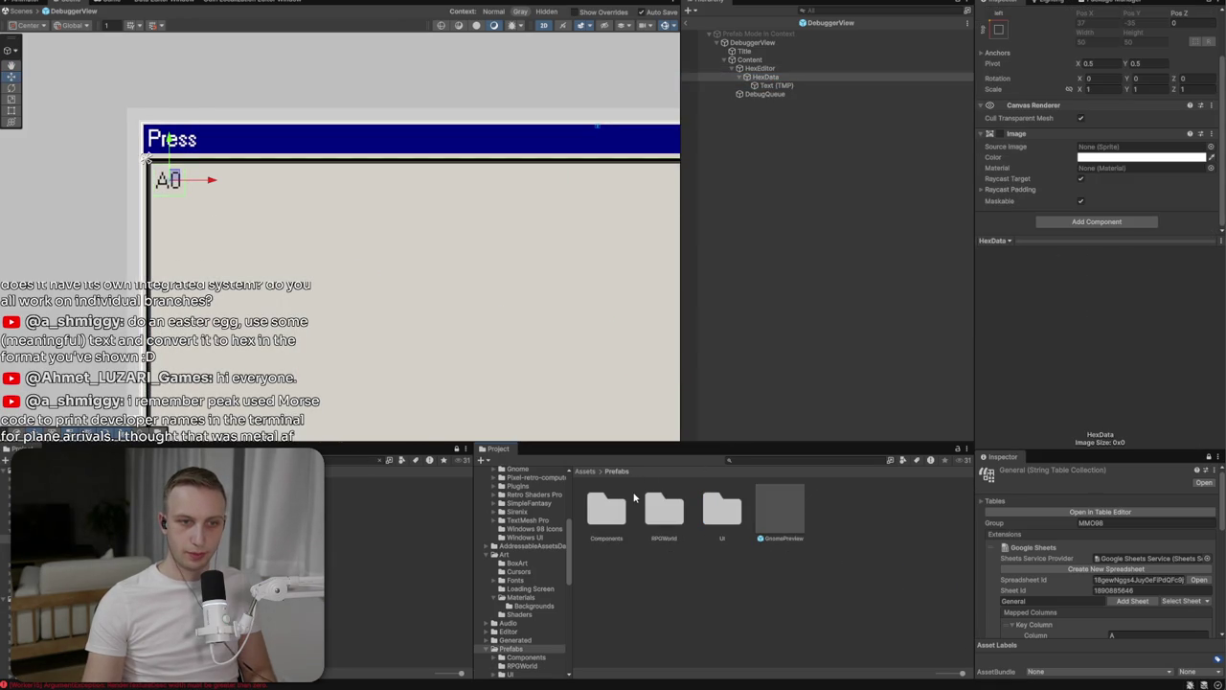
{"action": "double_click", "coordinate": [613, 508]}
{"action": "left_click", "coordinate": [762, 80]}
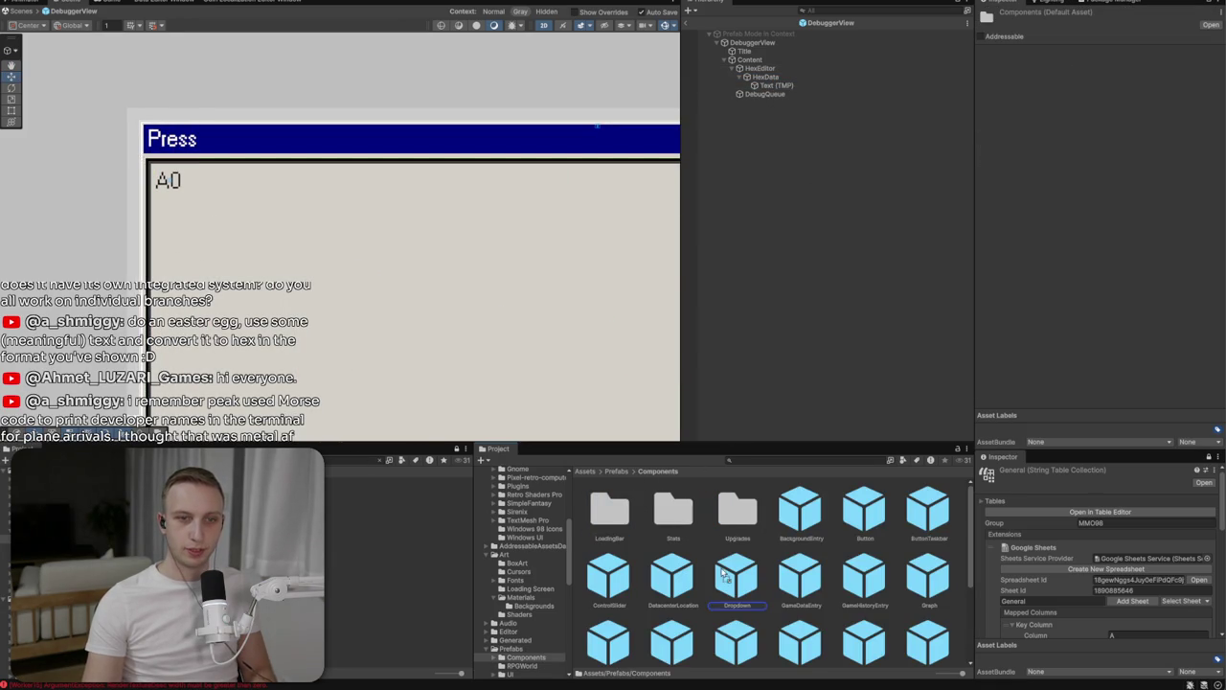
Duplicate HexData until HexEditor holds 44 A0 cells in three rows
{"action": "left_click", "coordinate": [766, 78]}
{"action": "key", "text": "ctrl+d"}
{"action": "key", "text": "ctrl+d"}
{"action": "key", "text": "ctrl+d"}
{"action": "key", "text": "ctrl+d"}
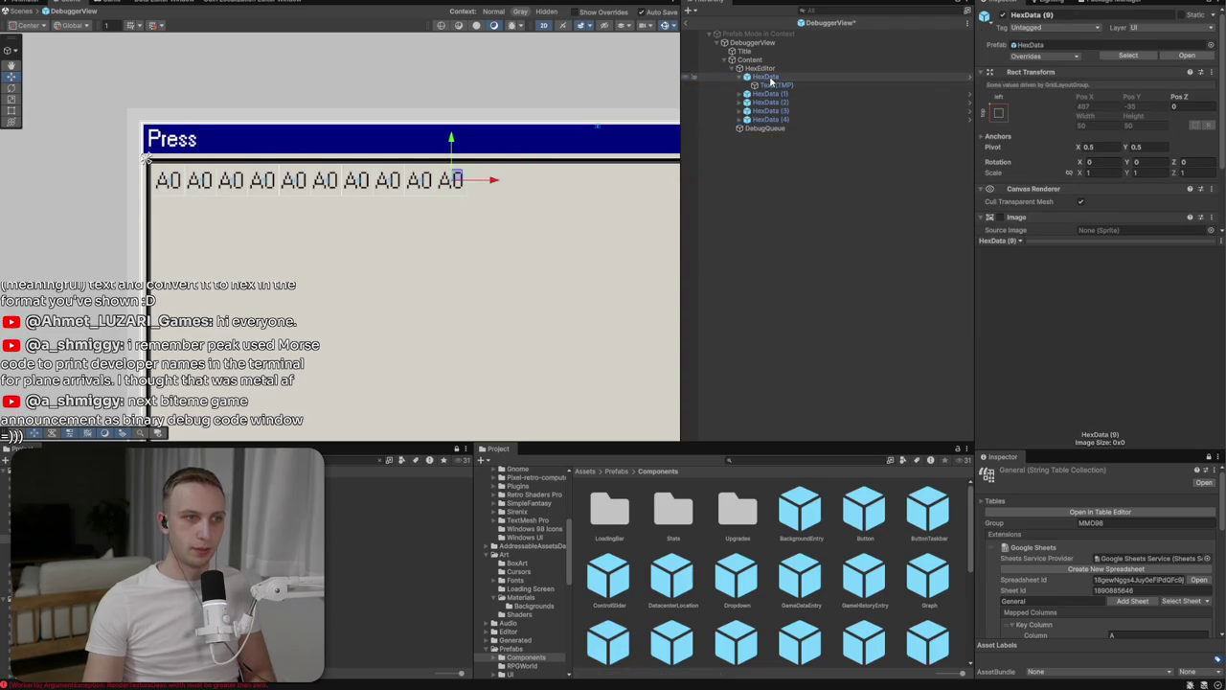
{"action": "scroll", "coordinate": [567, 254], "scroll_direction": "down", "scroll_amount": 5}
{"action": "scroll", "coordinate": [388, 252], "scroll_direction": "up", "scroll_amount": 4}
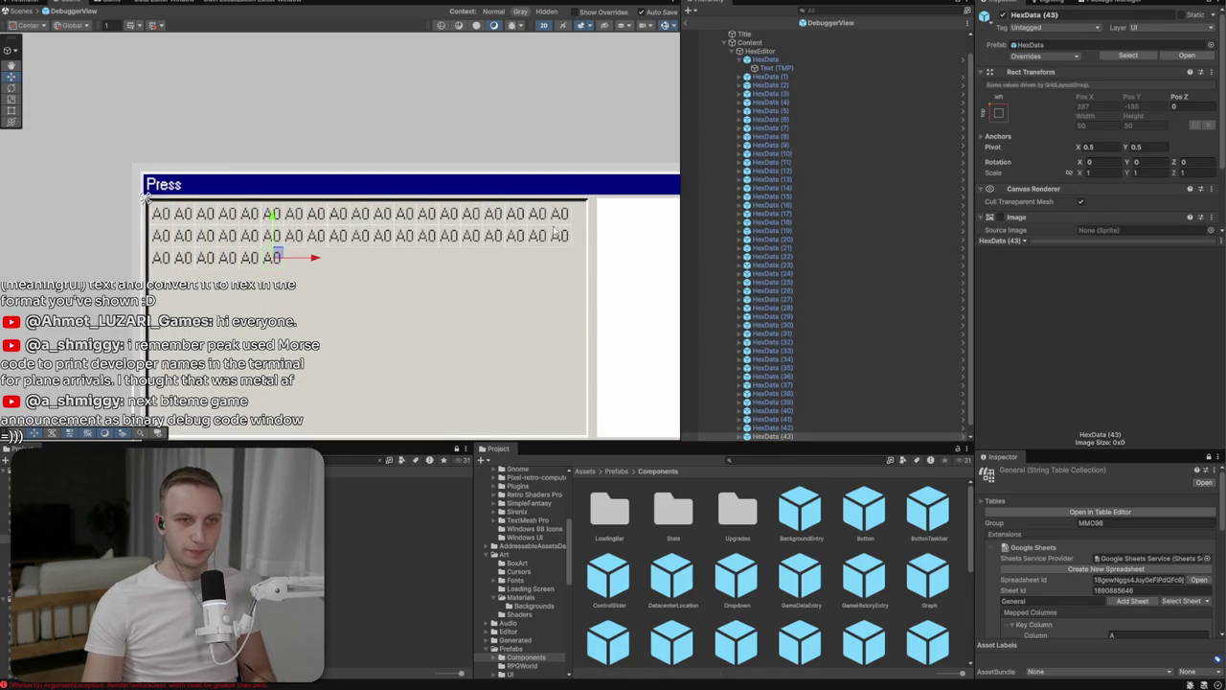
{"action": "left_click", "coordinate": [760, 51]}
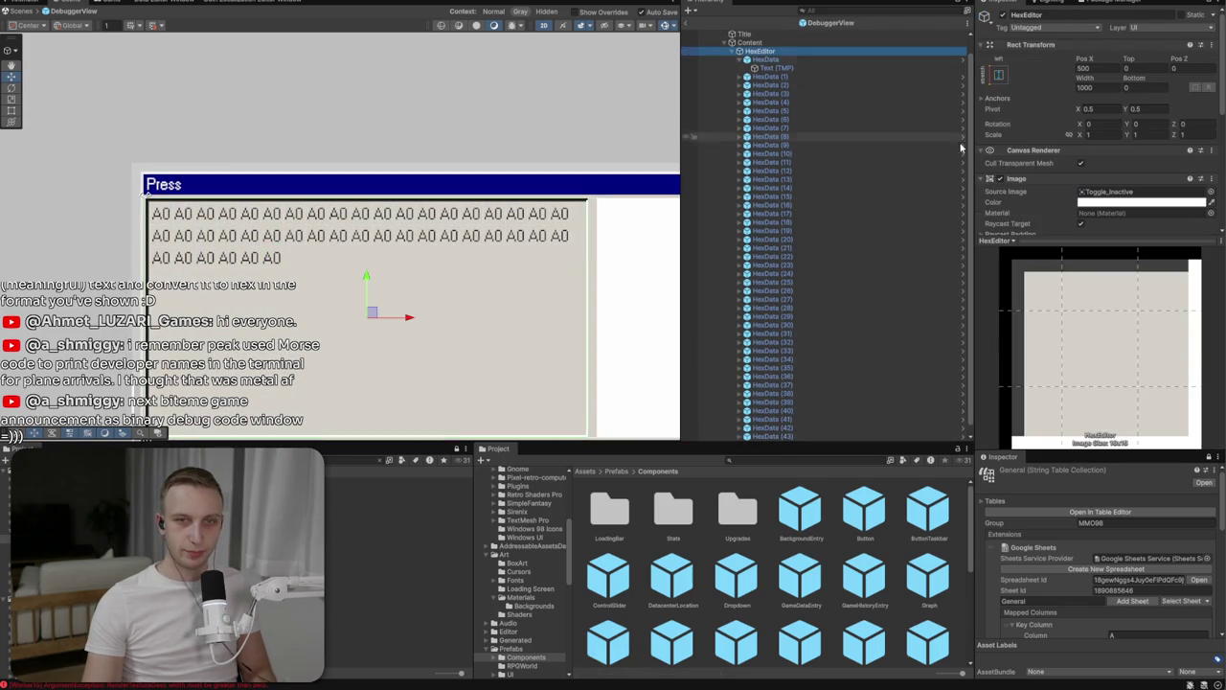
Set HexEditor's grid spacing to 1 on both X and Y
{"action": "scroll", "coordinate": [1105, 224], "scroll_direction": "down", "scroll_amount": 5}
{"action": "left_click", "coordinate": [1092, 122]}
{"action": "type", "text": "1"}
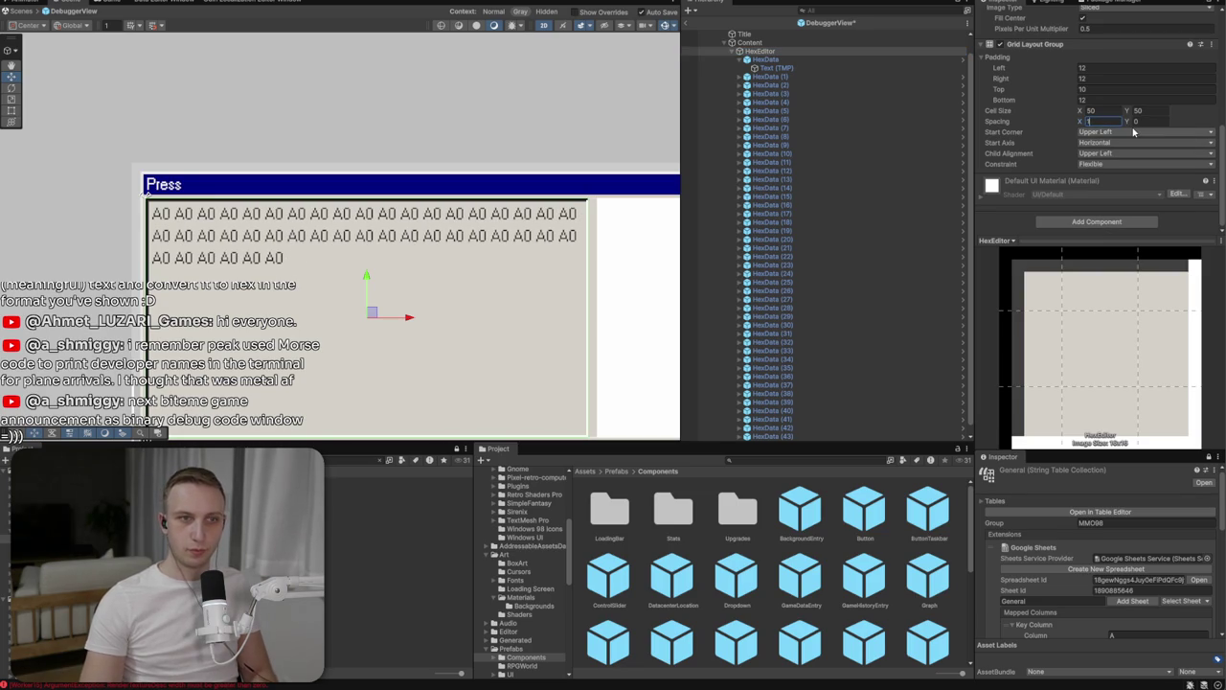
{"action": "left_click", "coordinate": [1150, 121]}
{"action": "type", "text": "1"}
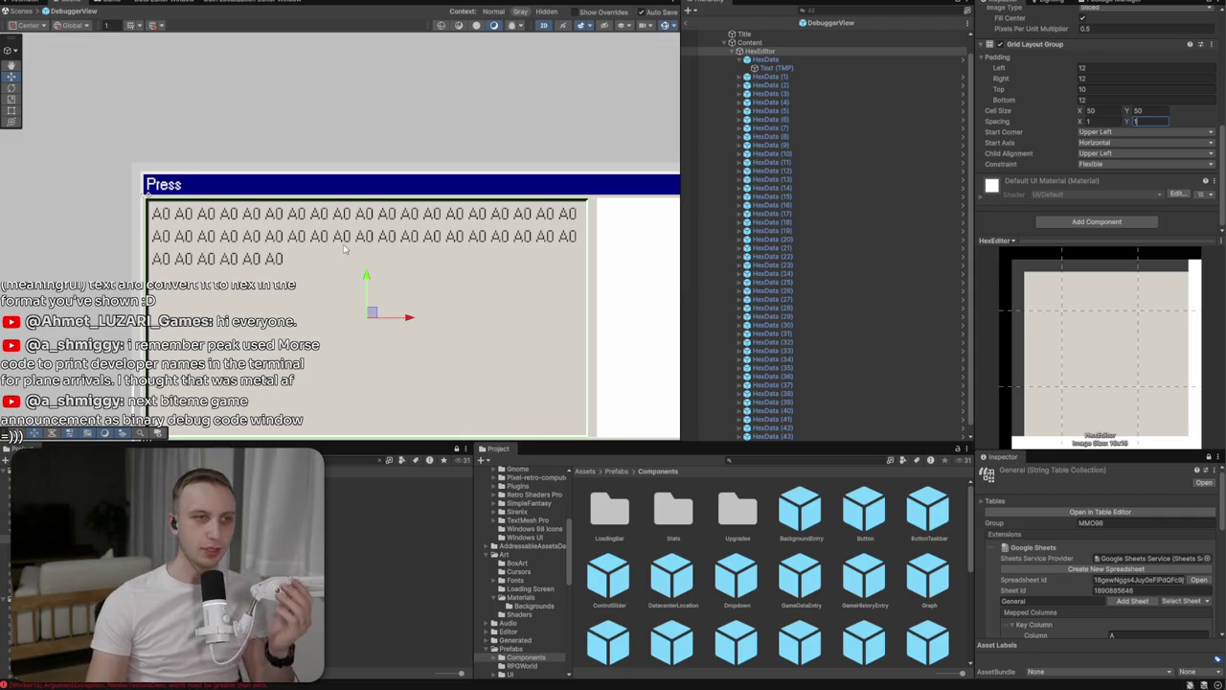
{"action": "left_click", "coordinate": [749, 60]}
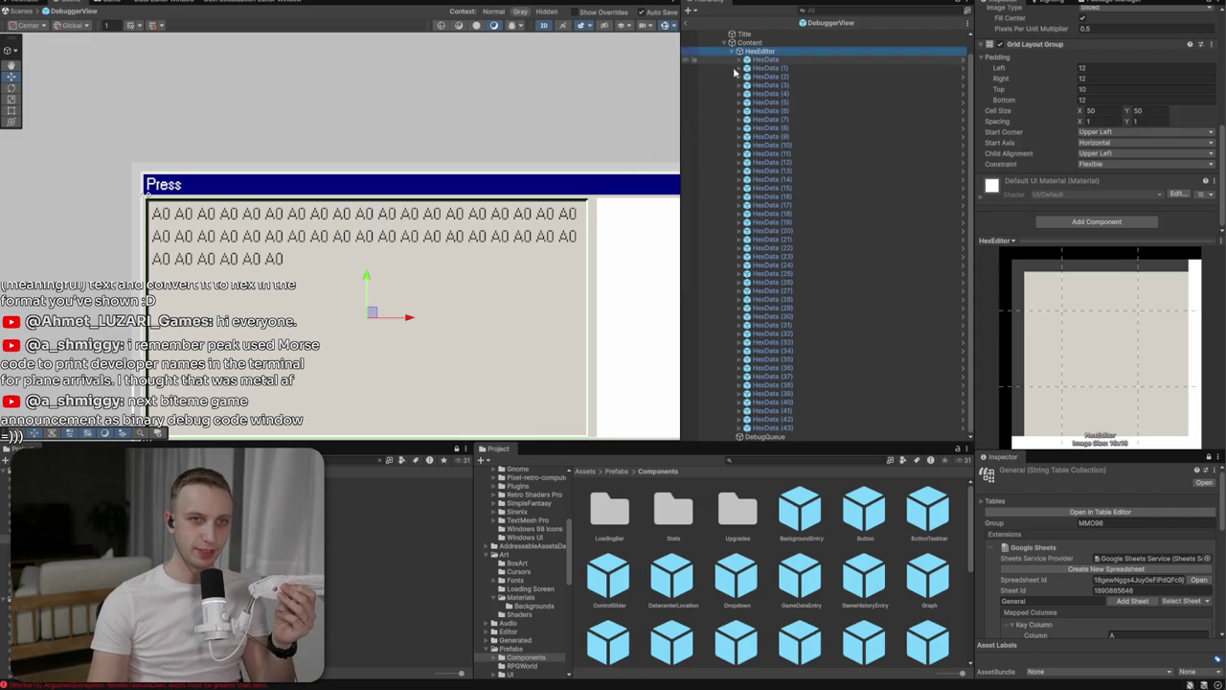
{"action": "scroll", "coordinate": [472, 171], "scroll_direction": "down", "scroll_amount": 3}
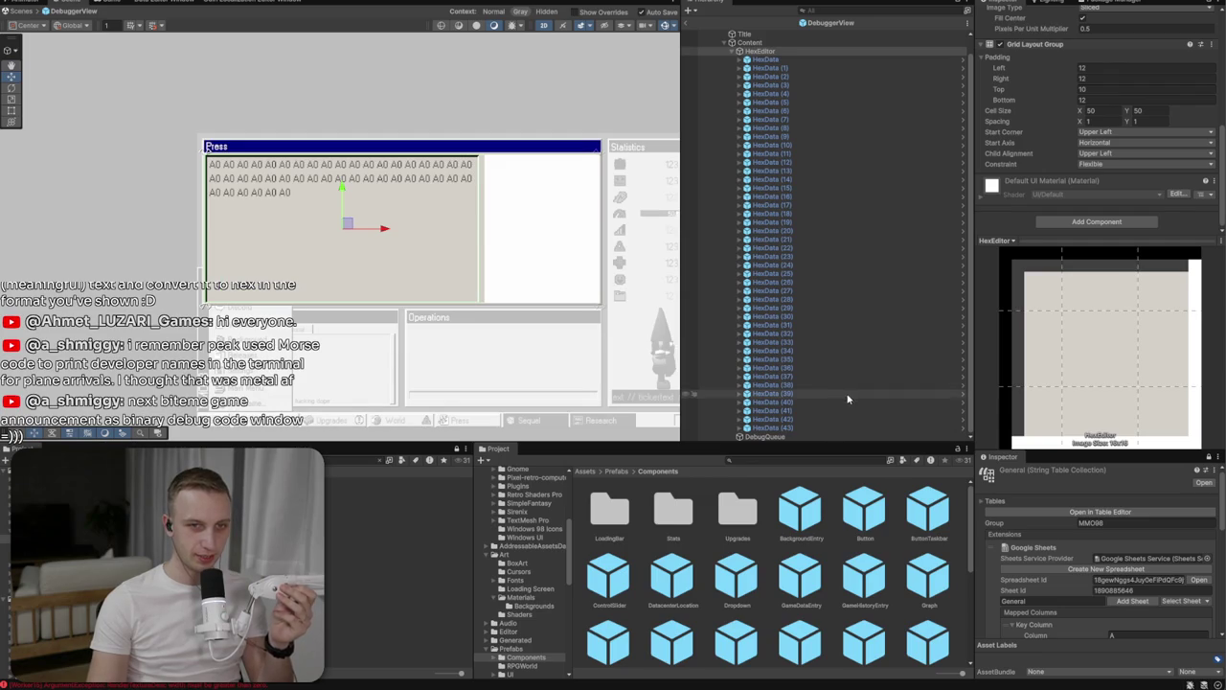
Select all HexData cells and duplicate them to fill HexEditor with over a hundred A0 cells
{"action": "left_click", "coordinate": [820, 427]}
{"action": "left_click", "coordinate": [795, 56], "text": "shift"}
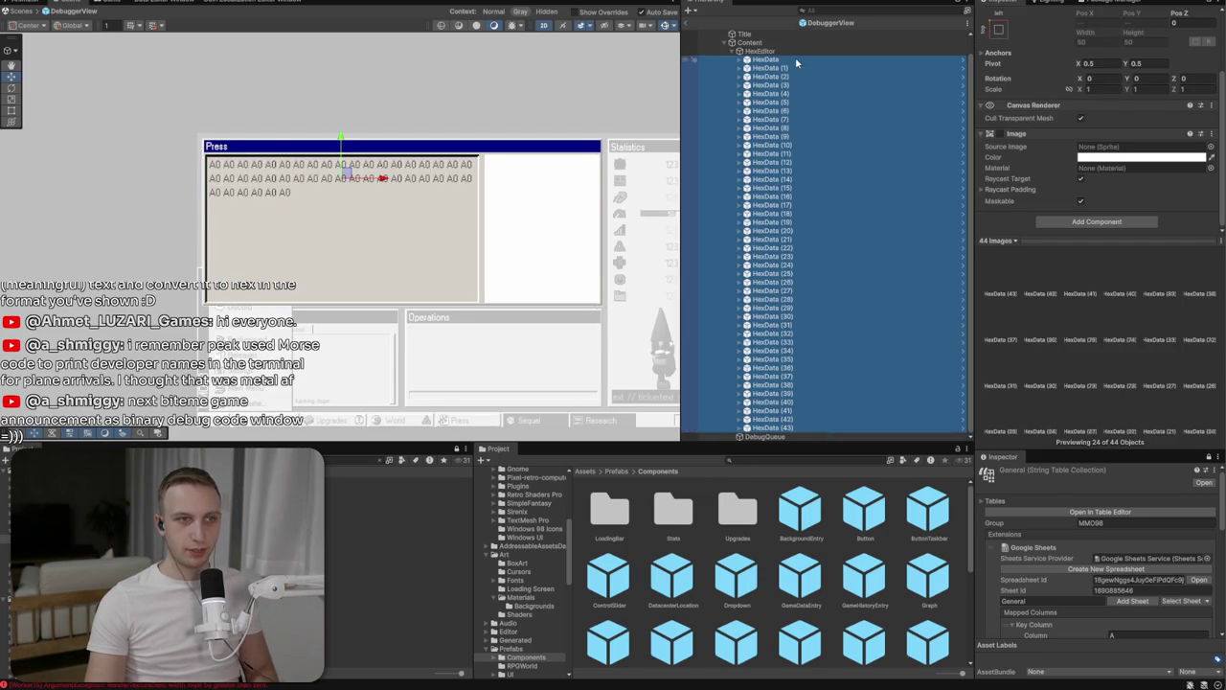
{"action": "key", "text": "ctrl+d"}
{"action": "key", "text": "ctrl+d"}
{"action": "key", "text": "ctrl+d"}
{"action": "key", "text": "ctrl+d"}
{"action": "scroll", "coordinate": [887, 277], "scroll_direction": "down", "scroll_amount": 10}
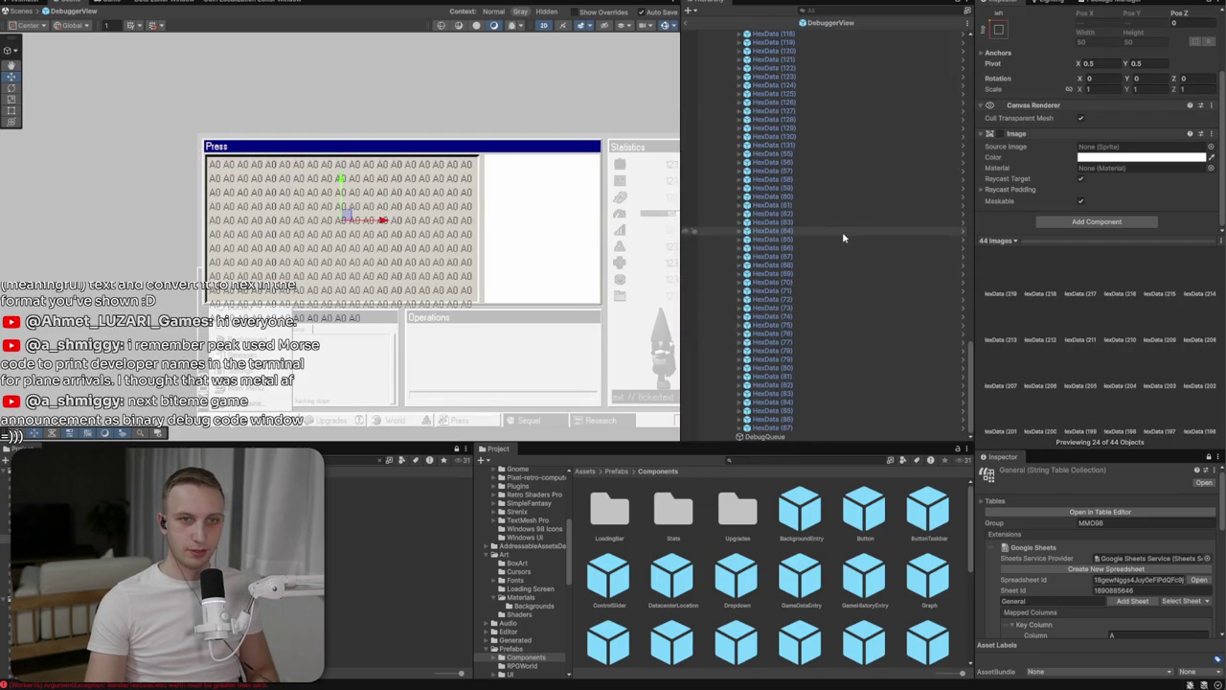
{"action": "left_click", "coordinate": [782, 428]}
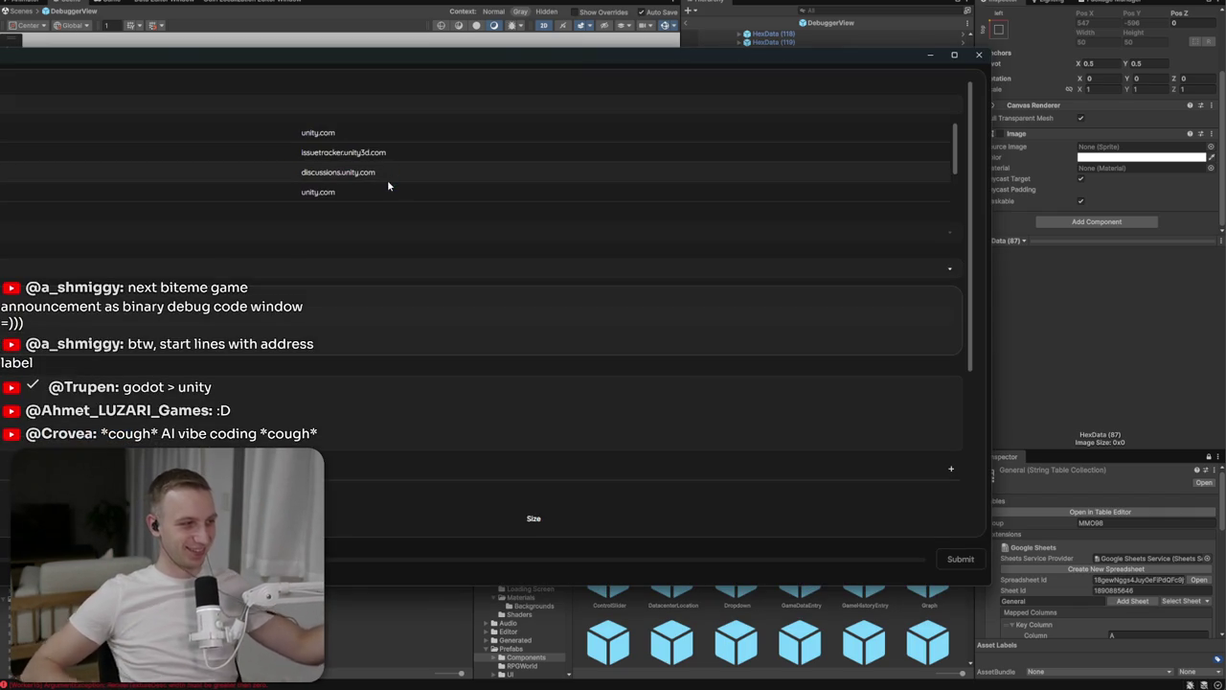
Close the bug report window and accept recovering the scene backups for mmo-98
{"action": "left_click", "coordinate": [980, 55]}
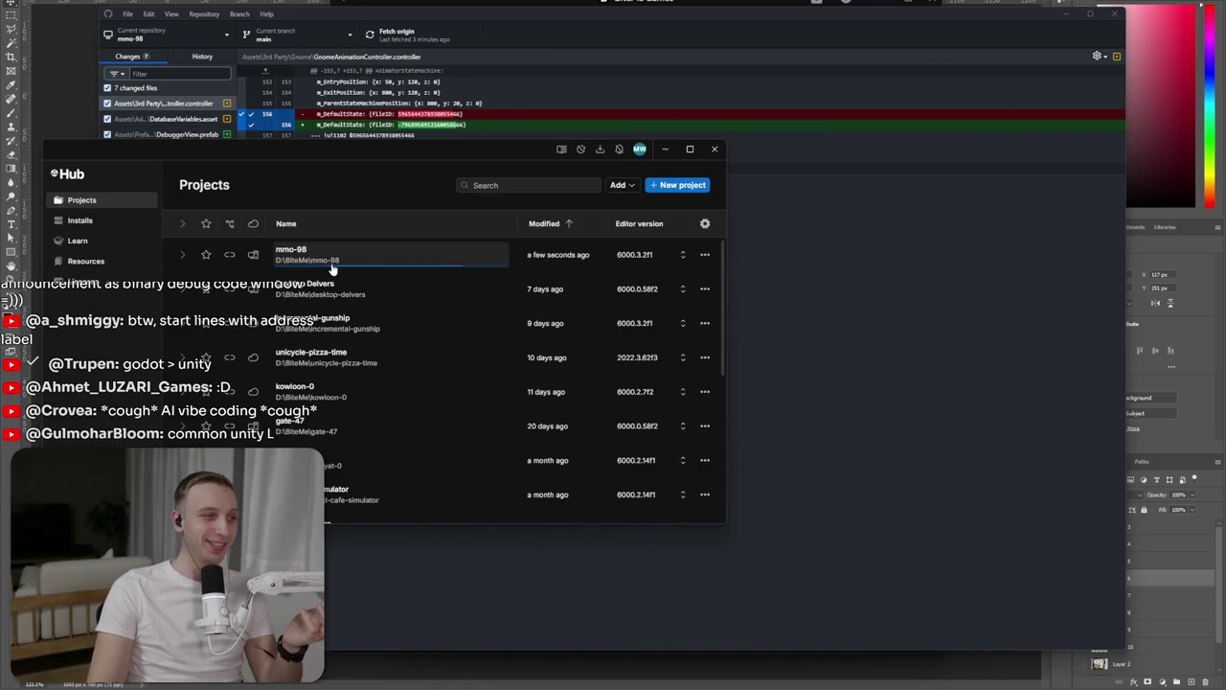
{"action": "left_click", "coordinate": [331, 362]}
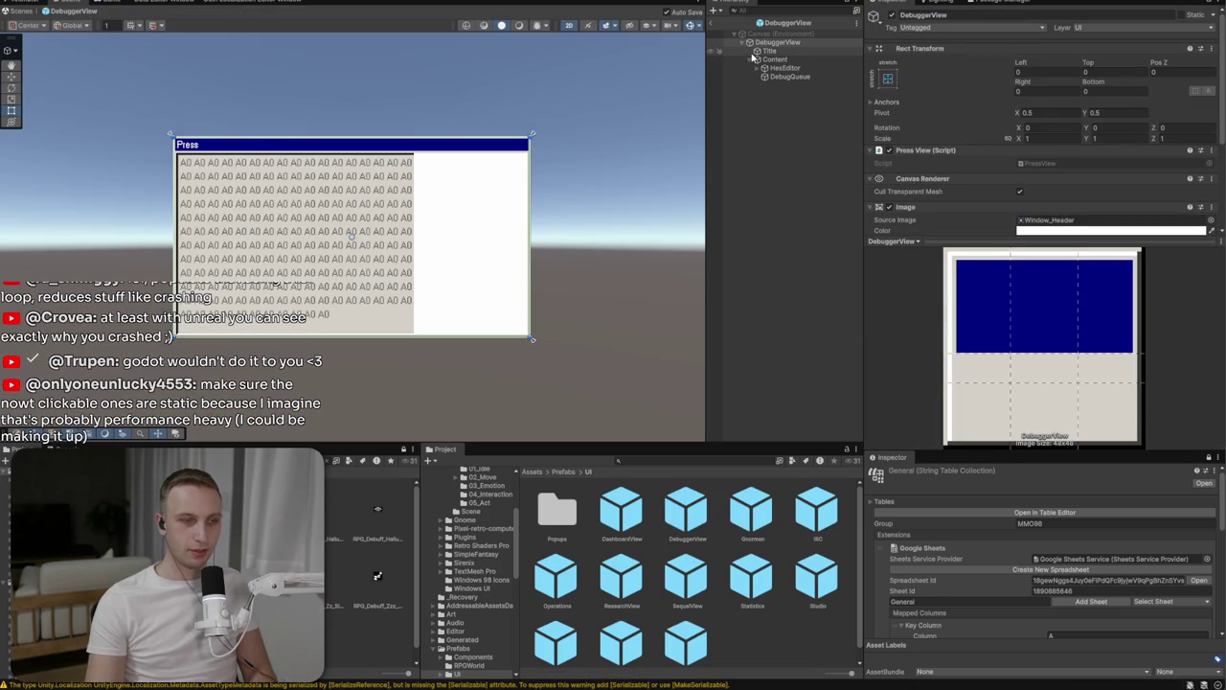
Duplicate HexData (73)–(87) under HexEditor, creating copies up to HexData (234)
{"action": "scroll", "coordinate": [403, 163], "scroll_direction": "down", "scroll_amount": 2}
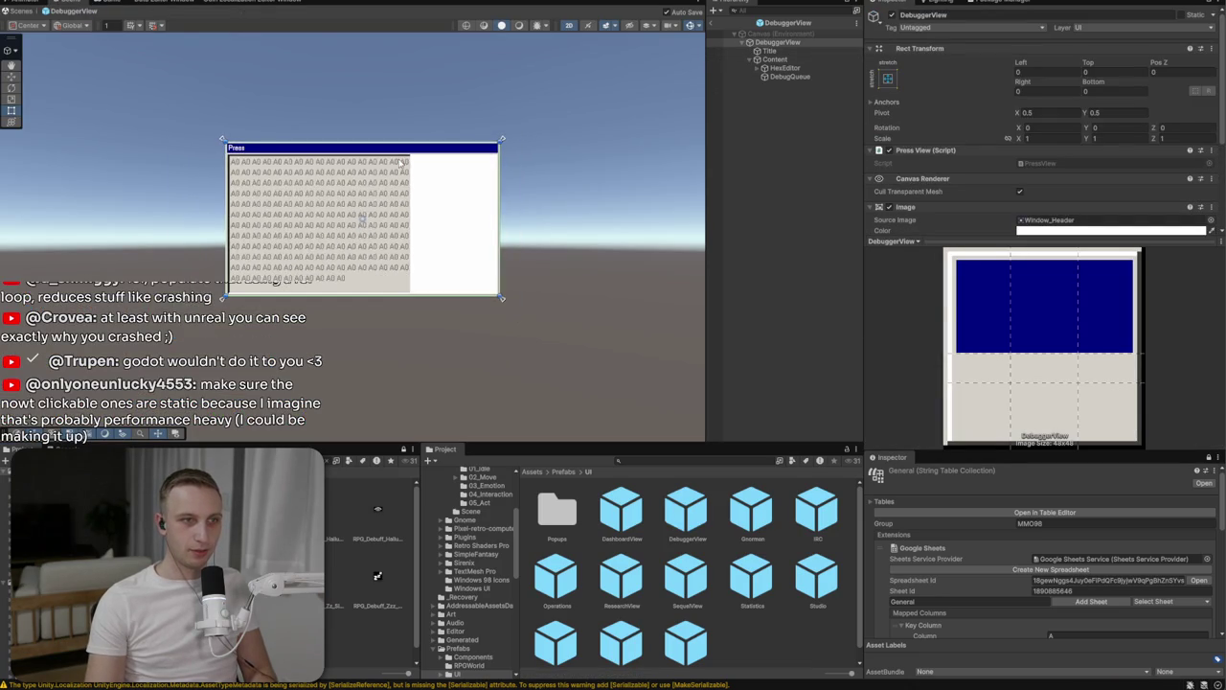
{"action": "left_click", "coordinate": [786, 68]}
{"action": "left_click", "coordinate": [759, 68]}
{"action": "scroll", "coordinate": [772, 199], "scroll_direction": "down", "scroll_amount": 10}
{"action": "scroll", "coordinate": [772, 199], "scroll_direction": "down", "scroll_amount": 5}
{"action": "left_click", "coordinate": [800, 426]}
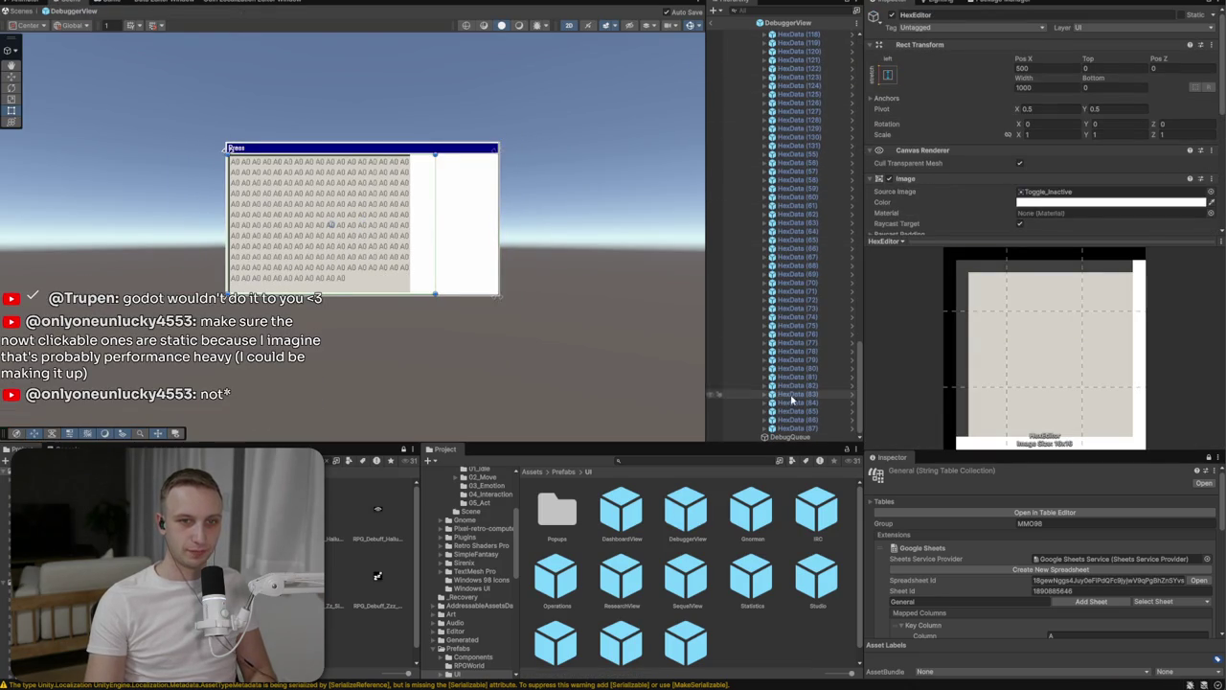
{"action": "left_click", "coordinate": [803, 309], "text": "shift"}
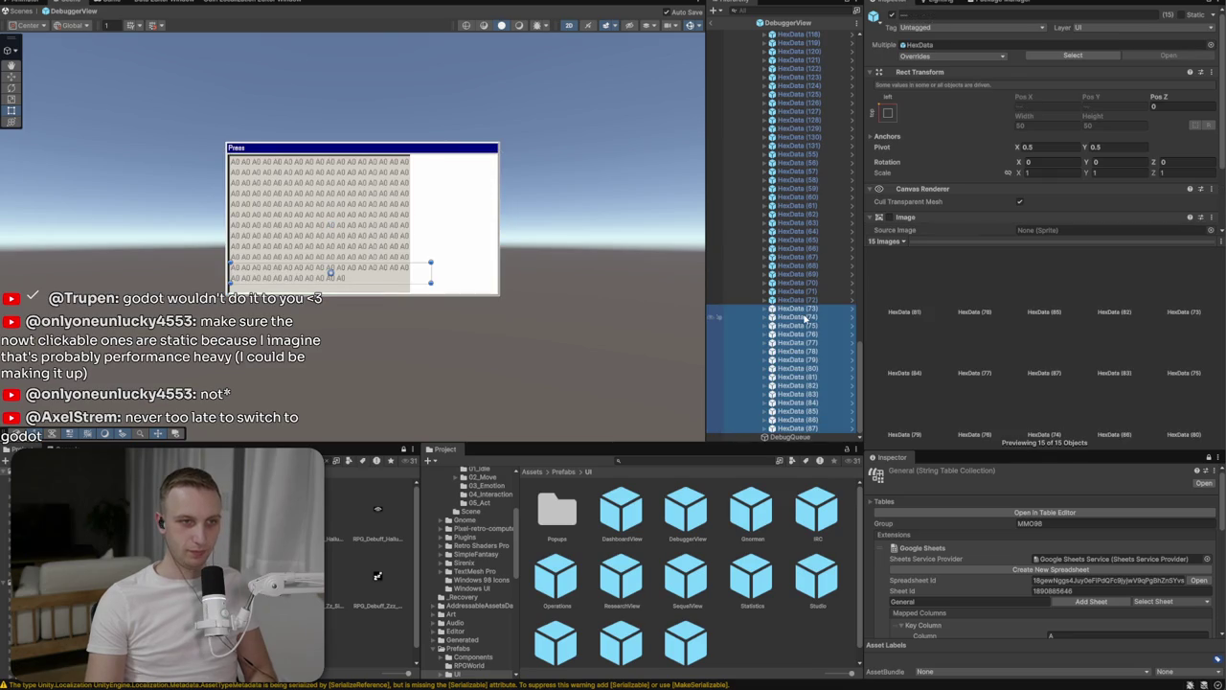
{"action": "key", "text": "ctrl+d"}
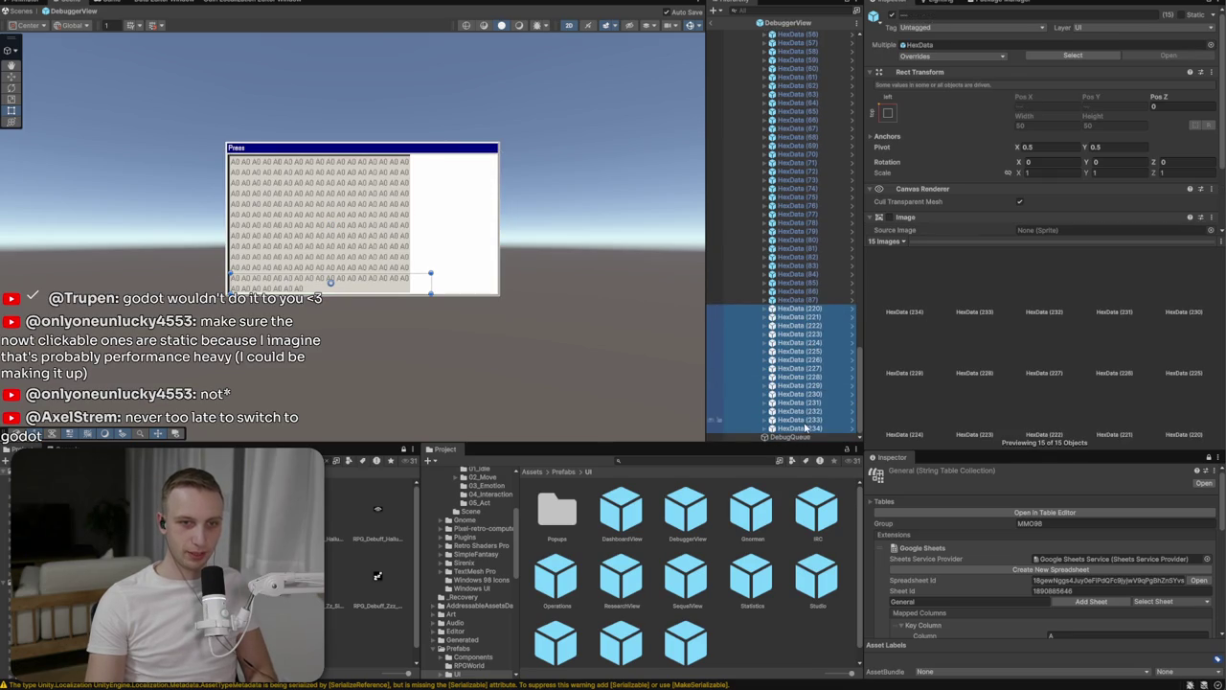
{"action": "left_click", "coordinate": [805, 428]}
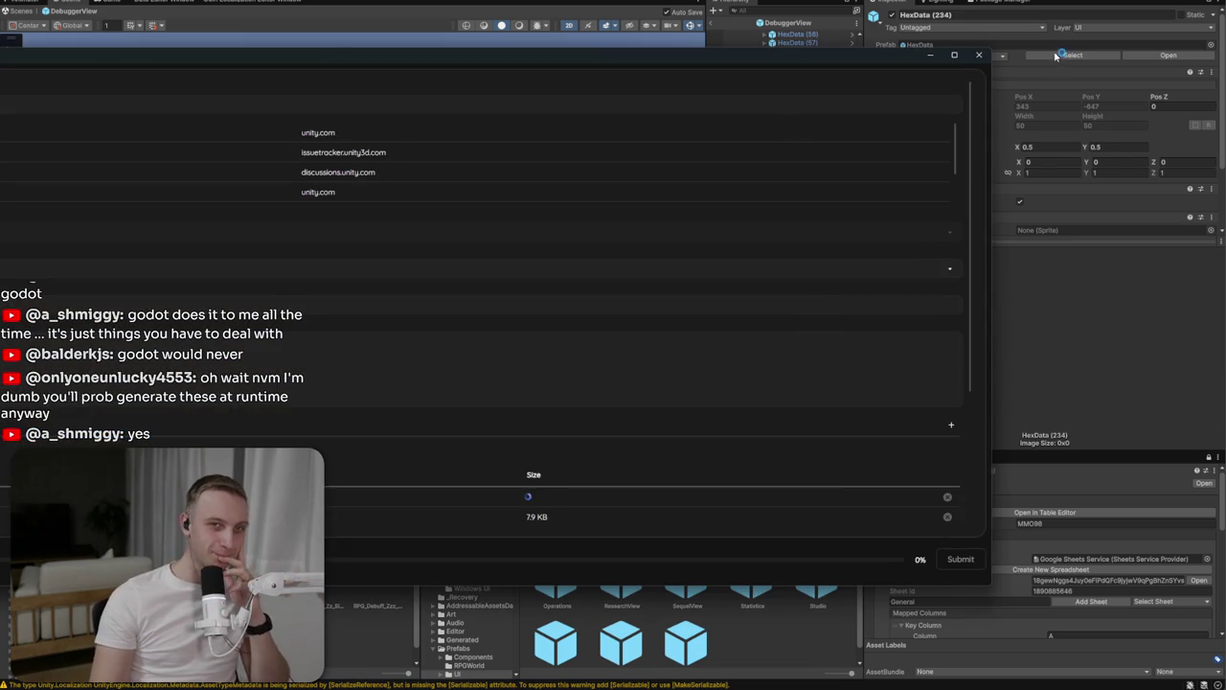
Dismiss the crash Bug Reporter and discard the report without sending it
{"action": "key", "text": "alt+F4"}
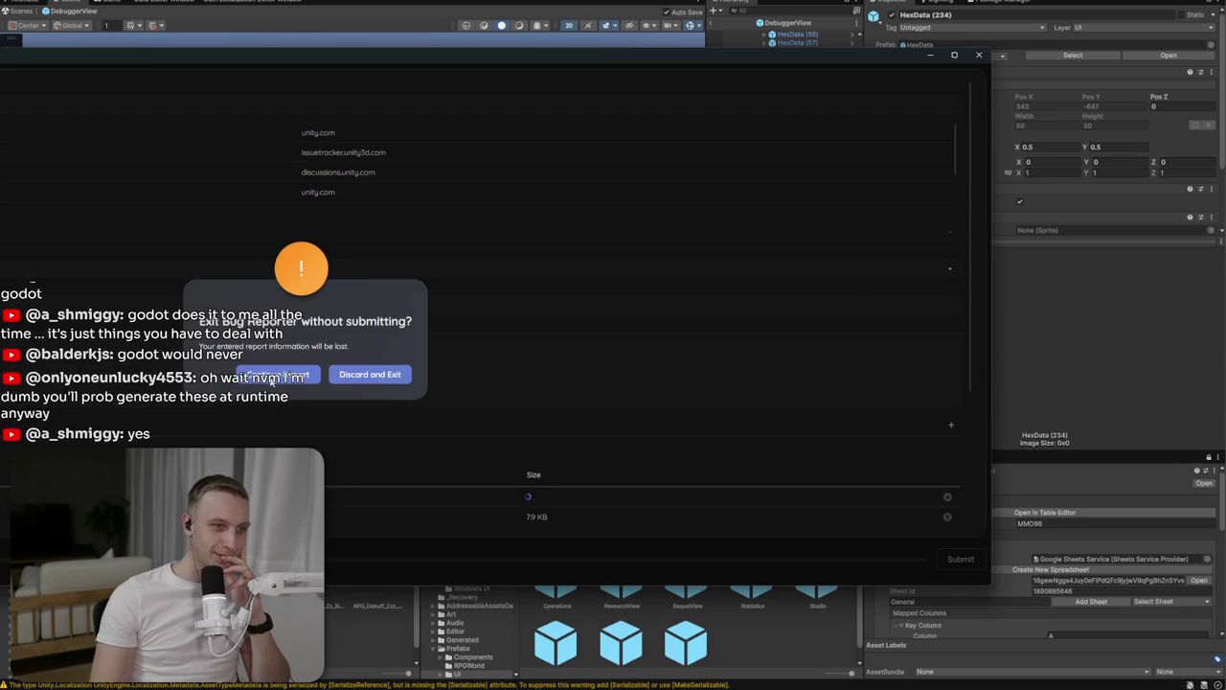
{"action": "left_click", "coordinate": [374, 376]}
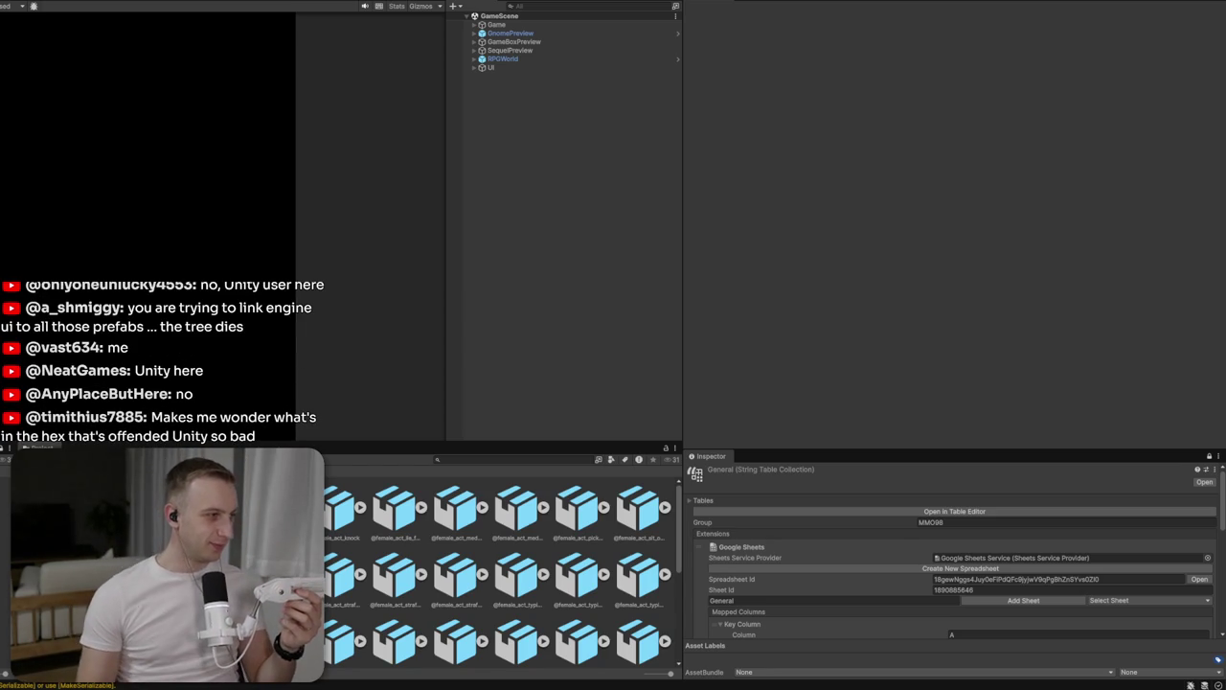
Open the DebuggerView prefab for editing from the Hierarchy
{"action": "left_click", "coordinate": [472, 34]}
{"action": "left_click", "coordinate": [474, 33]}
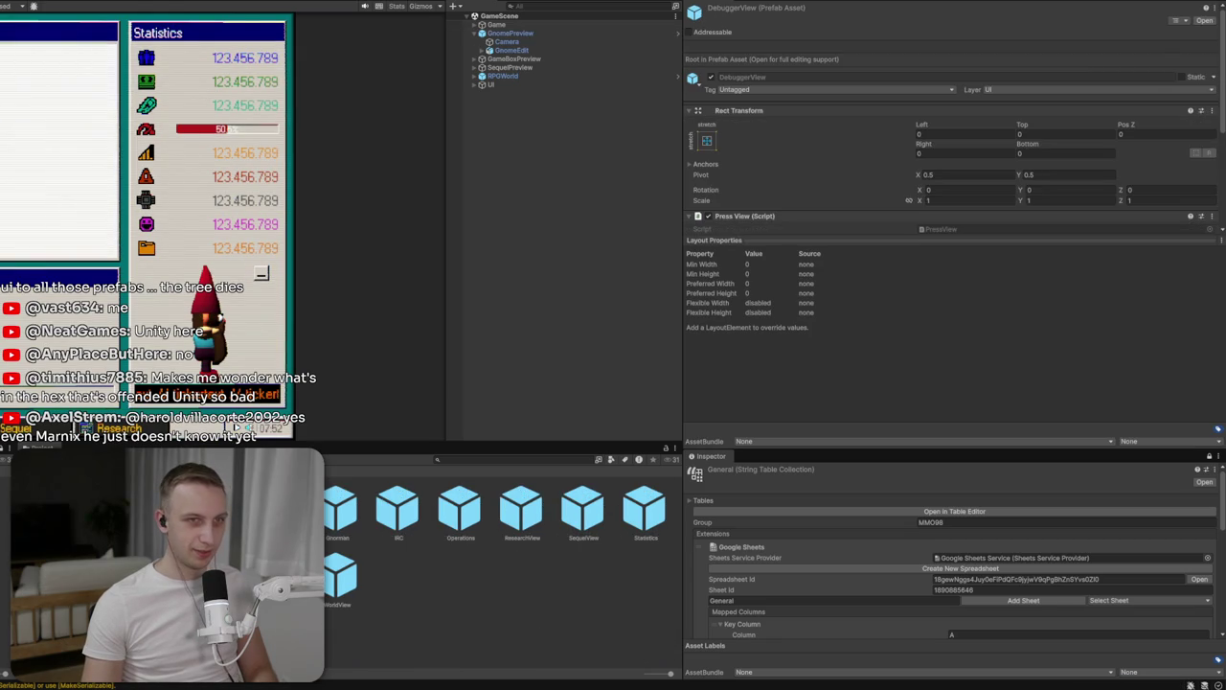
{"action": "left_click", "coordinate": [499, 64]}
Delete every HexData cell under HexEditor
{"action": "left_click", "coordinate": [518, 73]}
{"action": "scroll", "coordinate": [552, 233], "scroll_direction": "down", "scroll_amount": 10}
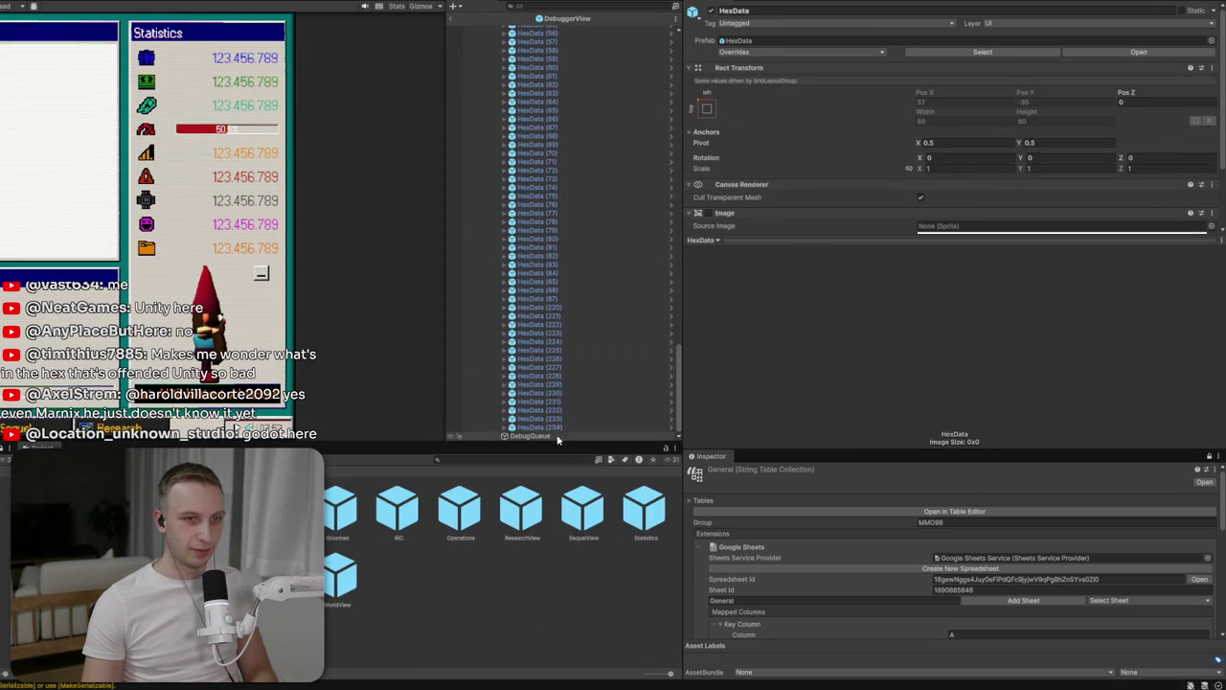
{"action": "left_click", "coordinate": [552, 429], "text": "shift"}
{"action": "key", "text": "Delete"}
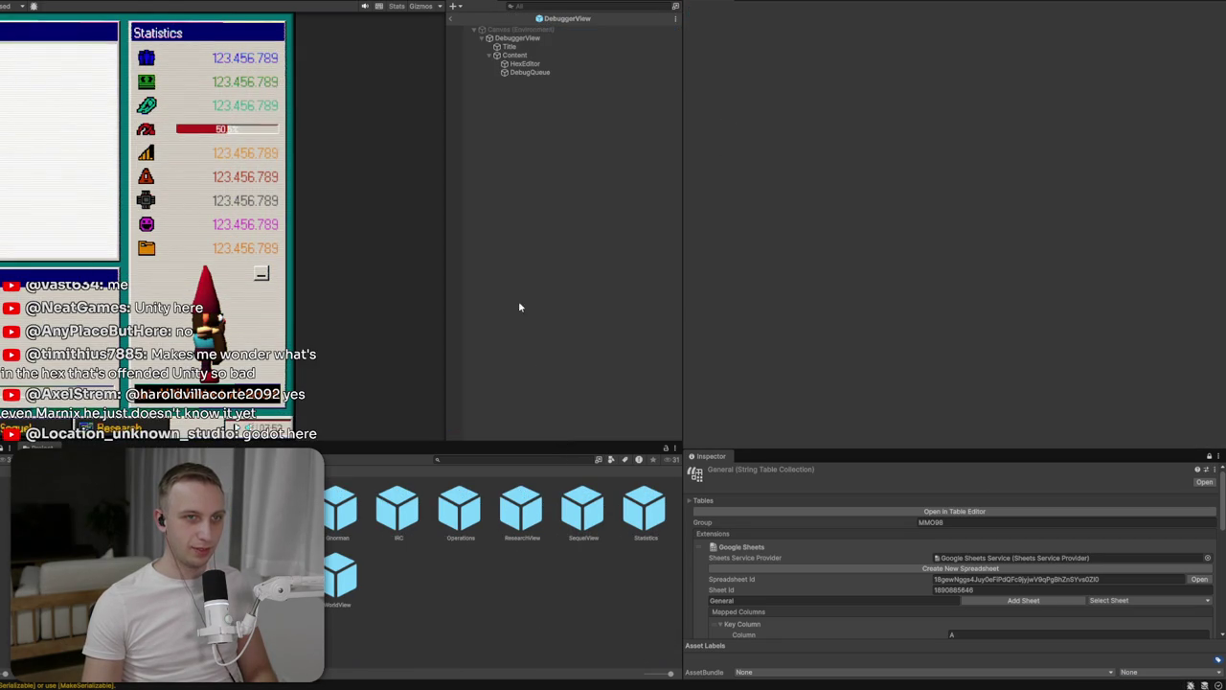
Search the assets for 'hex', drop the HexData prefab into HexEditor and duplicate it twice
{"action": "left_click", "coordinate": [490, 461]}
{"action": "type", "text": "hexed"}
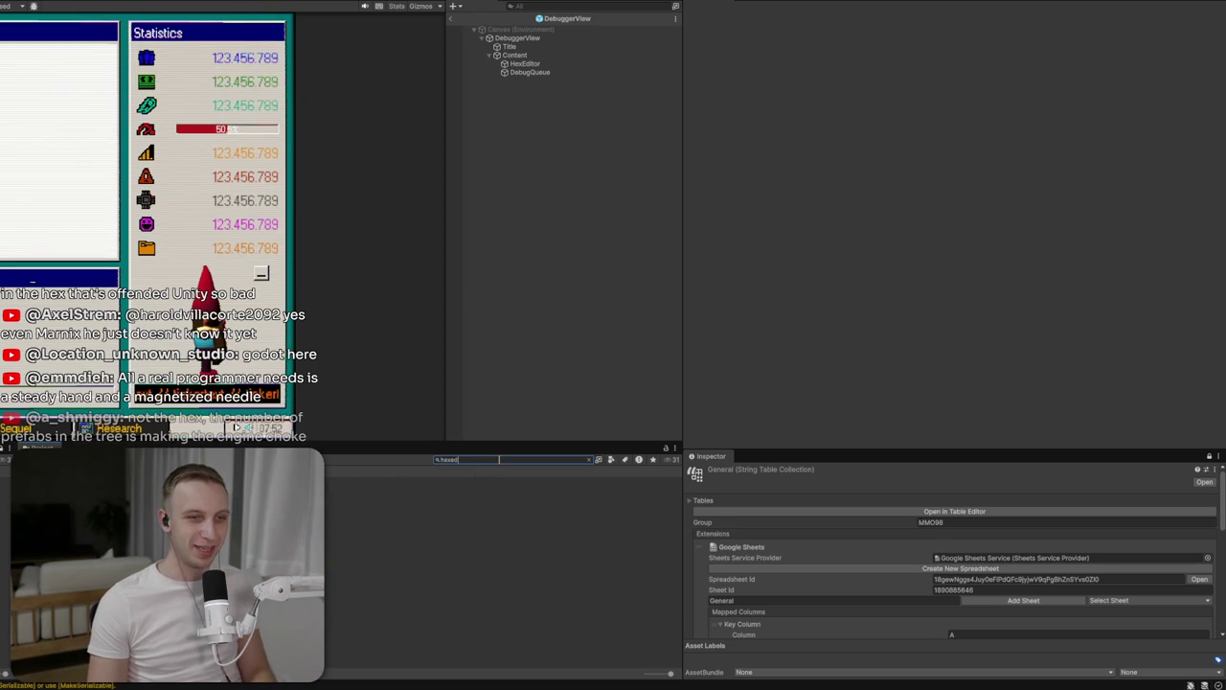
{"action": "key", "text": "BackSpace"}
{"action": "key", "text": "BackSpace"}
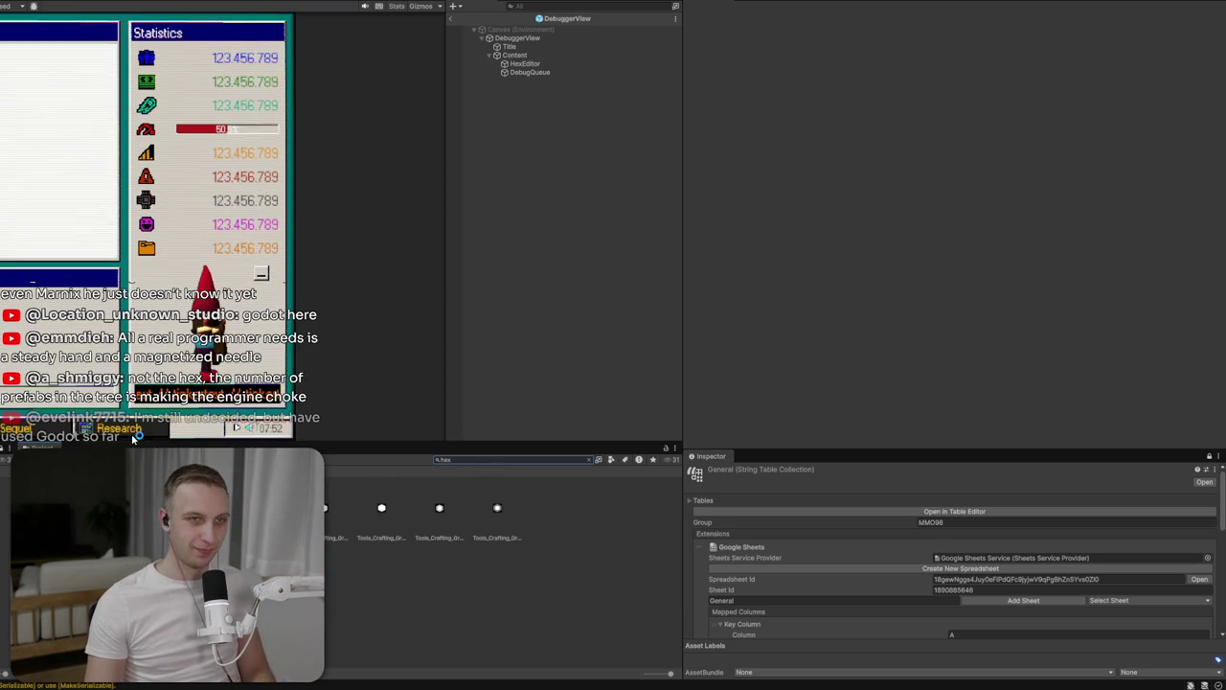
{"action": "left_click_drag", "start_coordinate": [533, 67], "coordinate": [532, 69]}
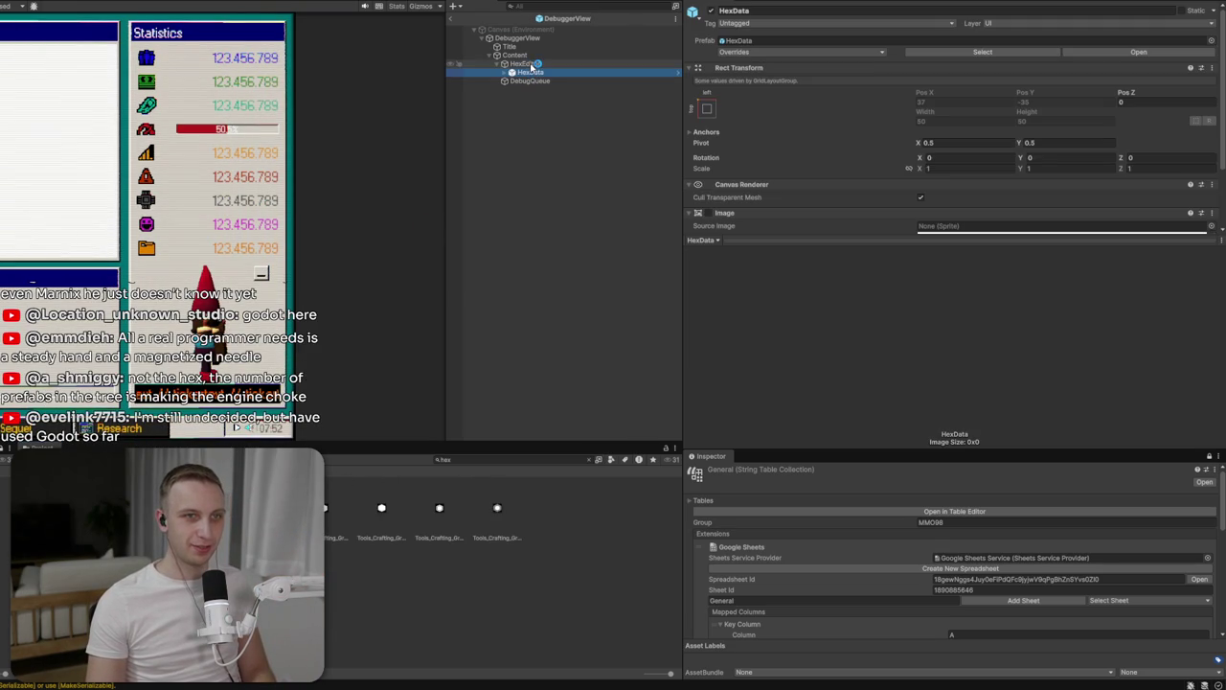
{"action": "key", "text": "ctrl+d"}
{"action": "key", "text": "ctrl+d"}
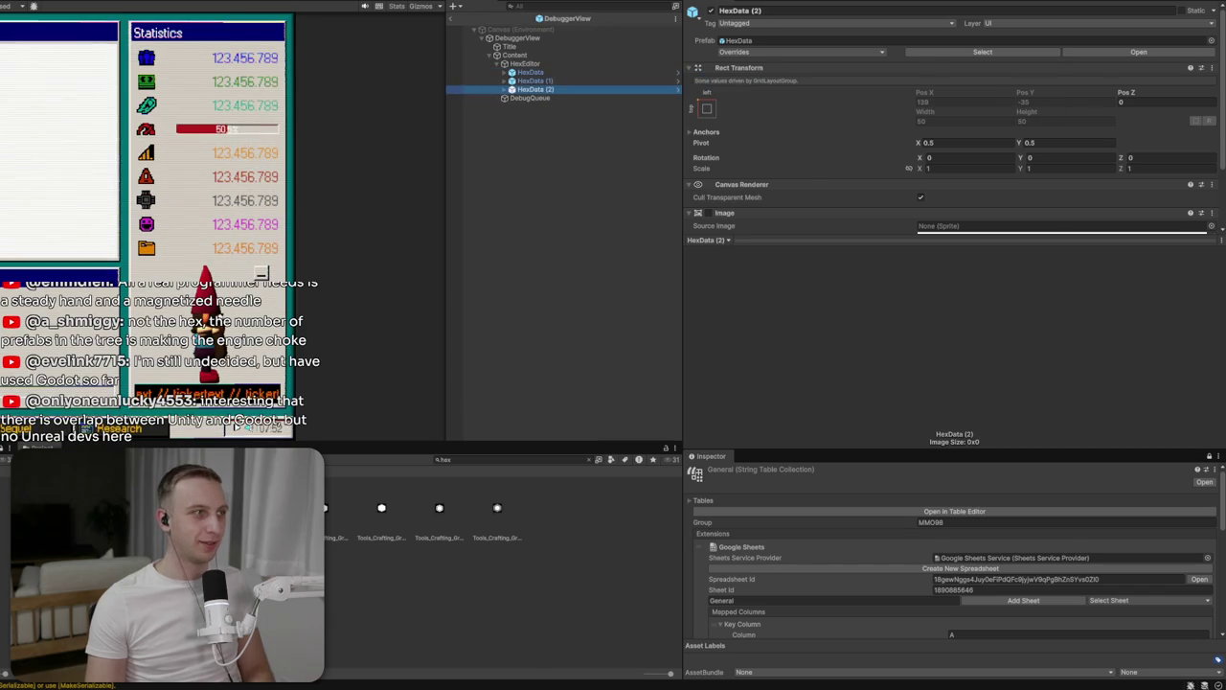
Check the three A0 cells in the 2D Scene view and the Game view
{"action": "key", "text": "ctrl+1"}
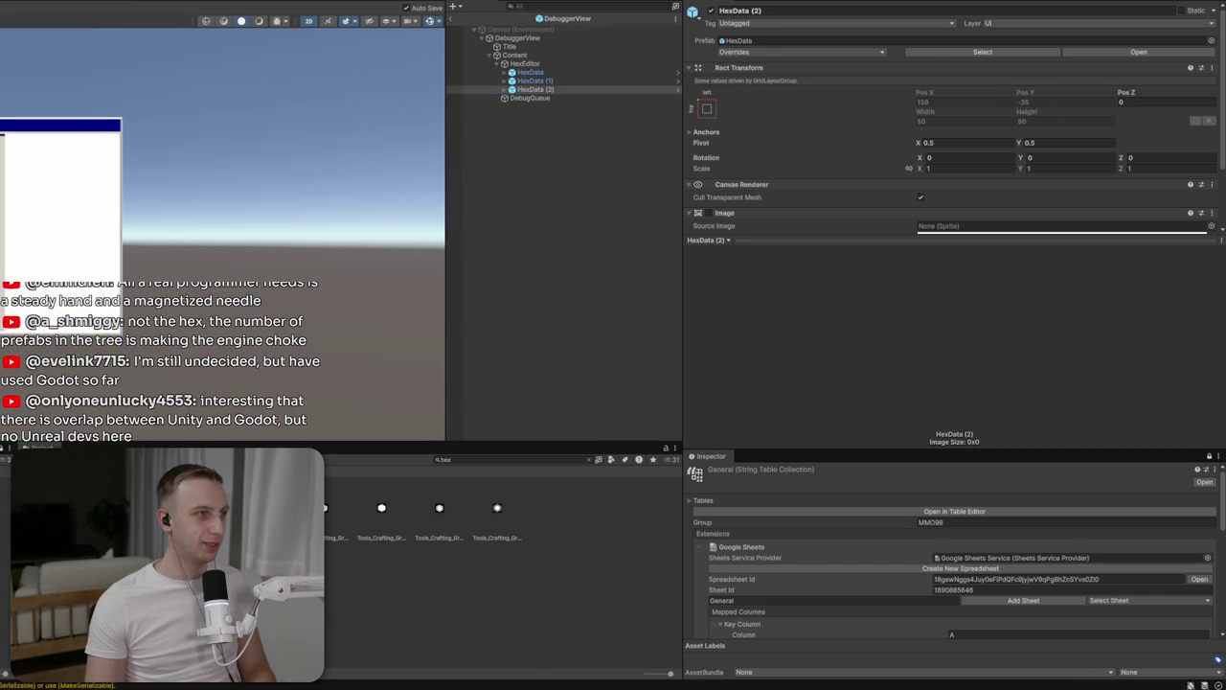
{"action": "scroll", "coordinate": [42, 126], "scroll_direction": "up", "scroll_amount": 3}
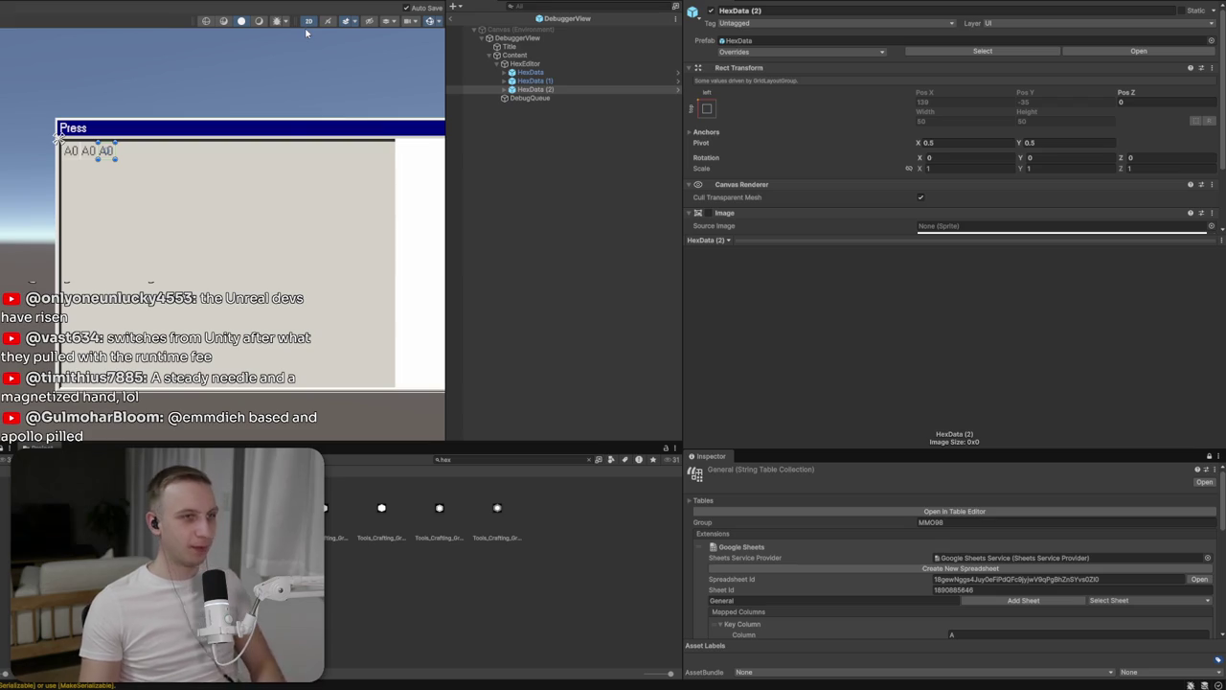
{"action": "left_click_drag", "start_coordinate": [300, 60], "coordinate": [64, 131]}
{"action": "scroll", "coordinate": [65, 130], "scroll_direction": "right", "scroll_amount": 5}
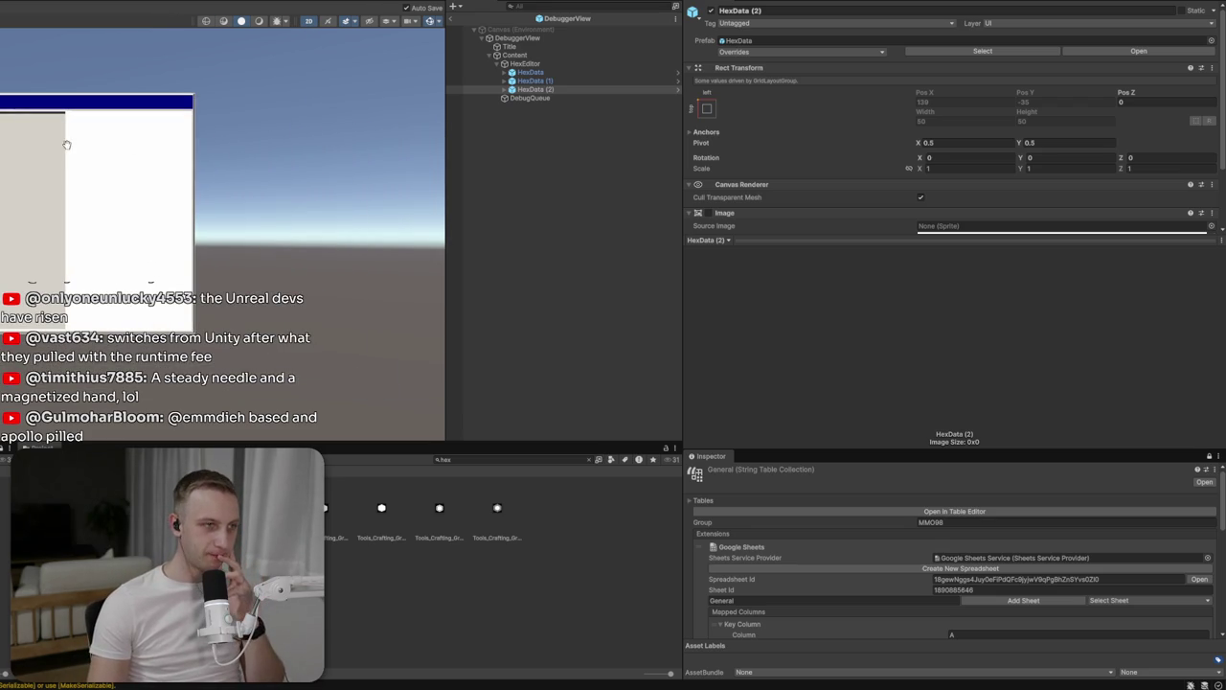
{"action": "key", "text": "ctrl+2"}
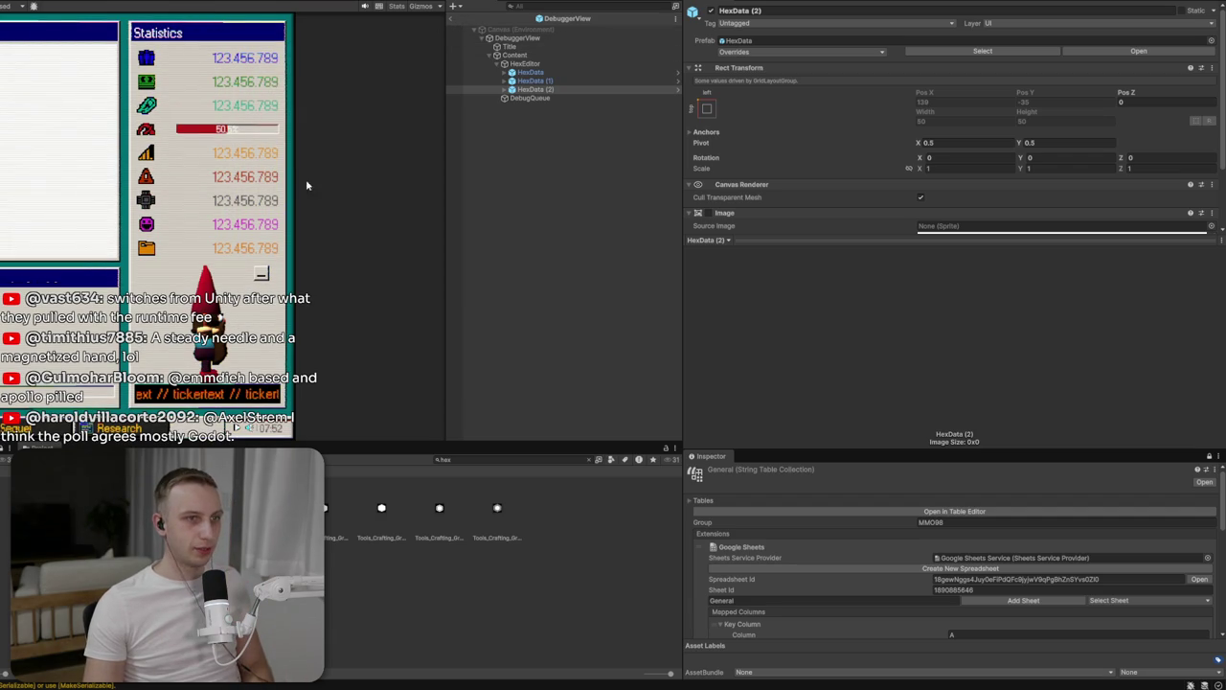
{"action": "key", "text": "ctrl+1"}
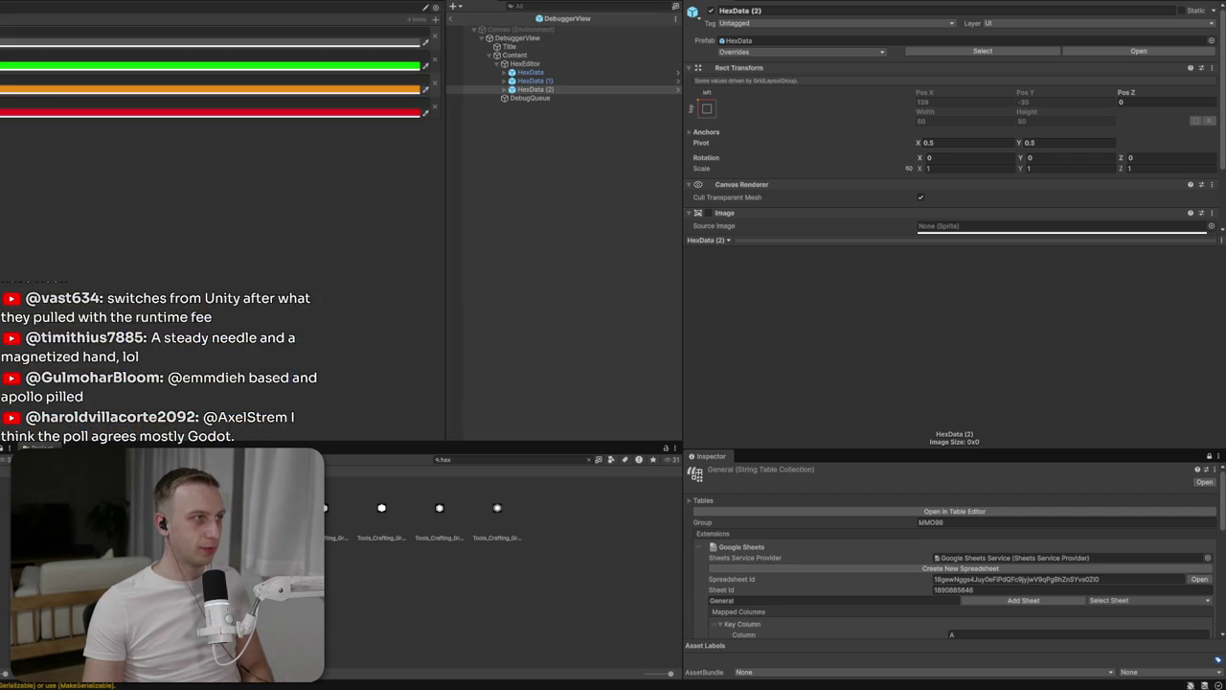
In GameScene, delete the DebuggerView instance's Content object and apply all overrides to the prefab
{"action": "left_click", "coordinate": [454, 17]}
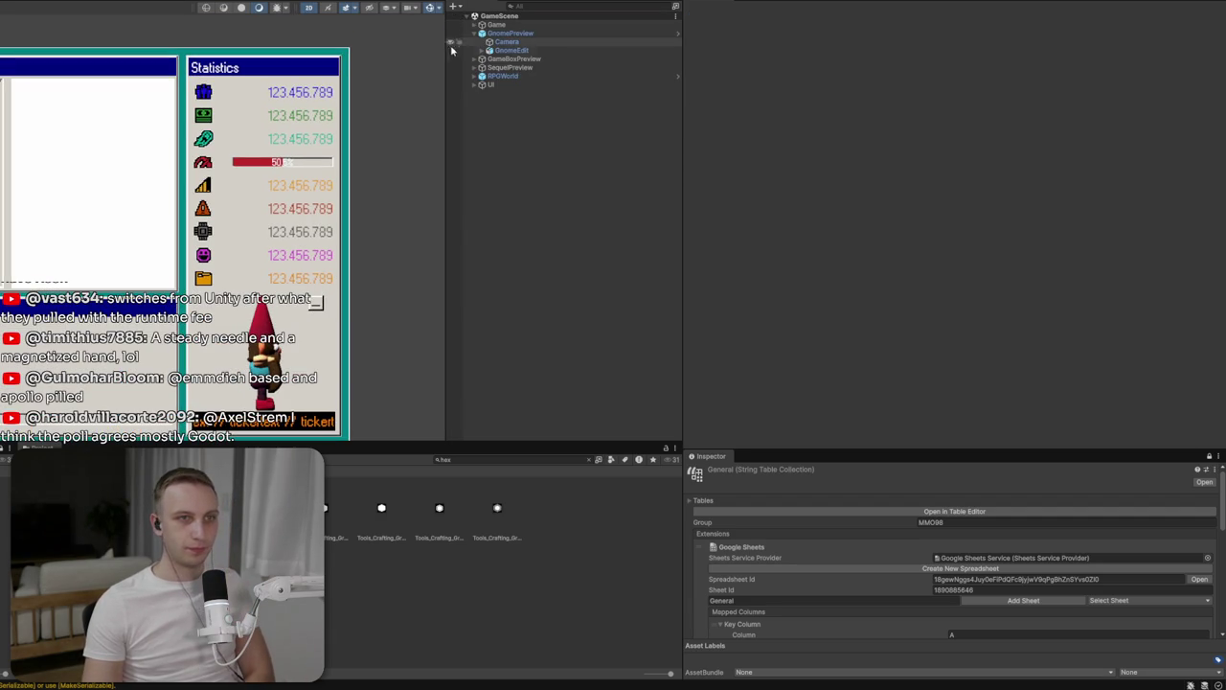
{"action": "left_click", "coordinate": [475, 85]}
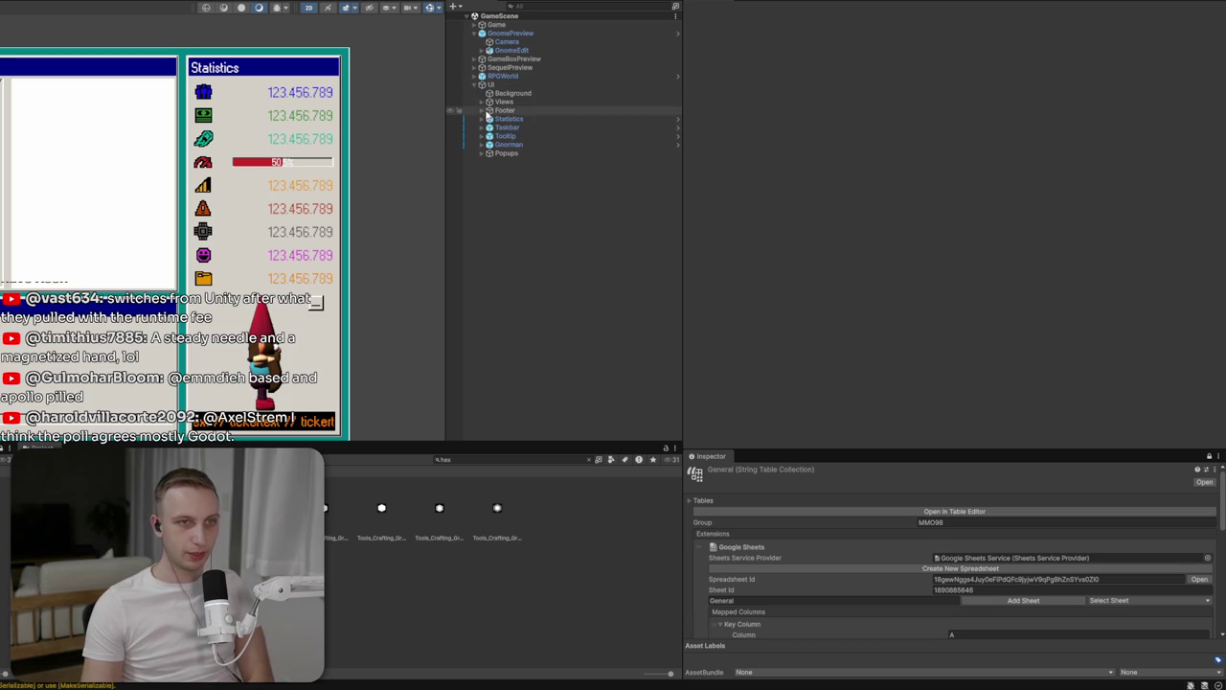
{"action": "left_click", "coordinate": [482, 102]}
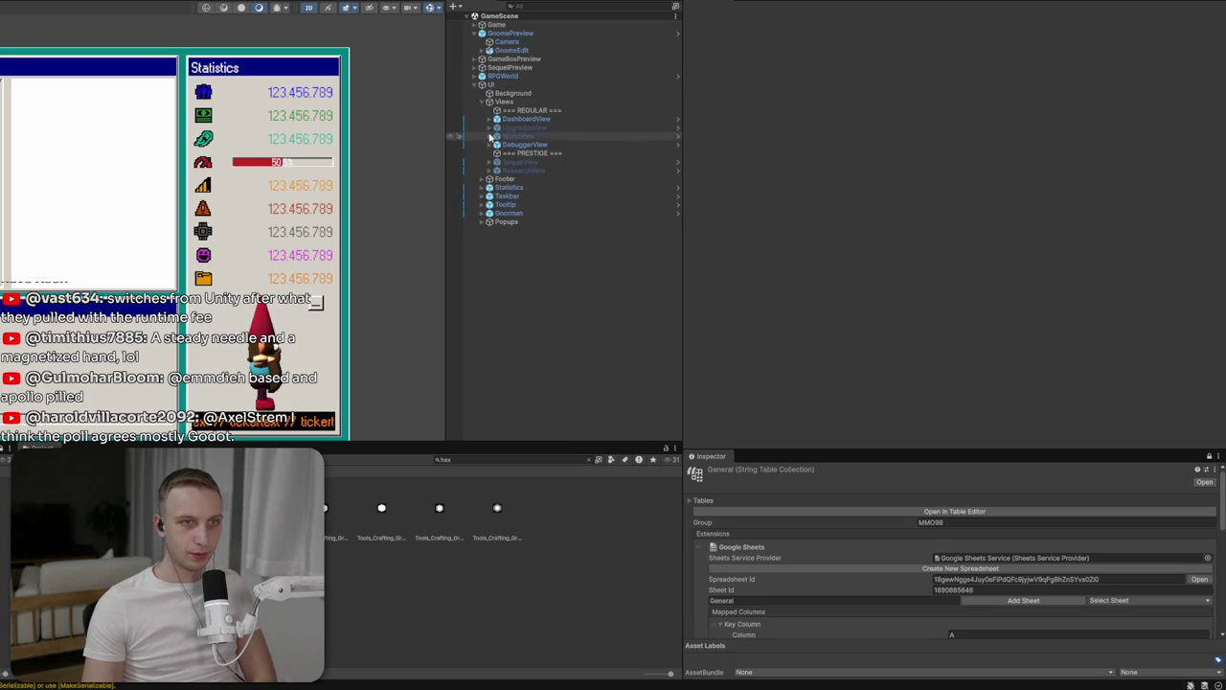
{"action": "left_click", "coordinate": [525, 144]}
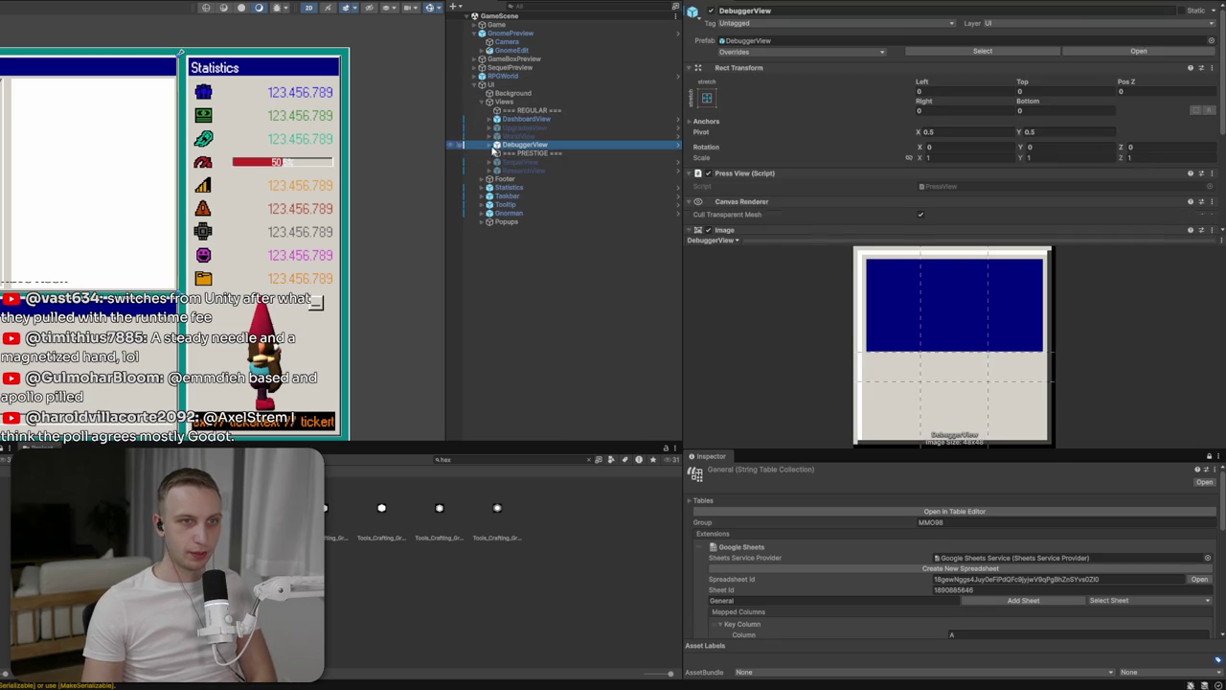
{"action": "left_click", "coordinate": [490, 145]}
{"action": "left_click", "coordinate": [503, 170]}
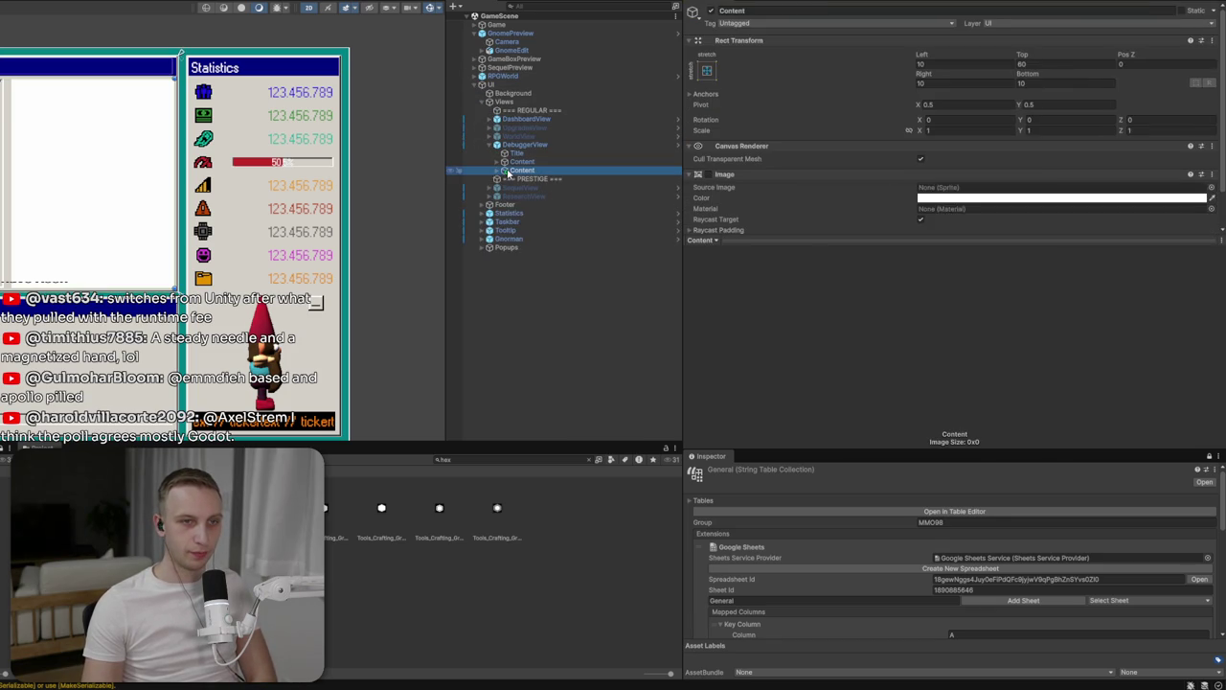
{"action": "left_click", "coordinate": [497, 170]}
{"action": "key", "text": "Delete"}
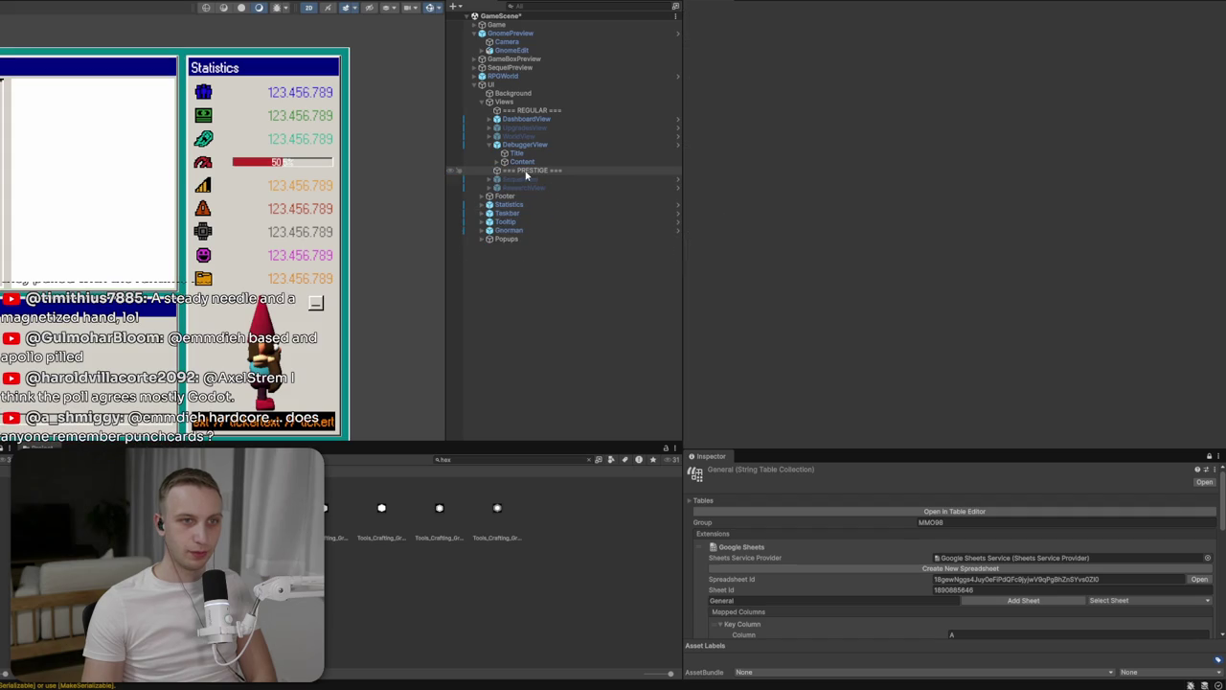
{"action": "left_click", "coordinate": [532, 144]}
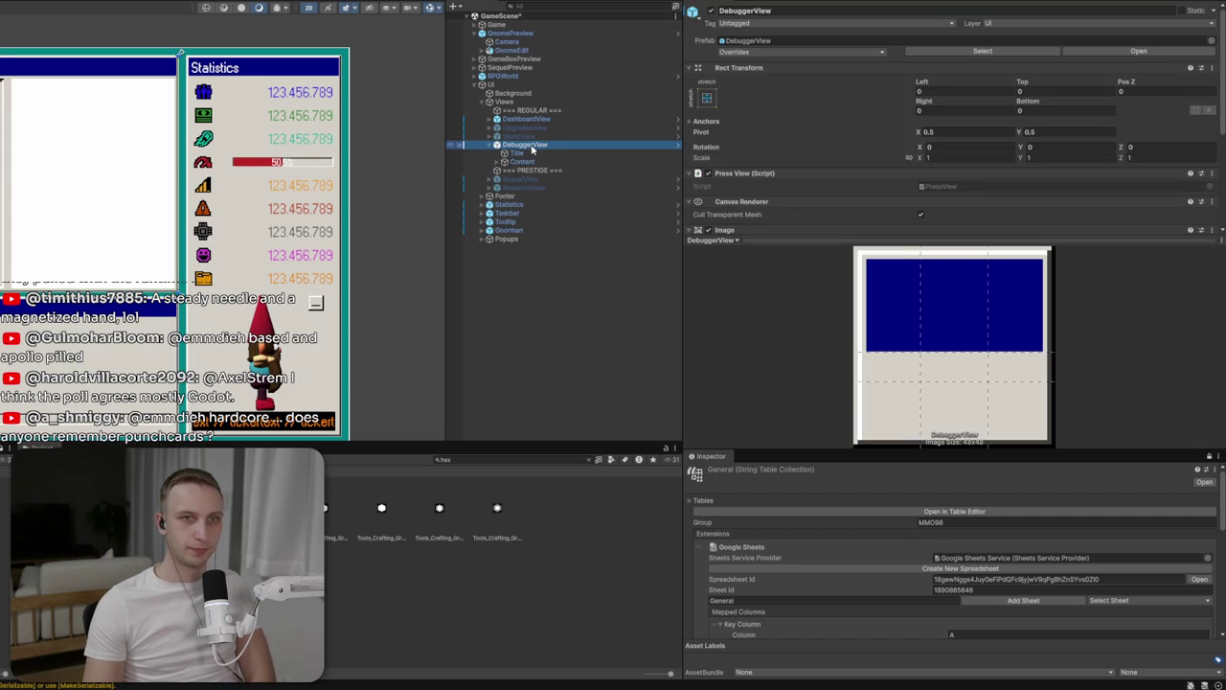
{"action": "left_click", "coordinate": [786, 53]}
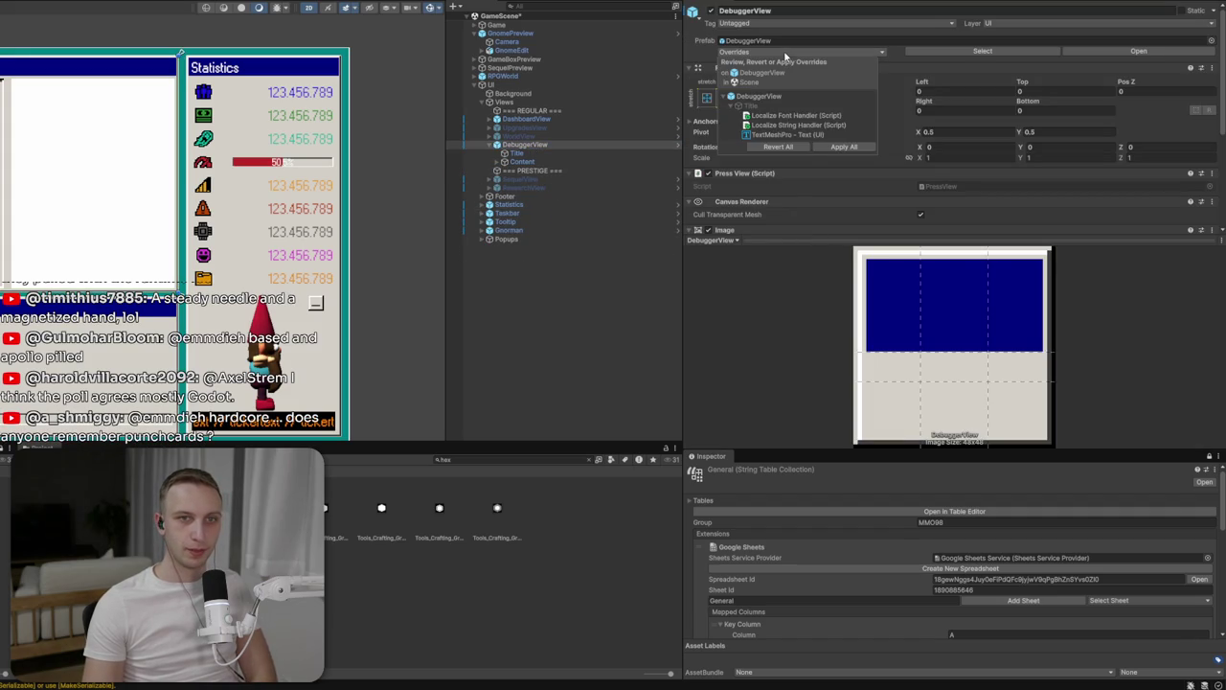
{"action": "left_click", "coordinate": [829, 147]}
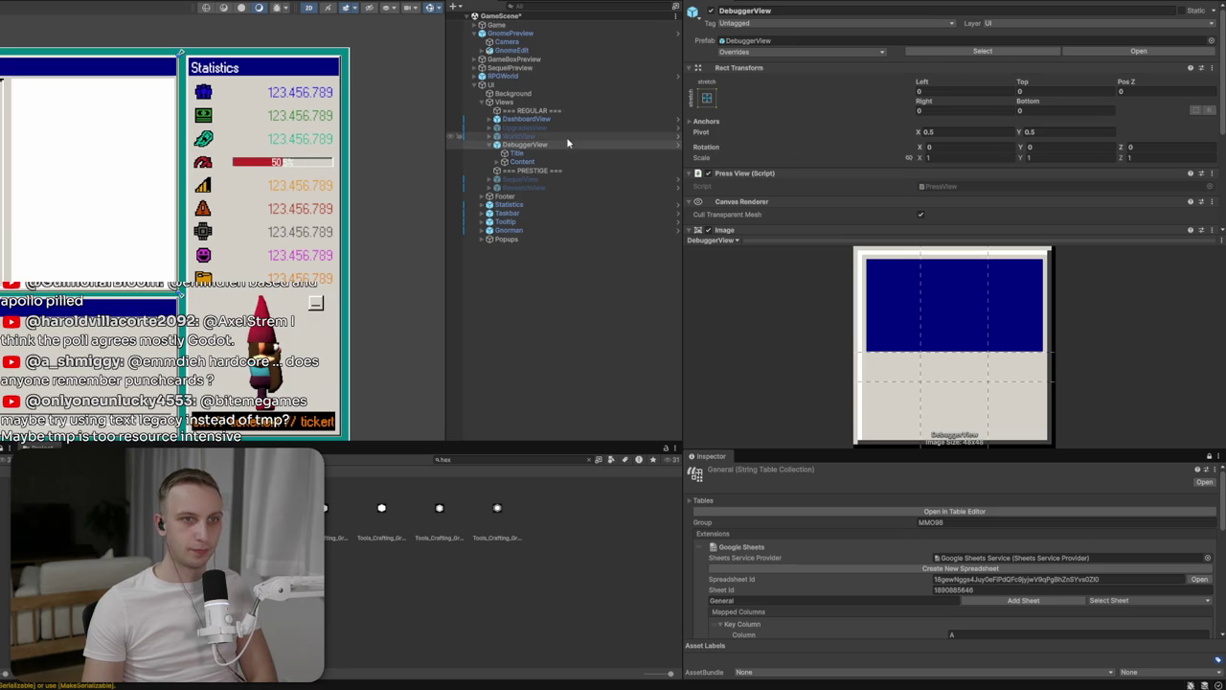
Remove the duplicate Localize String Handler and Localize Font Handler components from Title
{"action": "left_click", "coordinate": [522, 154]}
{"action": "scroll", "coordinate": [945, 159], "scroll_direction": "down", "scroll_amount": 4}
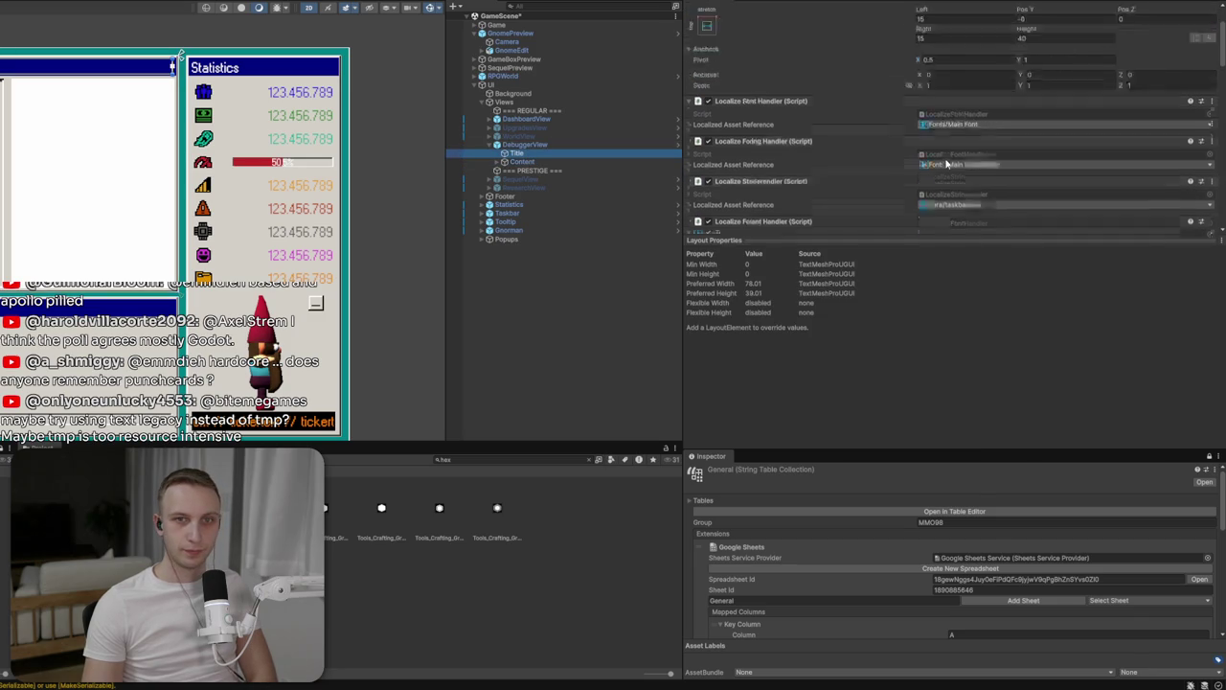
{"action": "left_click", "coordinate": [1212, 163]}
{"action": "left_click", "coordinate": [1171, 191]}
{"action": "left_click", "coordinate": [1212, 123]}
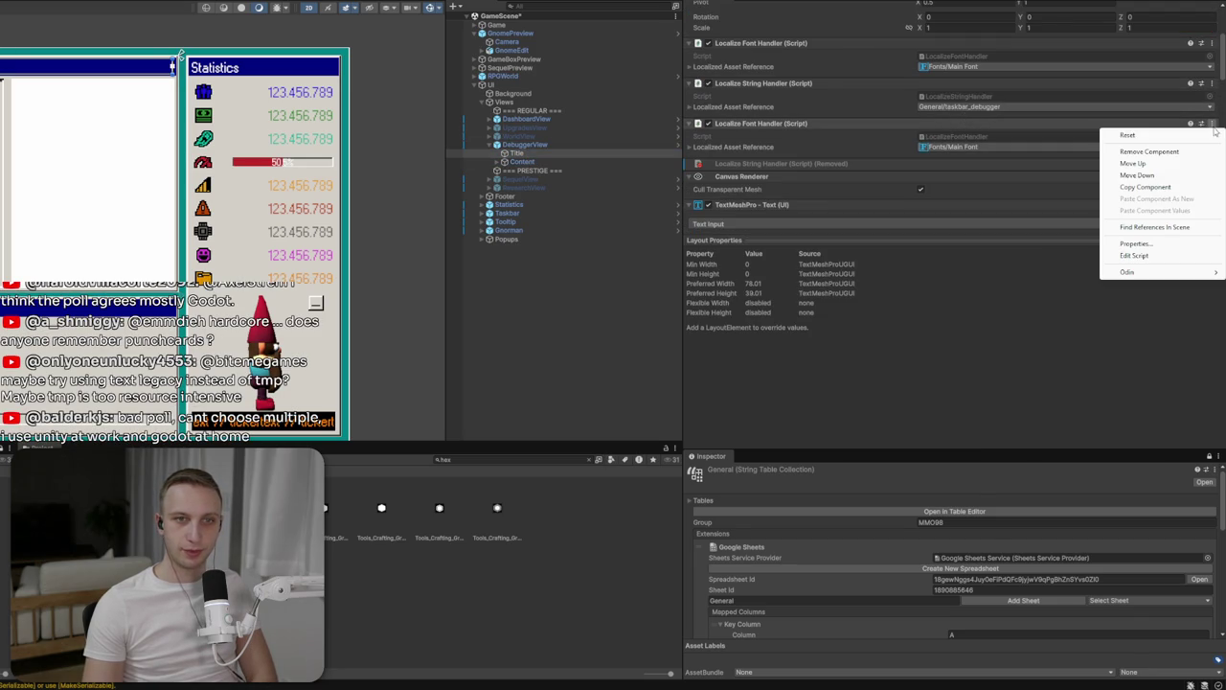
{"action": "left_click", "coordinate": [1171, 151]}
Apply the component removals to the DebuggerView prefab with Overrides > Apply All
{"action": "left_click", "coordinate": [590, 144]}
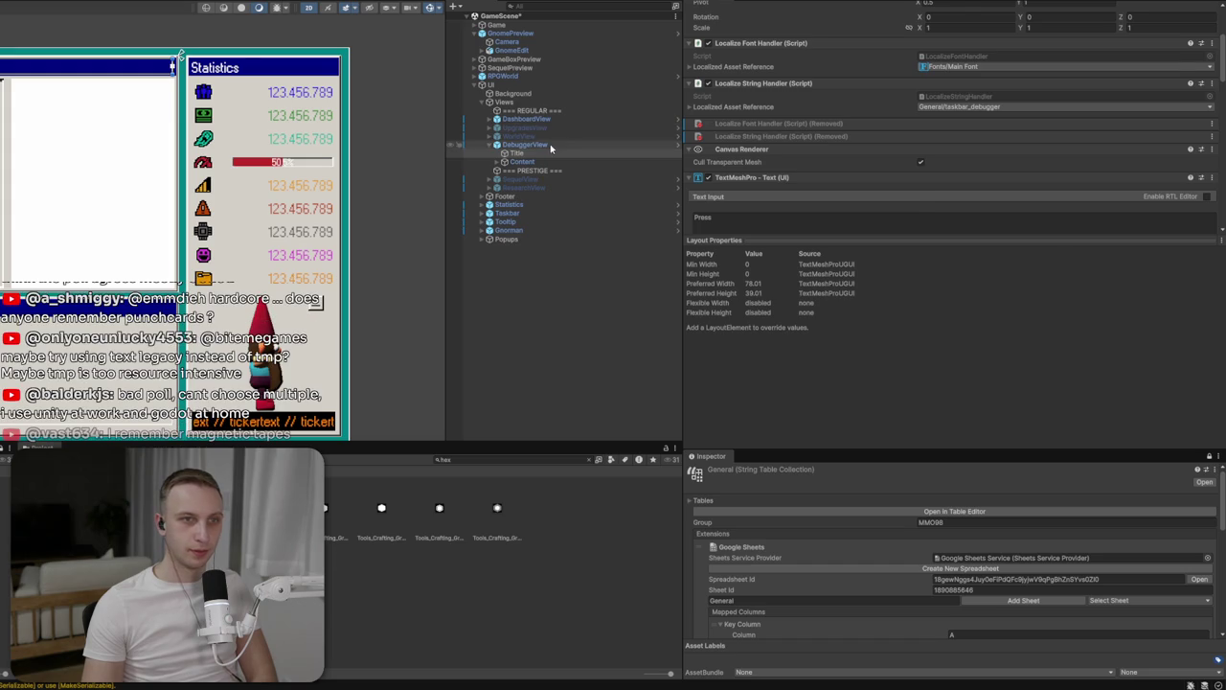
{"action": "scroll", "coordinate": [771, 76], "scroll_direction": "up", "scroll_amount": 5}
{"action": "left_click", "coordinate": [767, 54]}
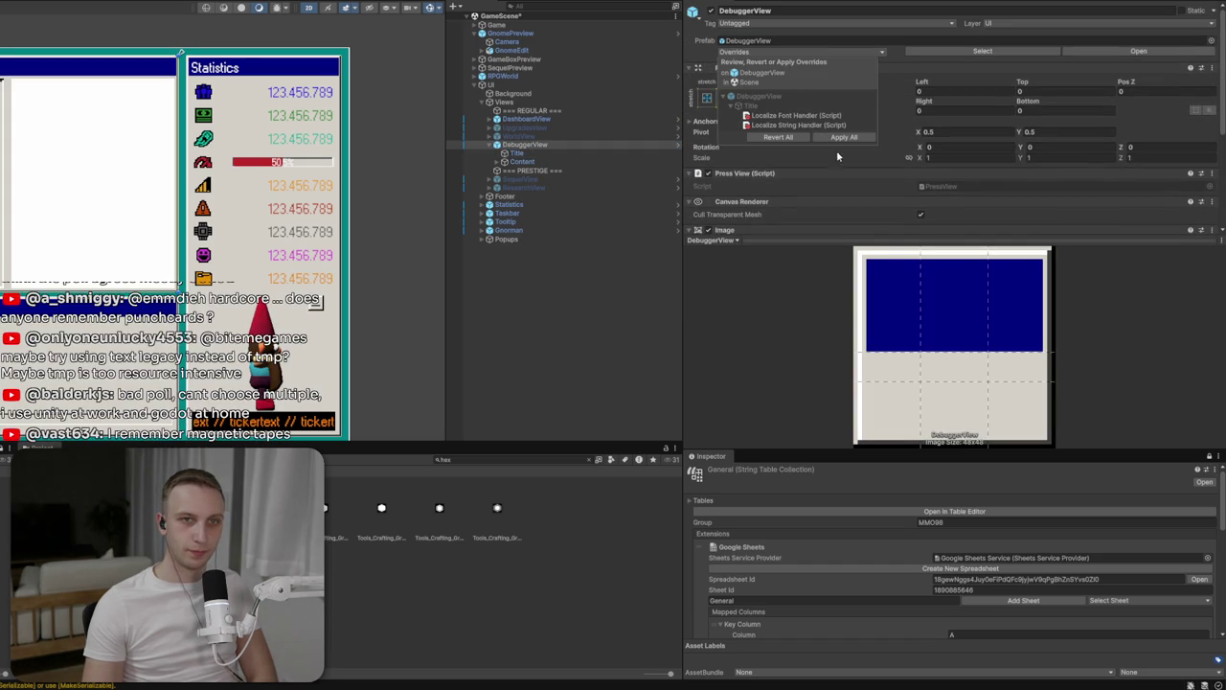
{"action": "left_click", "coordinate": [846, 137]}
{"action": "left_click", "coordinate": [518, 153]}
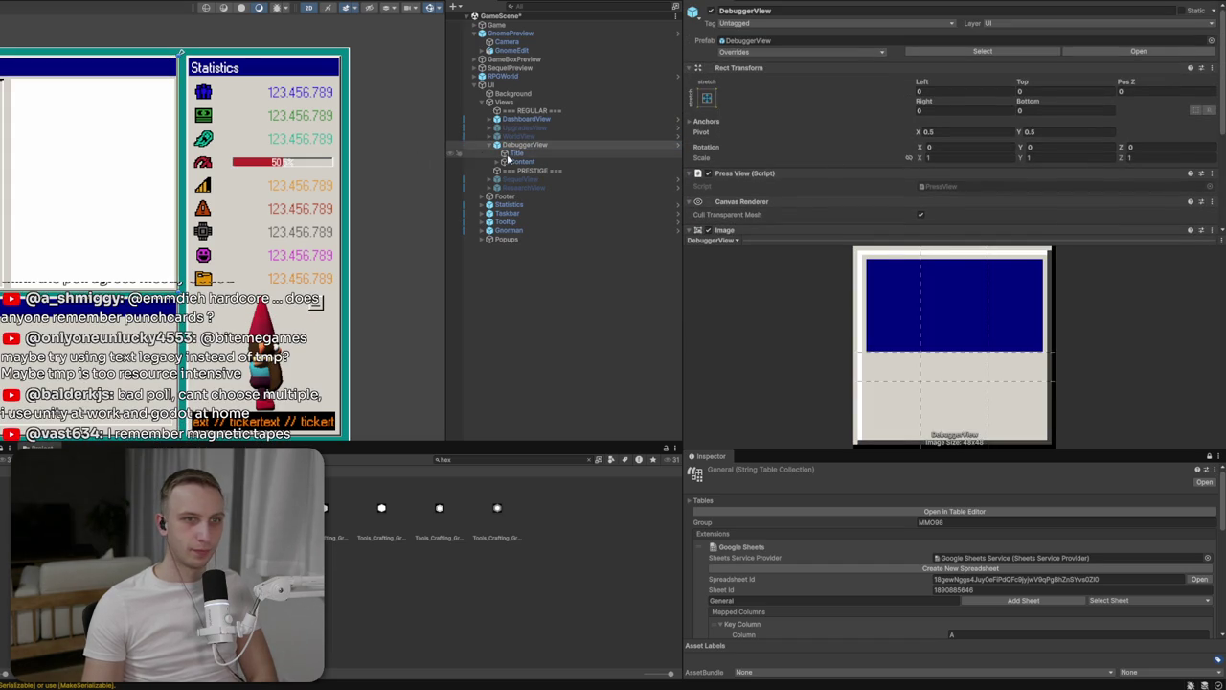
{"action": "left_click", "coordinate": [990, 102]}
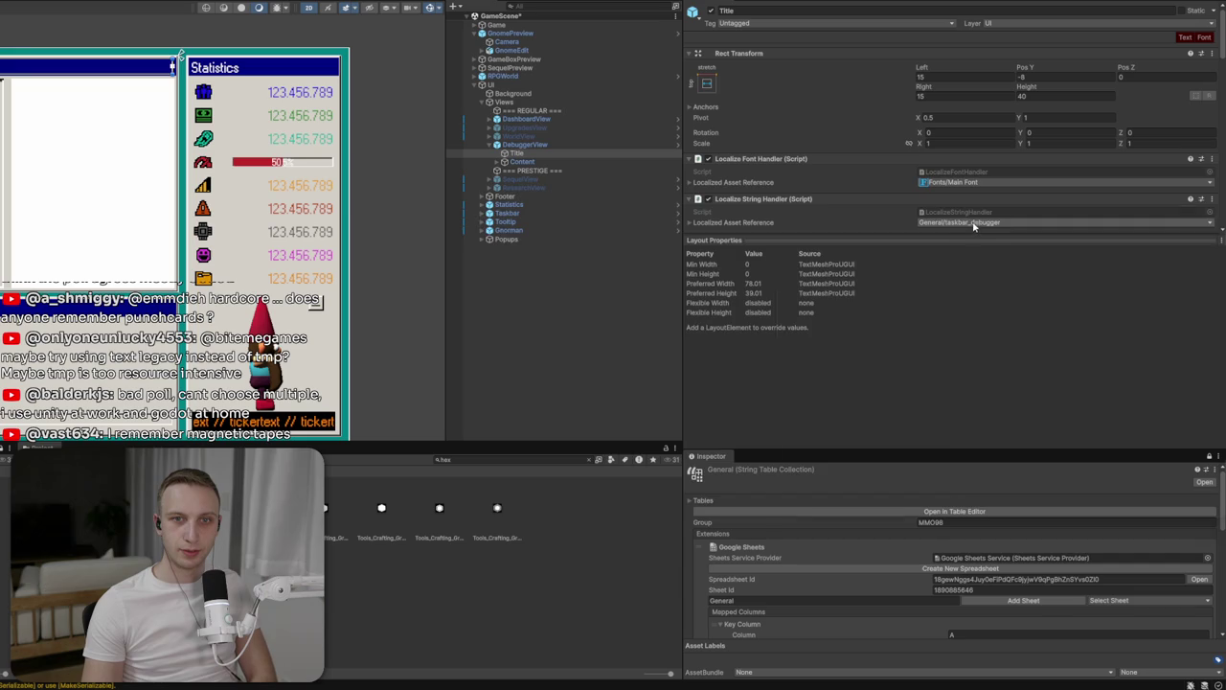
Point Title's localized string to General/taskbar_debugger and set its text to 'Debugger'
{"action": "left_click", "coordinate": [976, 222]}
{"action": "type", "text": "debugg"}
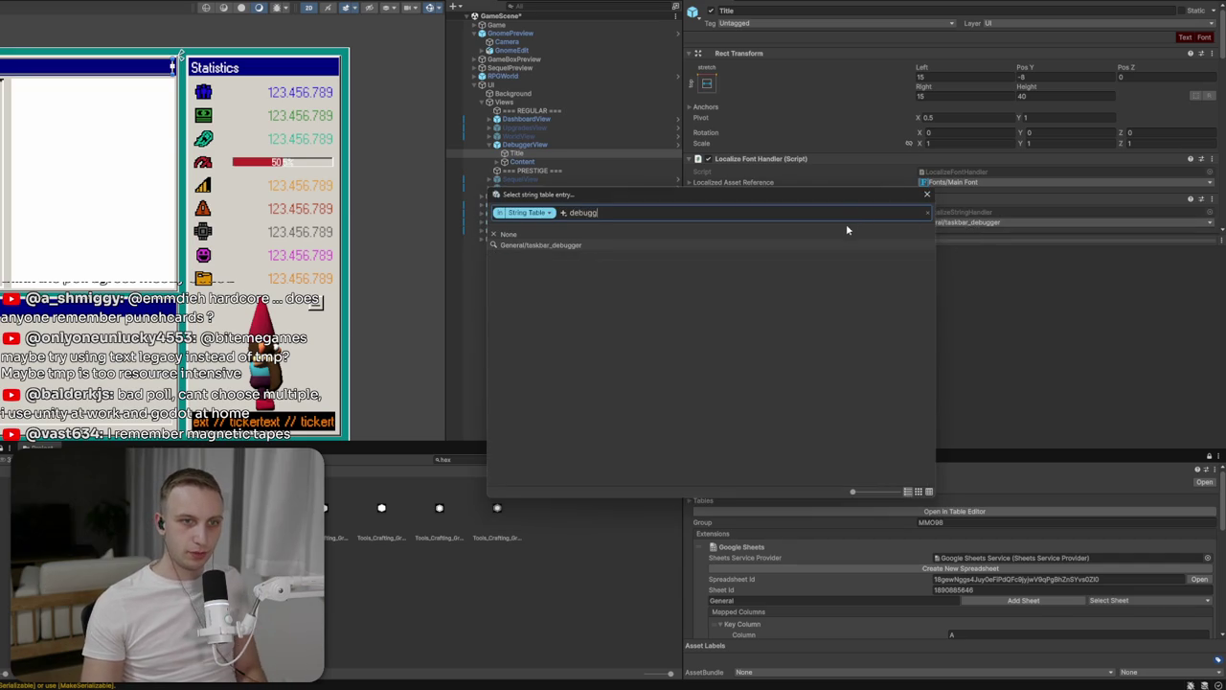
{"action": "left_click", "coordinate": [854, 246]}
{"action": "scroll", "coordinate": [872, 192], "scroll_direction": "down", "scroll_amount": 3}
{"action": "left_click", "coordinate": [885, 158]}
{"action": "type", "text": "ebugger"}
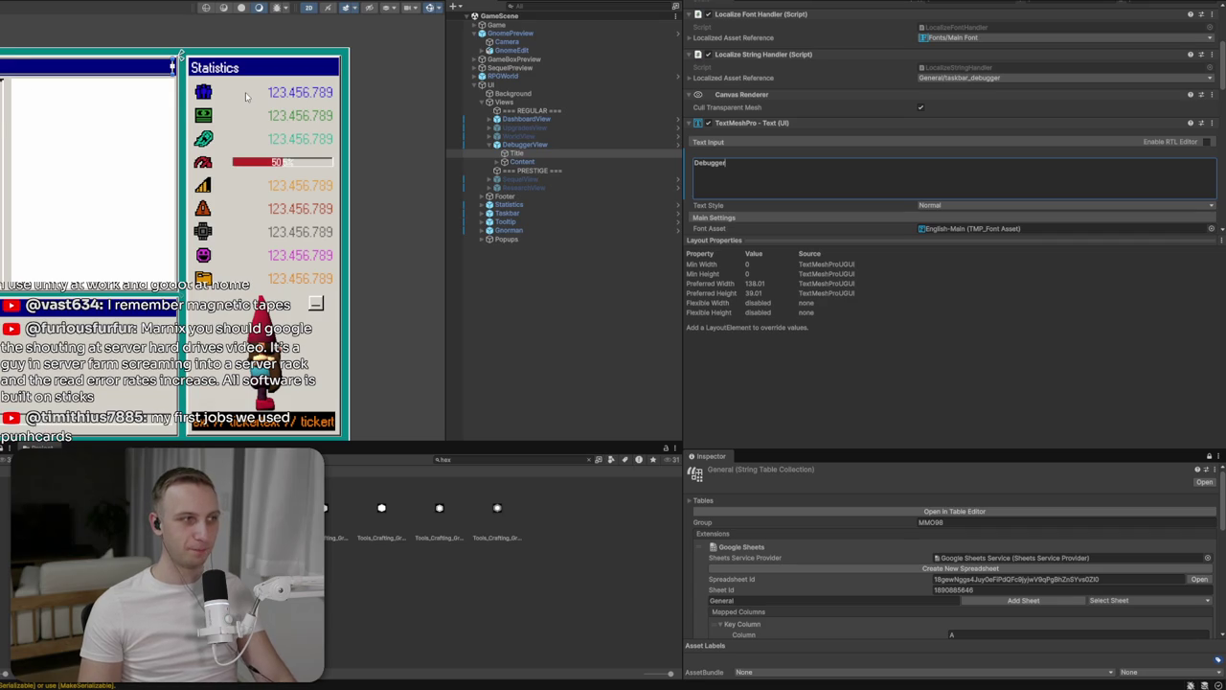
Open DebuggerView in Prefab Mode
{"action": "left_click", "coordinate": [493, 144]}
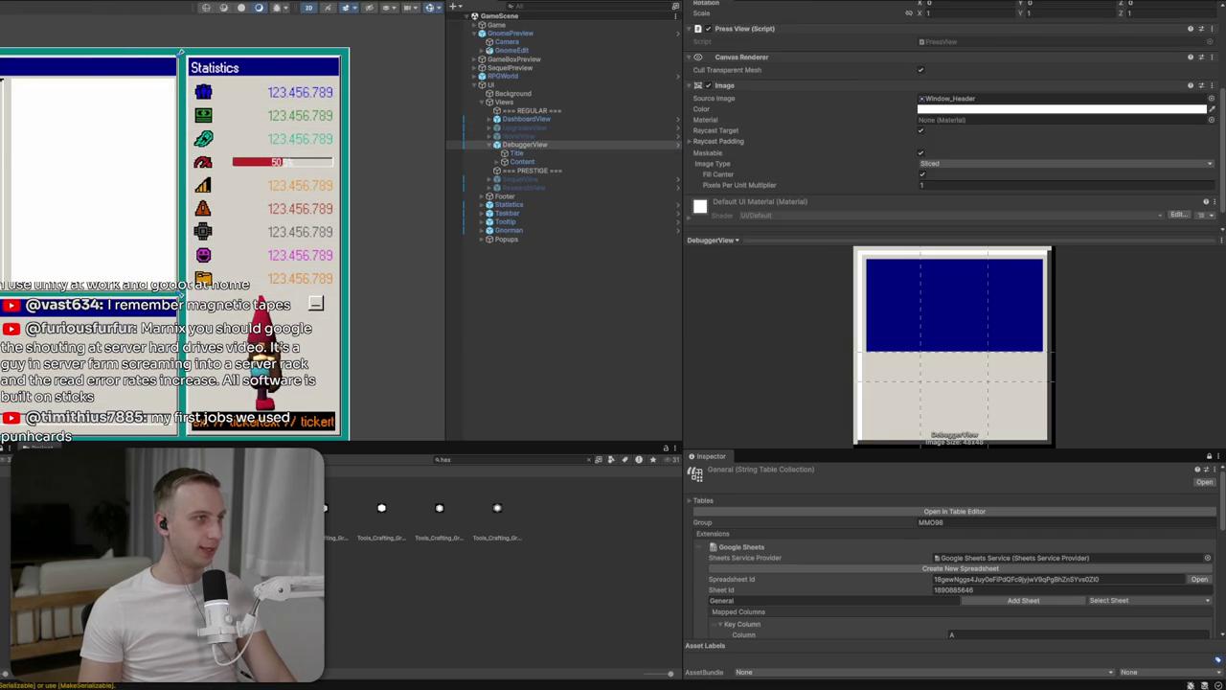
{"action": "scroll", "coordinate": [1078, 84], "scroll_direction": "up", "scroll_amount": 2}
{"action": "scroll", "coordinate": [1078, 84], "scroll_direction": "up", "scroll_amount": 3}
{"action": "left_click", "coordinate": [1135, 52]}
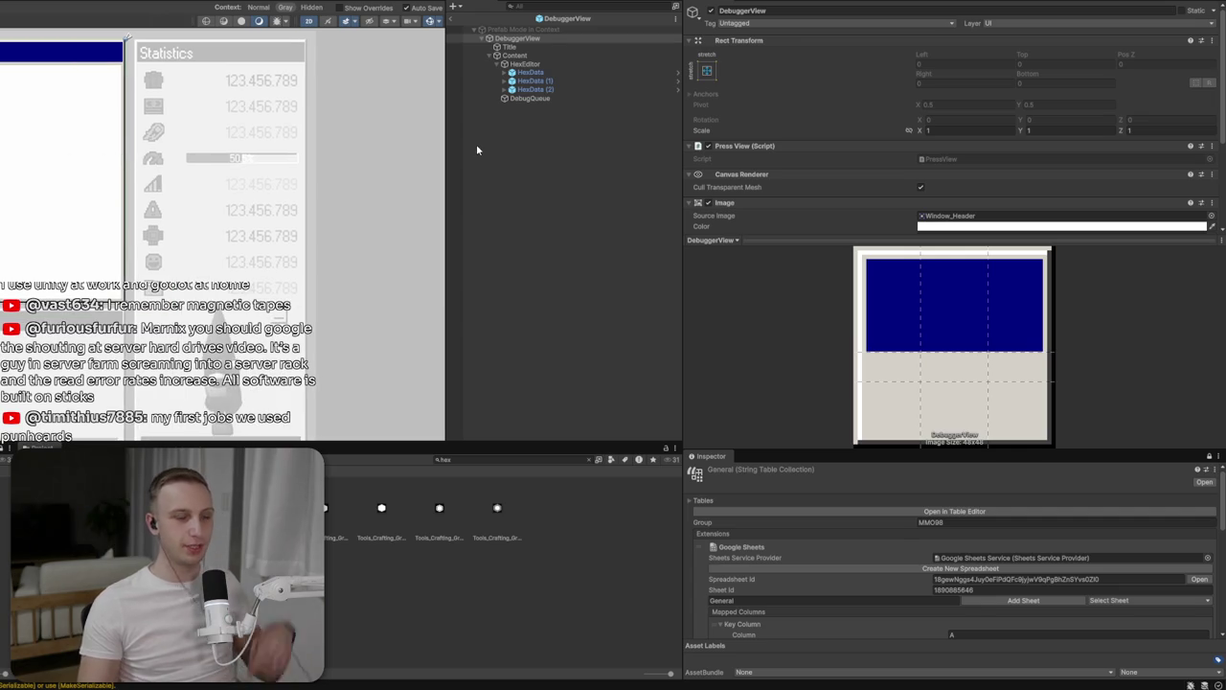
Give DebugQueue's image the Windows_Button sprite with a 0.5 pixels per unit multiplier
{"action": "left_click", "coordinate": [518, 99]}
{"action": "right_click", "coordinate": [517, 100]}
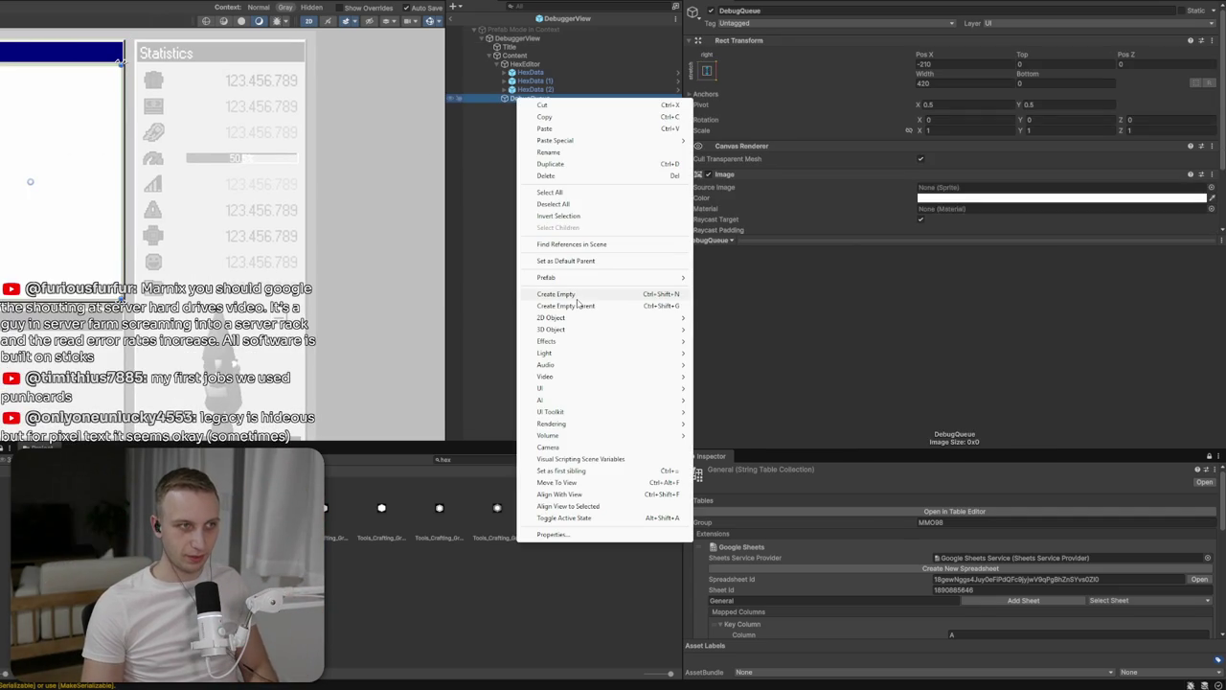
{"action": "left_click", "coordinate": [1212, 187]}
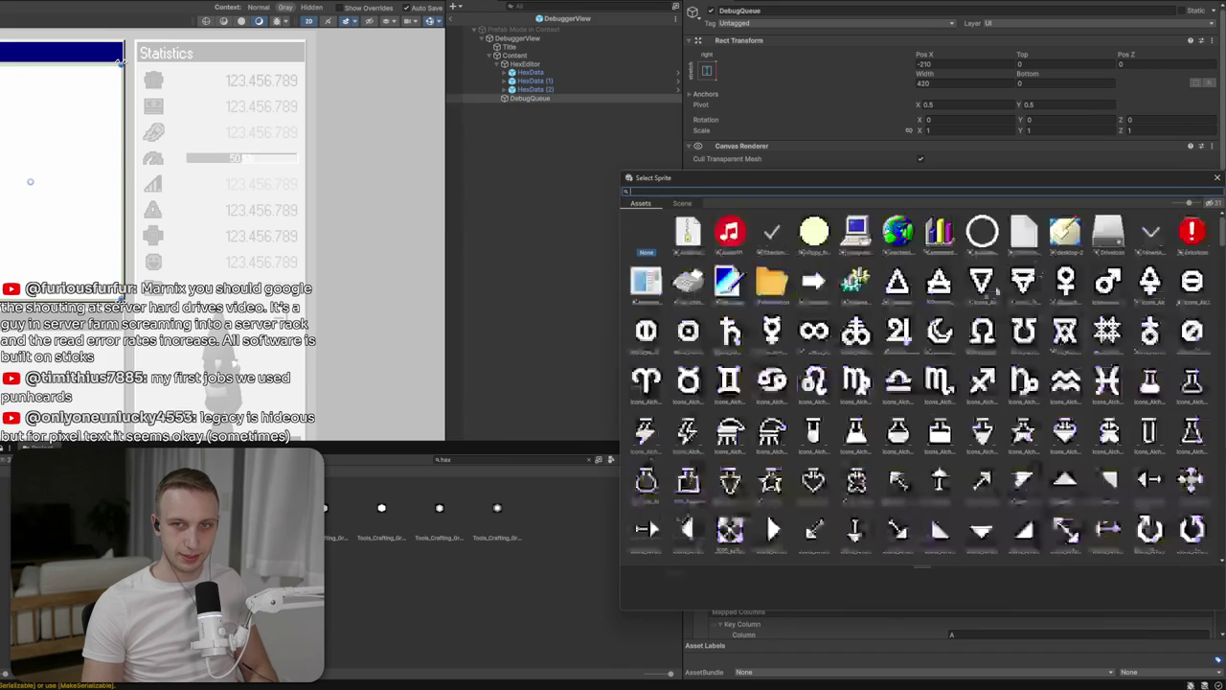
{"action": "scroll", "coordinate": [968, 340], "scroll_direction": "down", "scroll_amount": 10}
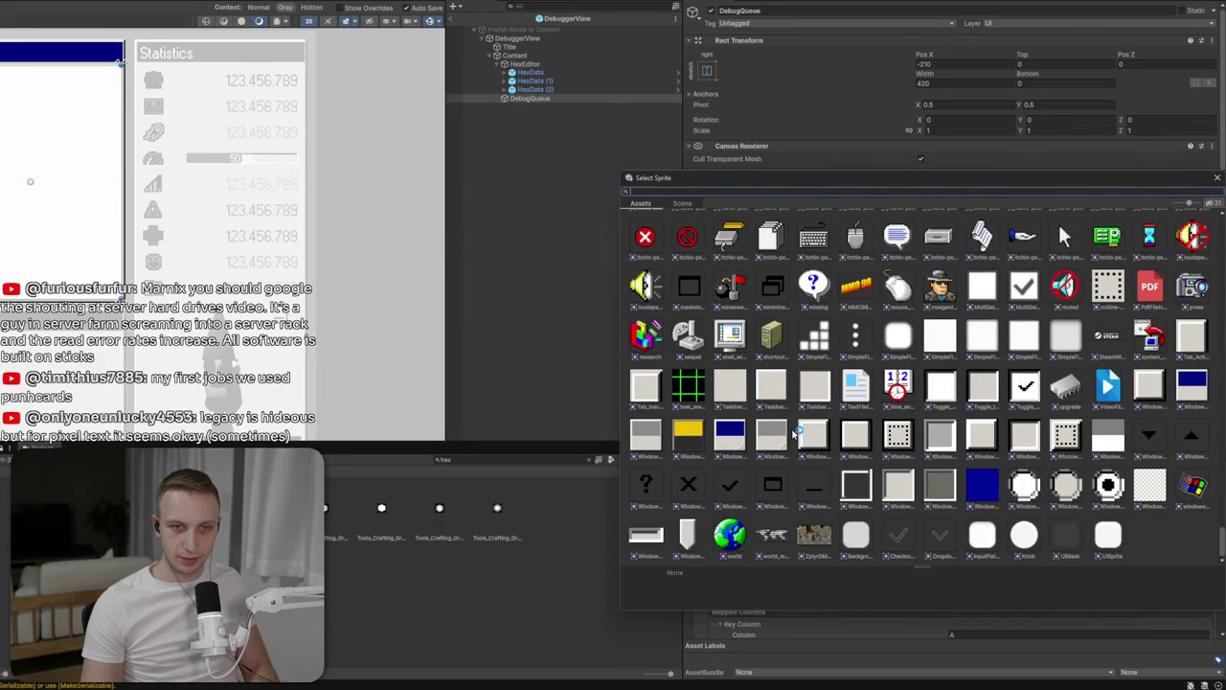
{"action": "left_click", "coordinate": [823, 435]}
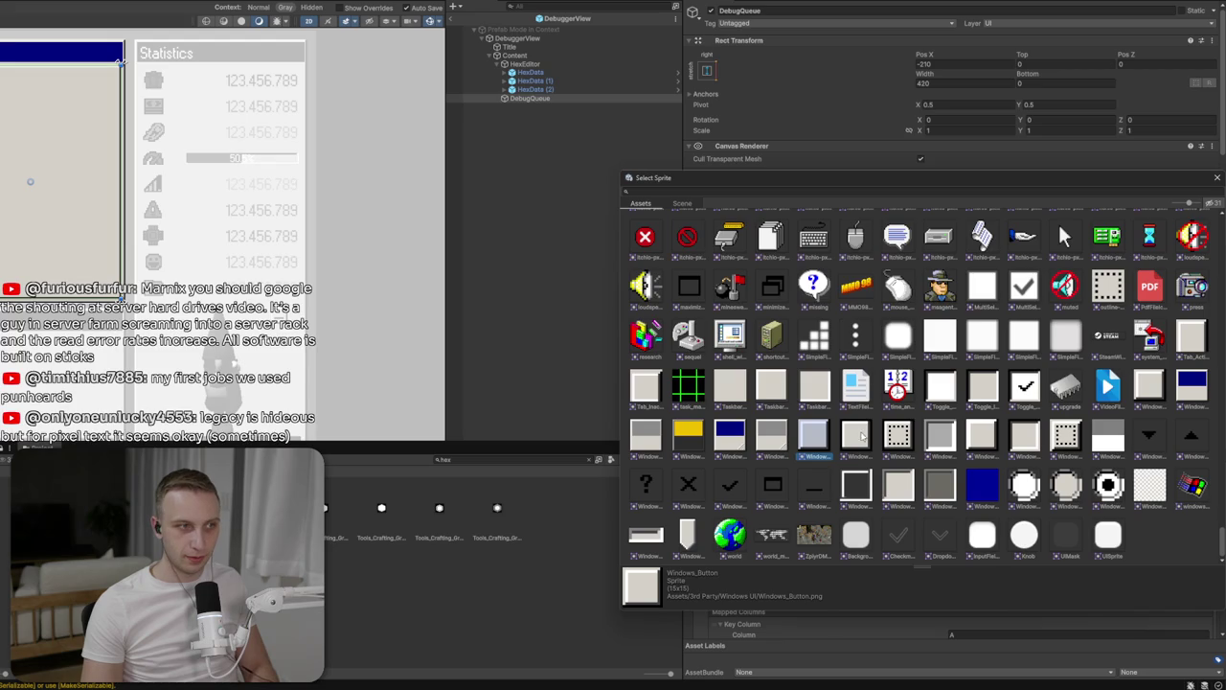
{"action": "key", "text": "Return"}
{"action": "left_click", "coordinate": [951, 162]}
{"action": "type", "text": "0.5"}
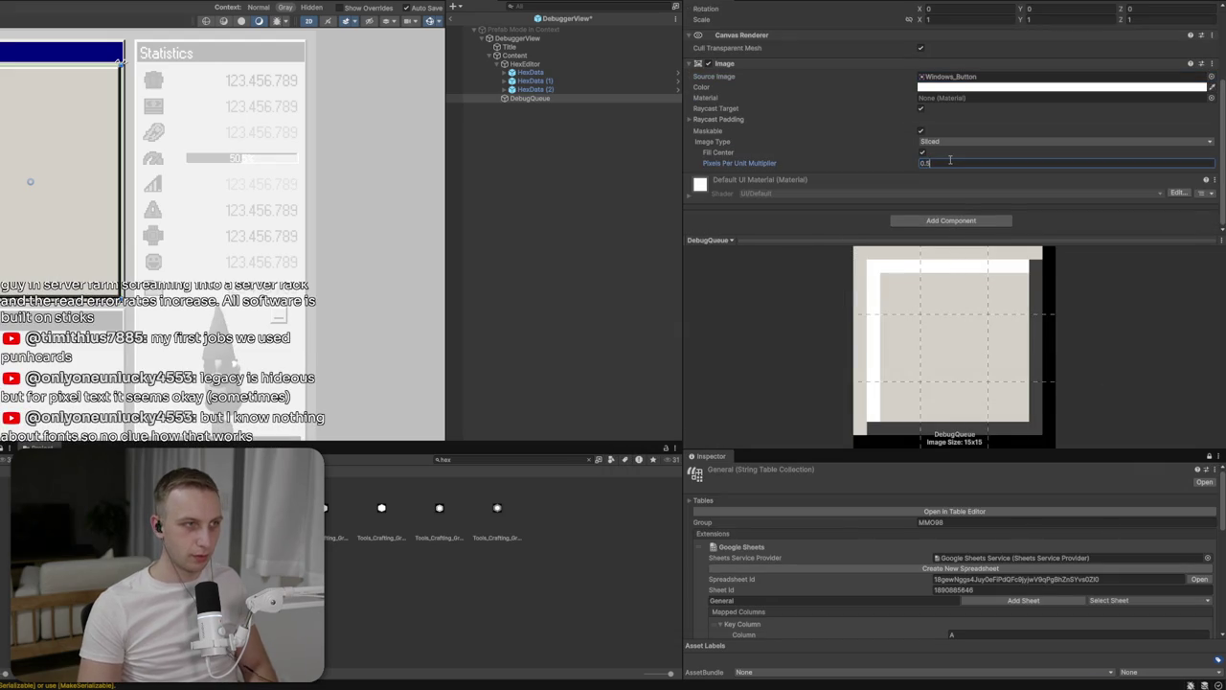
{"action": "key", "text": "Return"}
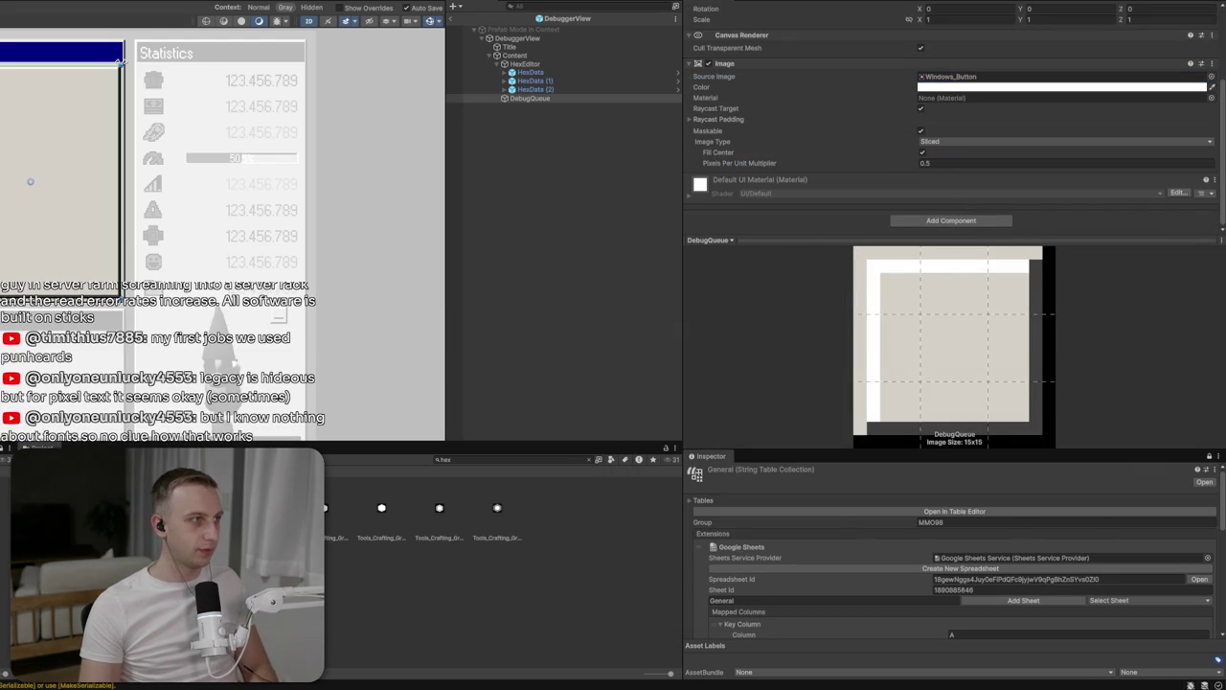
Preview the framed box in Play mode, then stop playing
{"action": "key", "text": "ctrl+p"}
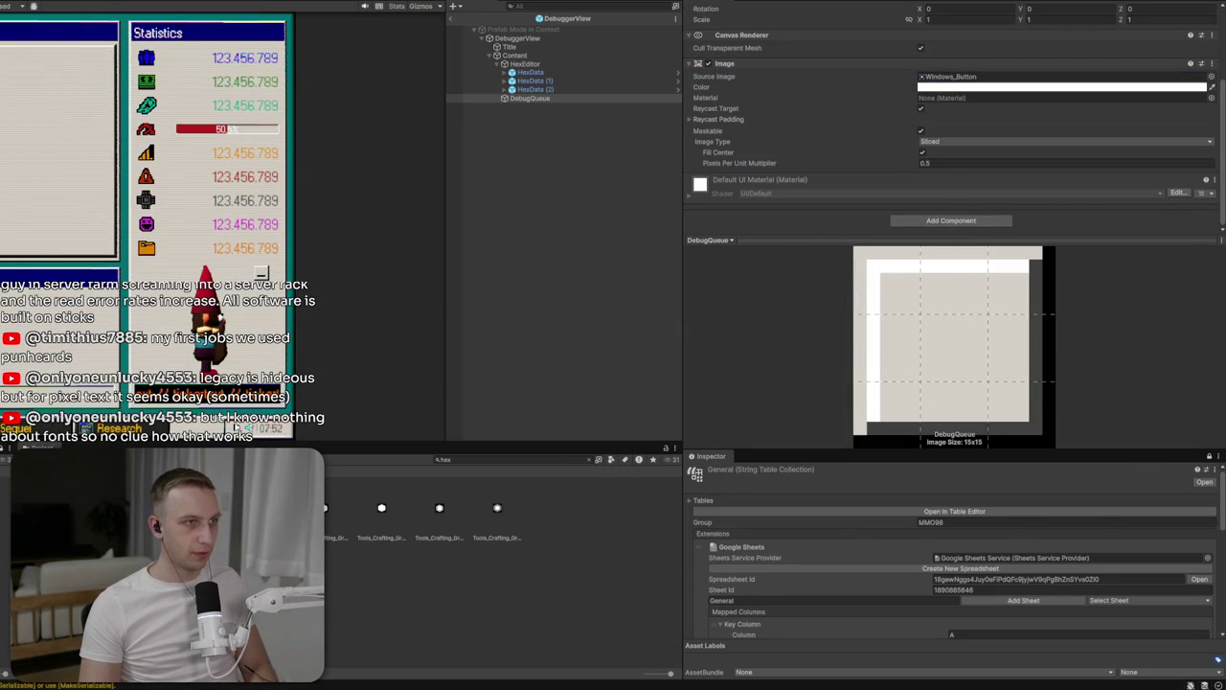
{"action": "key", "text": "ctrl+p"}
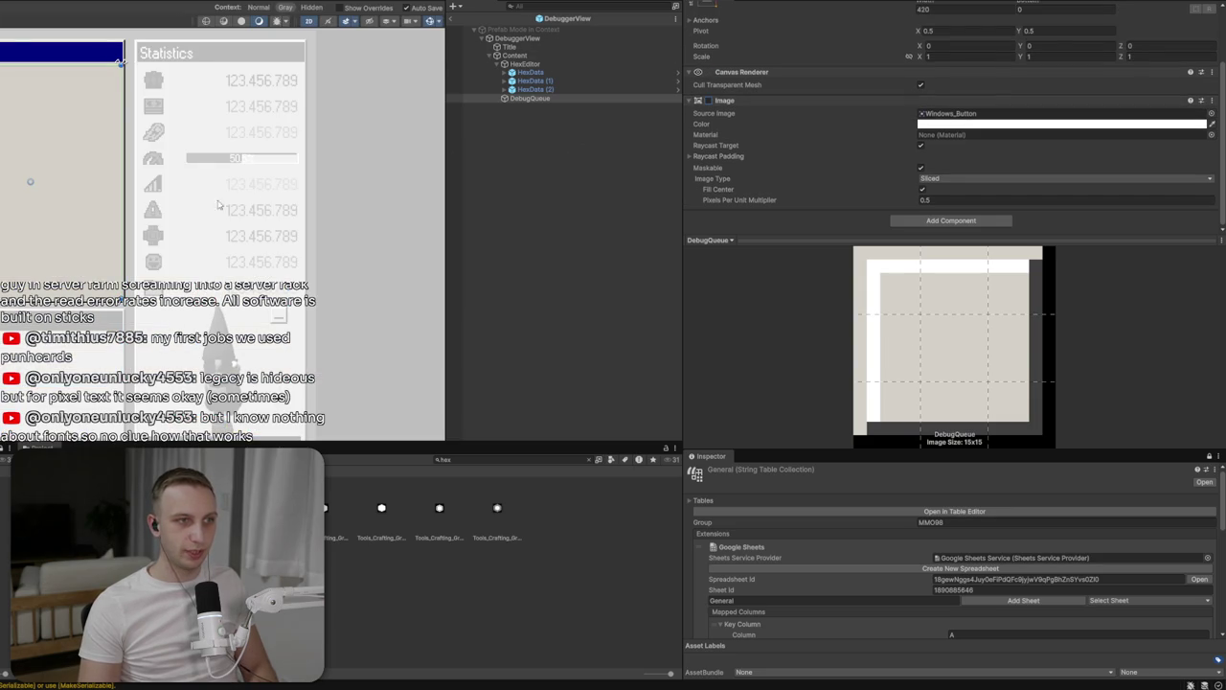
{"action": "left_click", "coordinate": [532, 89]}
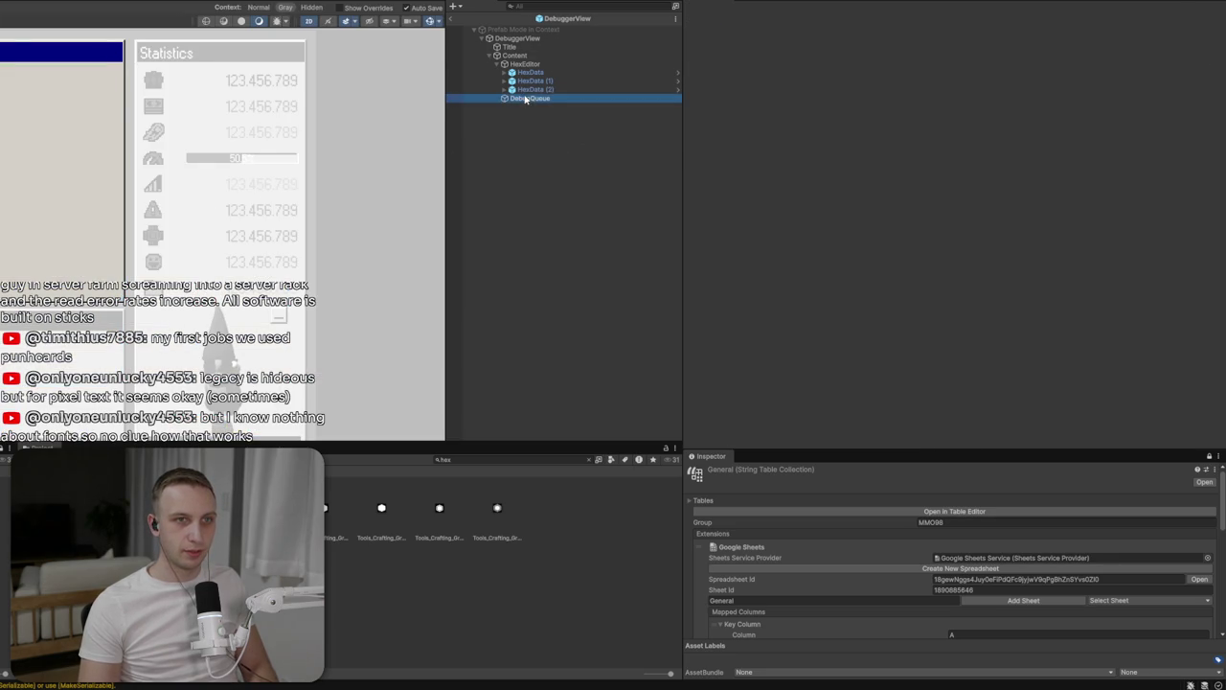
Set DebugQueue's Rect Transform width to 410
{"action": "left_click", "coordinate": [530, 64]}
{"action": "left_click", "coordinate": [530, 97]}
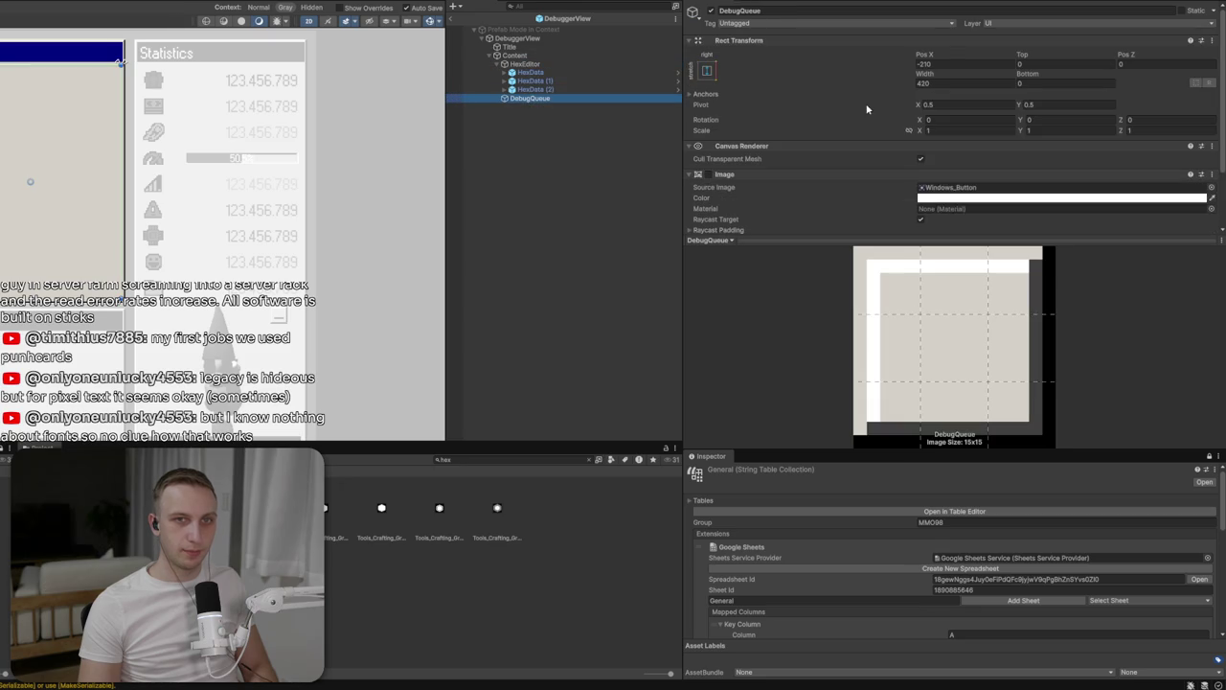
{"action": "left_click", "coordinate": [959, 84]}
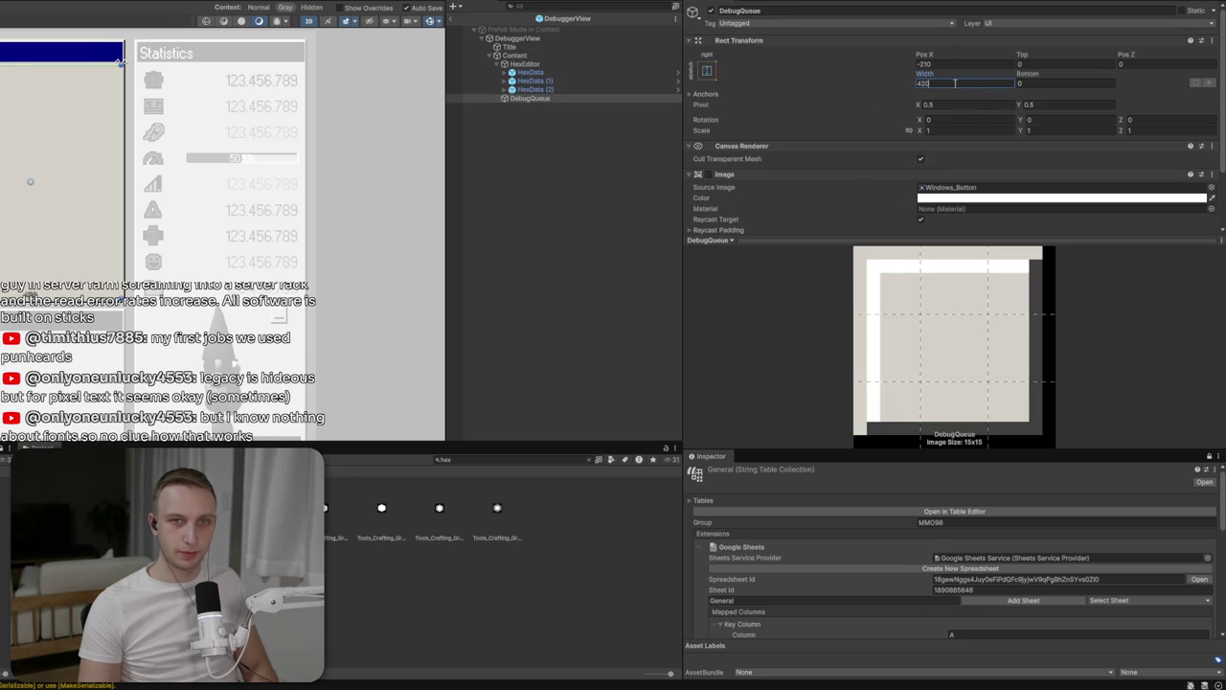
{"action": "type", "text": "410"}
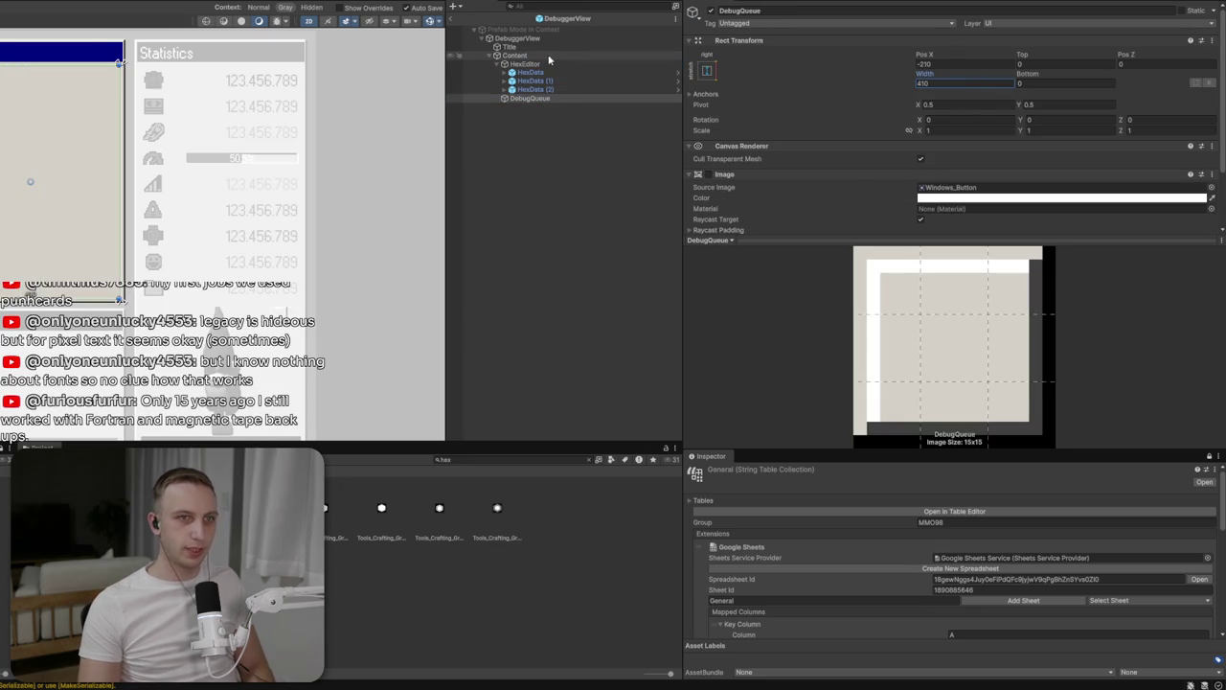
After checking Content, DebuggerView and HexEditor layouts, move DebugQueue to Pos X -220
{"action": "left_click", "coordinate": [543, 54]}
{"action": "left_click", "coordinate": [543, 38]}
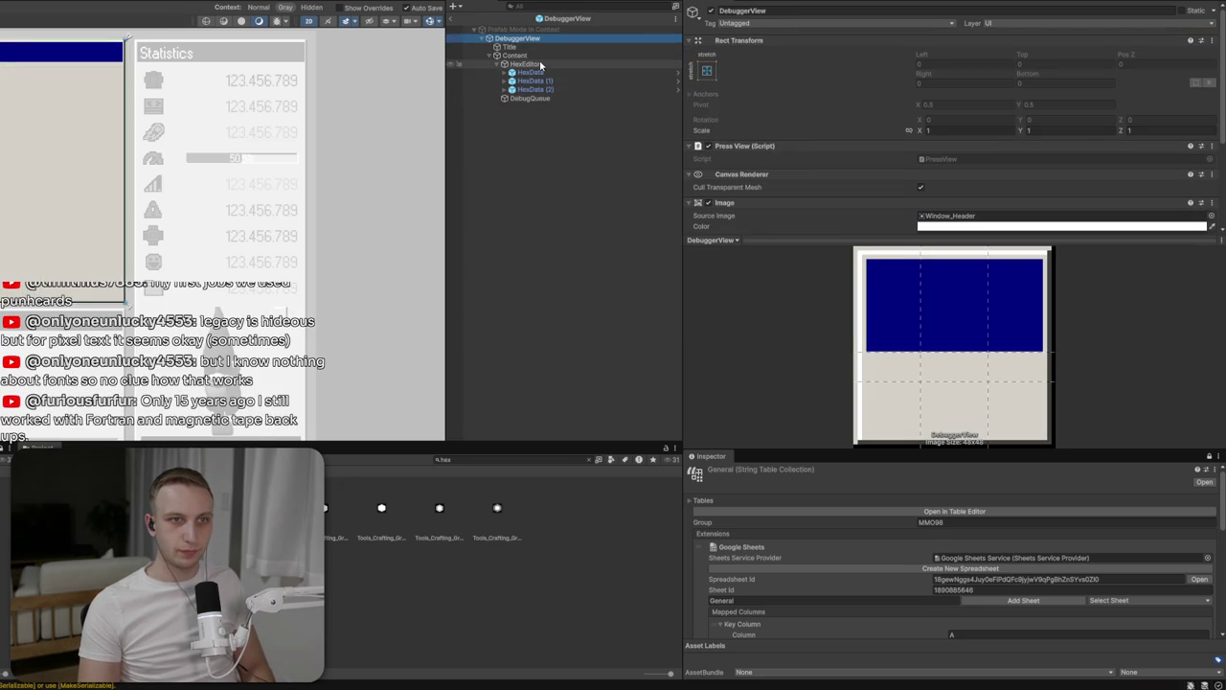
{"action": "left_click", "coordinate": [509, 55]}
{"action": "left_click", "coordinate": [513, 38]}
{"action": "scroll", "coordinate": [922, 108], "scroll_direction": "down", "scroll_amount": 3}
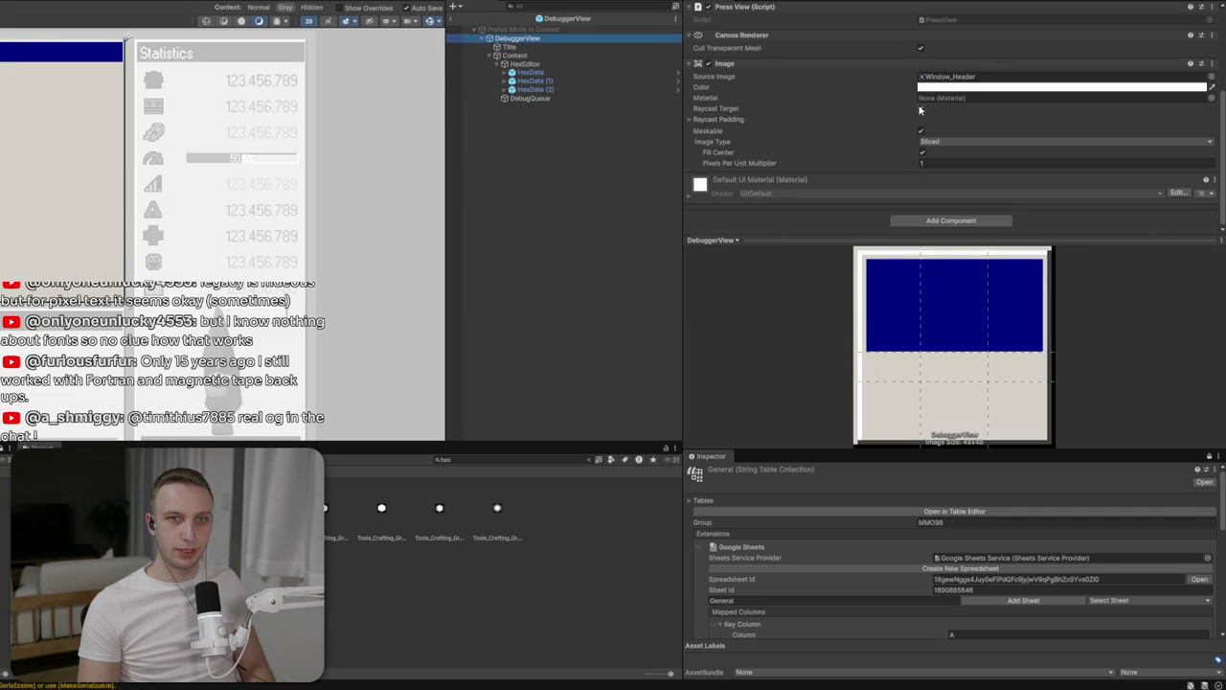
{"action": "left_click", "coordinate": [556, 64]}
{"action": "left_click", "coordinate": [529, 99]}
{"action": "scroll", "coordinate": [807, 104], "scroll_direction": "up", "scroll_amount": 2}
{"action": "left_click", "coordinate": [1004, 65]}
{"action": "type", "text": "-220"}
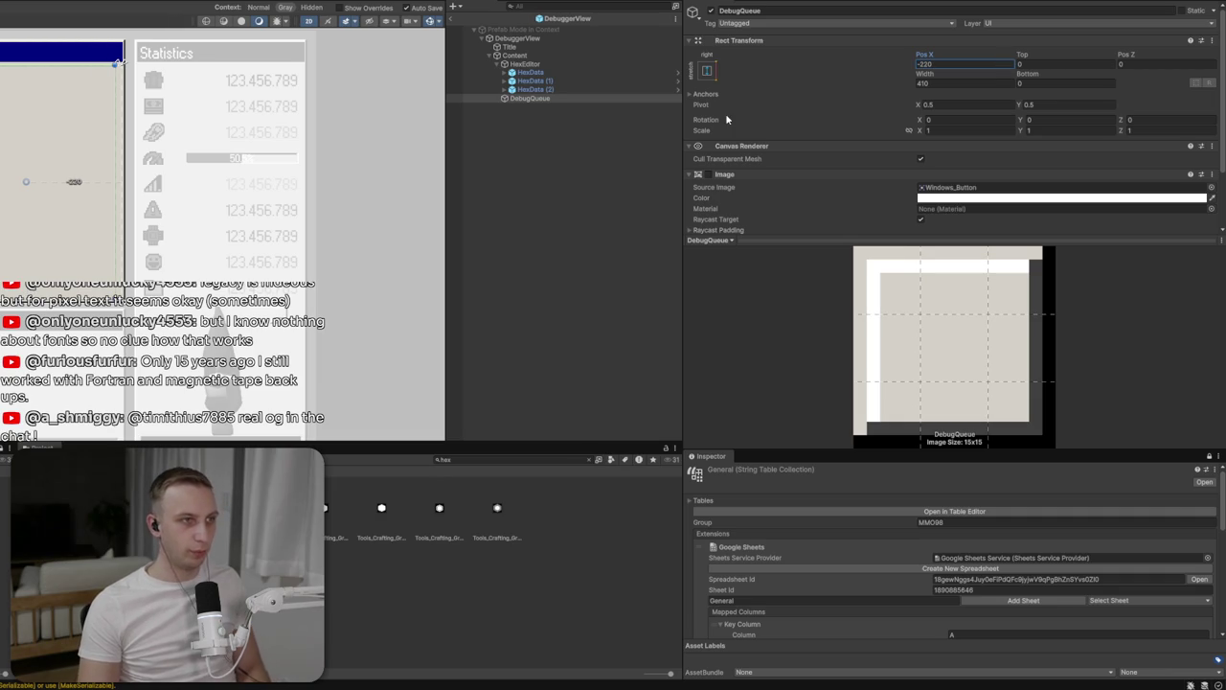
{"action": "right_click", "coordinate": [592, 105]}
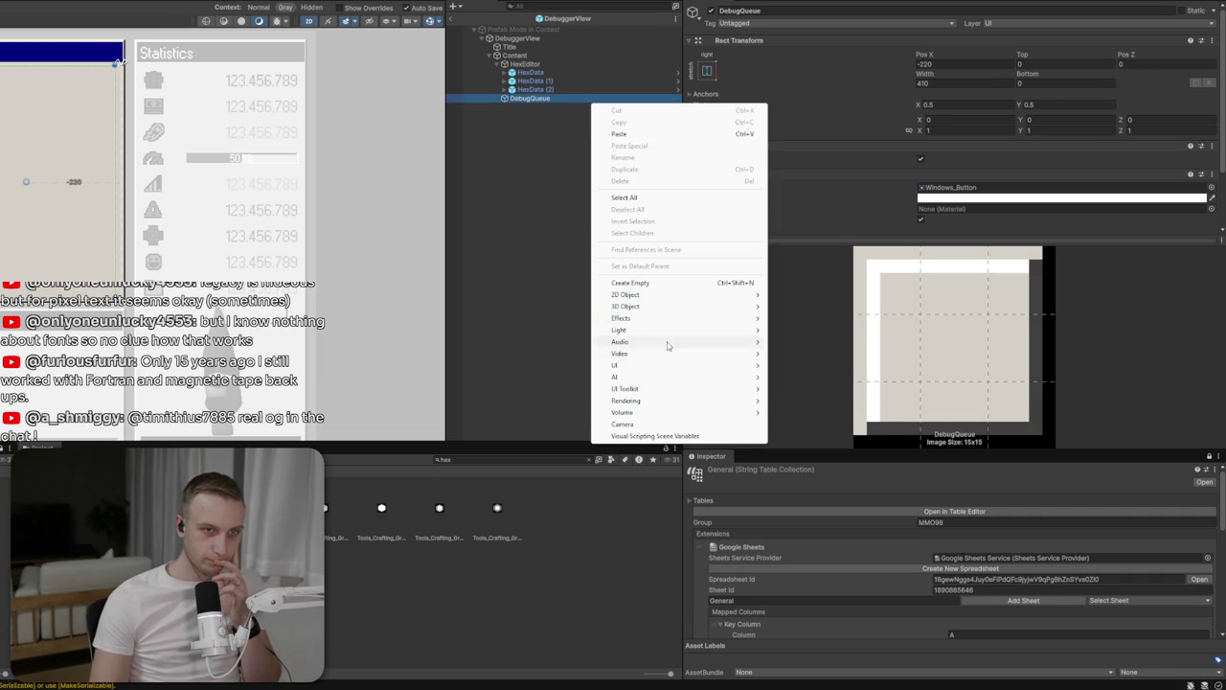
Add a new UI Image under DebugQueue named Collection
{"action": "mouse_move", "coordinate": [690, 365]}
{"action": "left_click", "coordinate": [800, 369]}
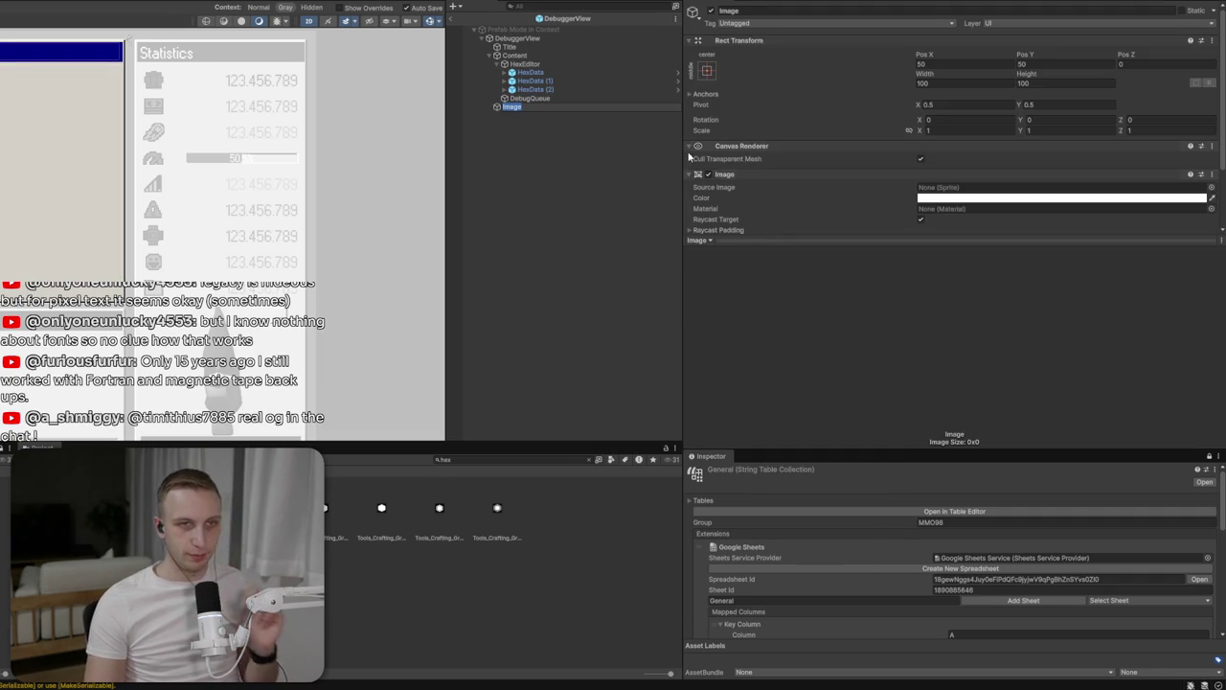
{"action": "type", "text": "De"}
{"action": "type", "text": "Collection"}
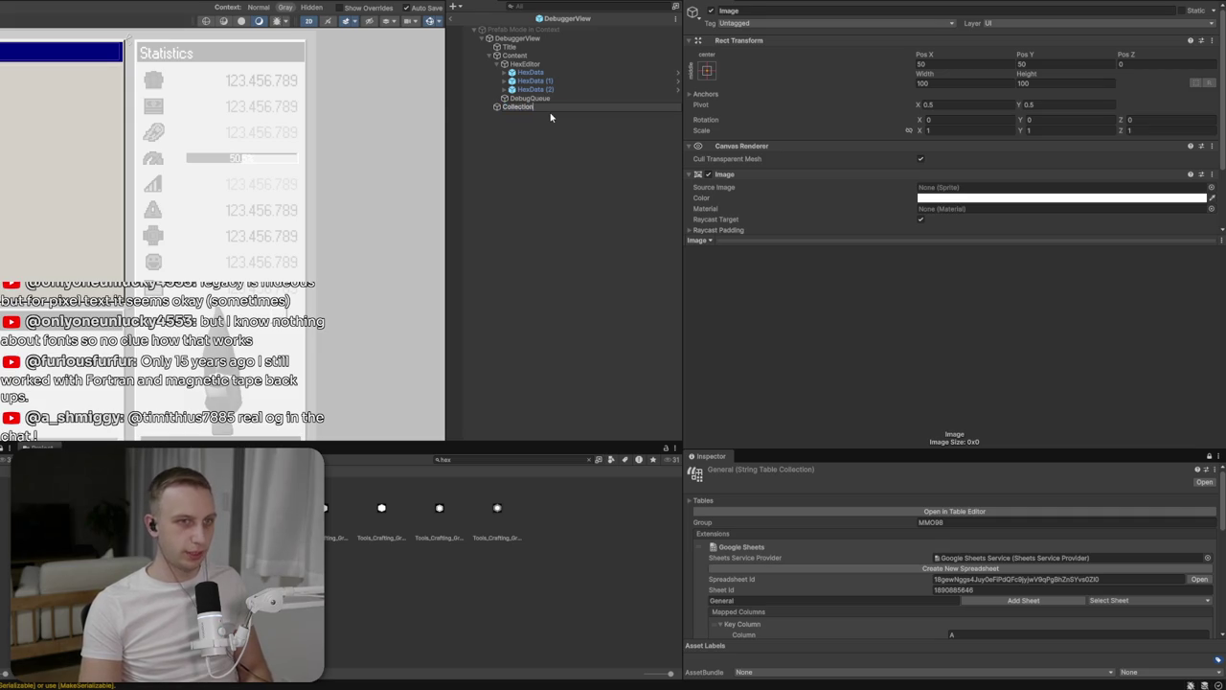
{"action": "key", "text": "Return"}
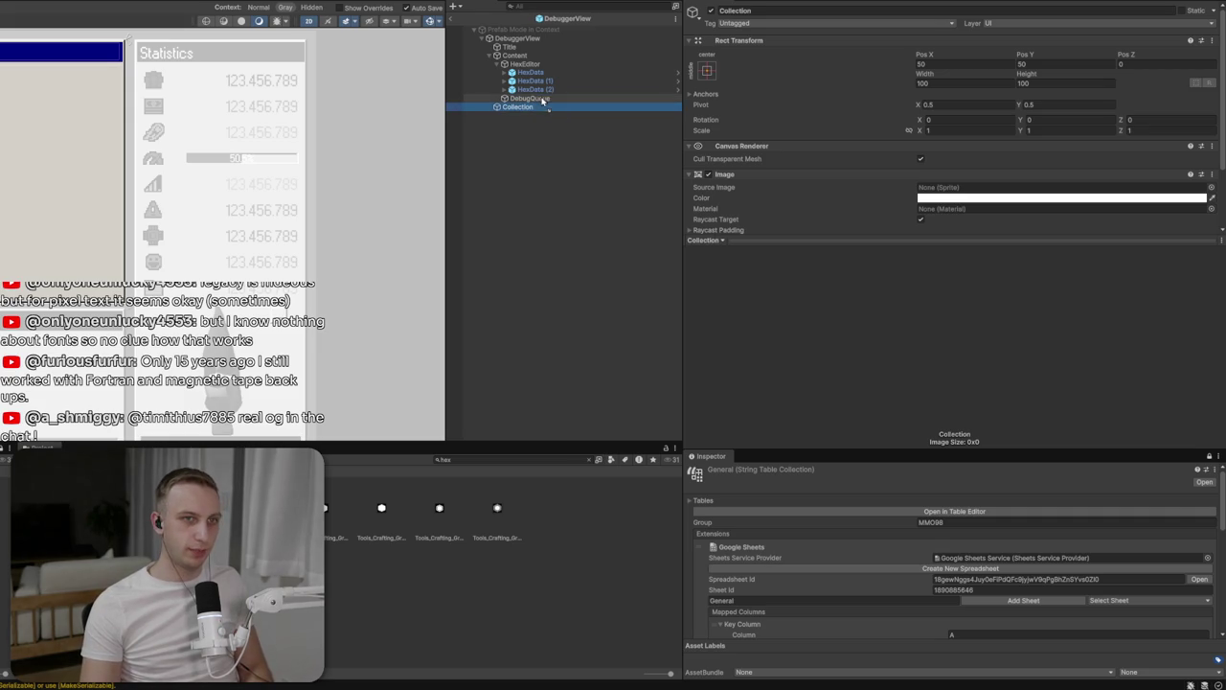
{"action": "left_click", "coordinate": [513, 100]}
{"action": "left_click", "coordinate": [522, 106]}
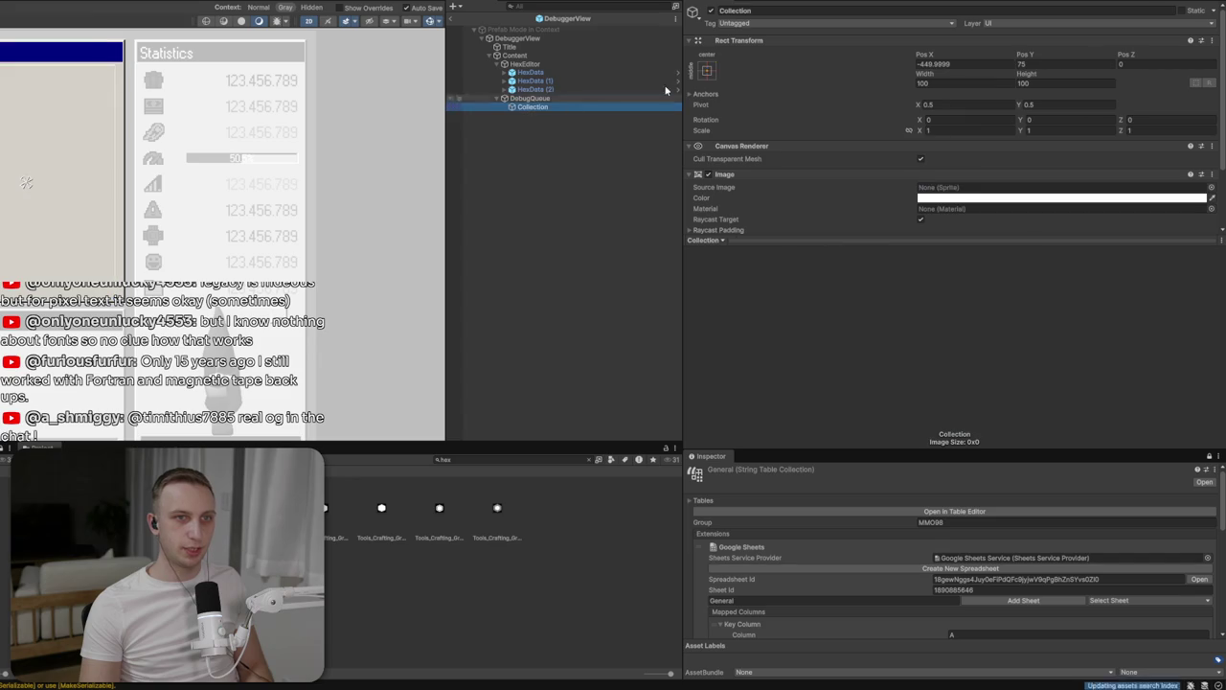
Anchor Collection top-stretched with Left and Right 0, Height 400 and Pos Y -200
{"action": "left_click", "coordinate": [707, 70]}
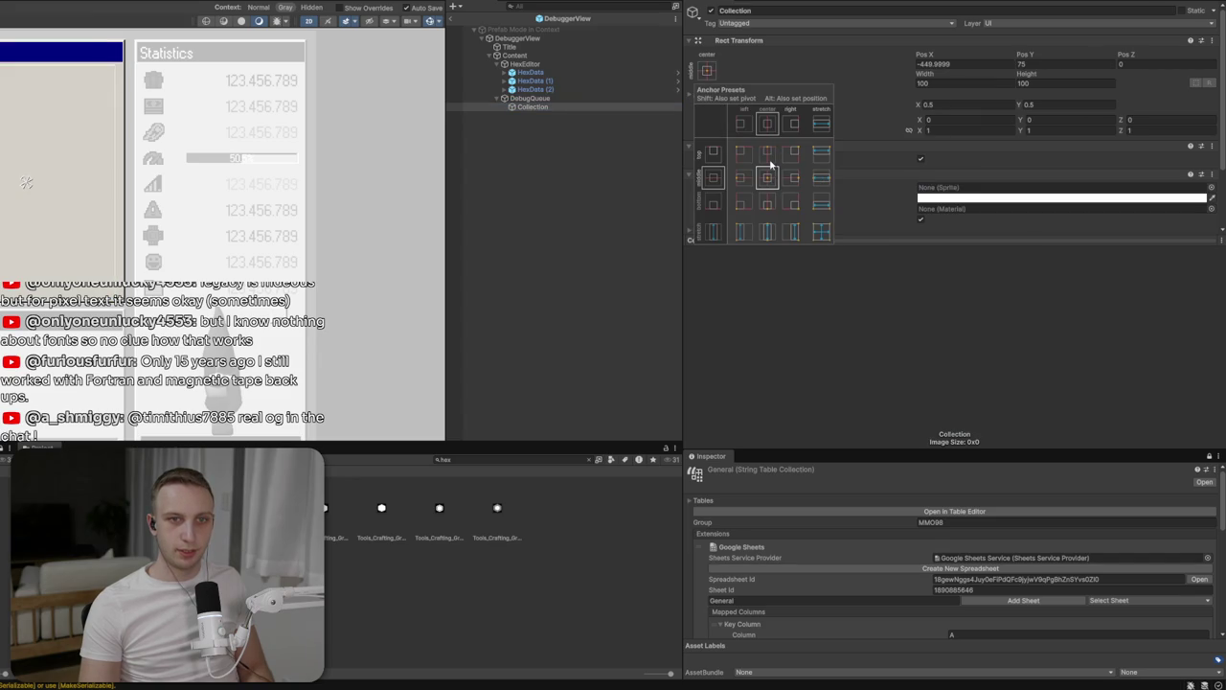
{"action": "left_click", "coordinate": [826, 156], "text": "alt"}
{"action": "left_click_drag", "start_coordinate": [80, 110], "coordinate": [81, 225]}
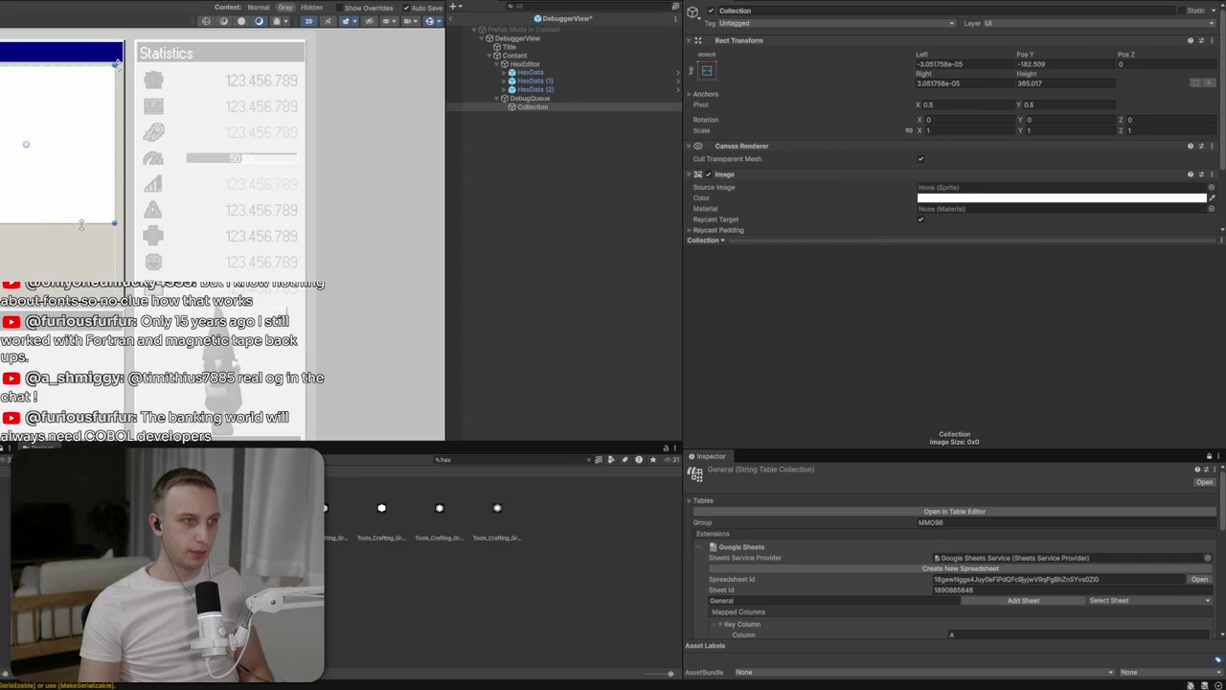
{"action": "left_click", "coordinate": [1027, 83]}
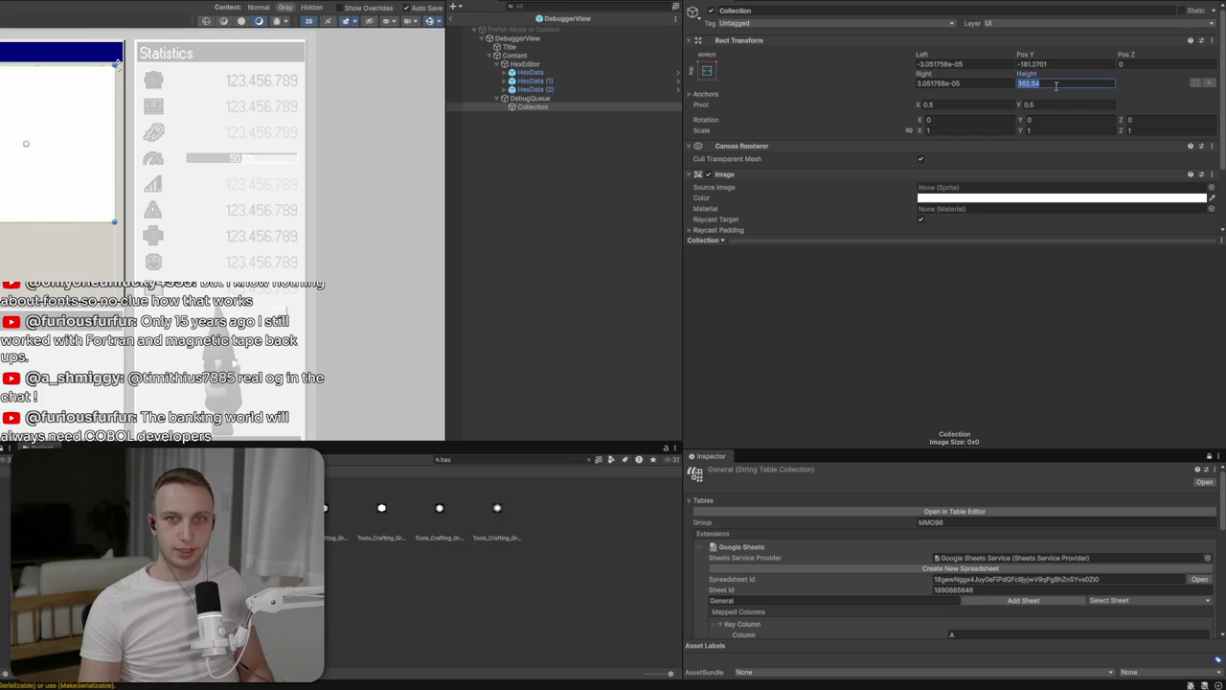
{"action": "type", "text": "400"}
{"action": "left_click", "coordinate": [920, 64]}
{"action": "type", "text": "0"}
{"action": "left_click", "coordinate": [1059, 64]}
{"action": "type", "text": "-200"}
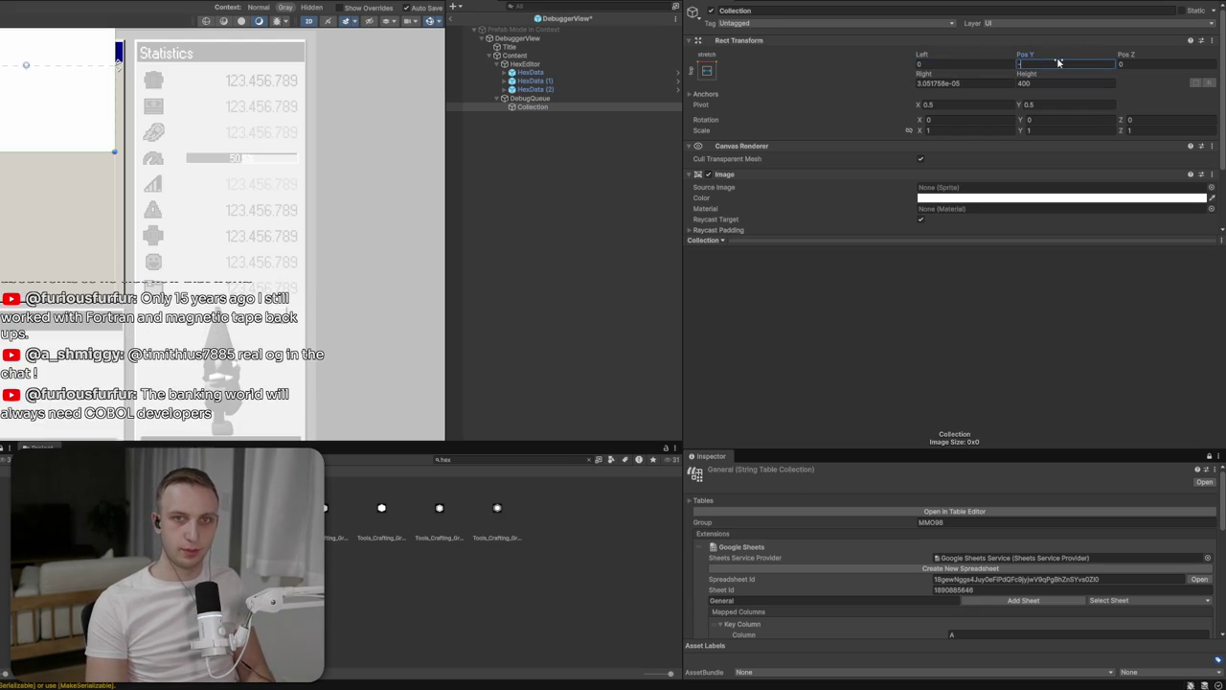
{"action": "left_click", "coordinate": [982, 64]}
{"action": "left_click", "coordinate": [982, 83]}
{"action": "key", "text": "Return"}
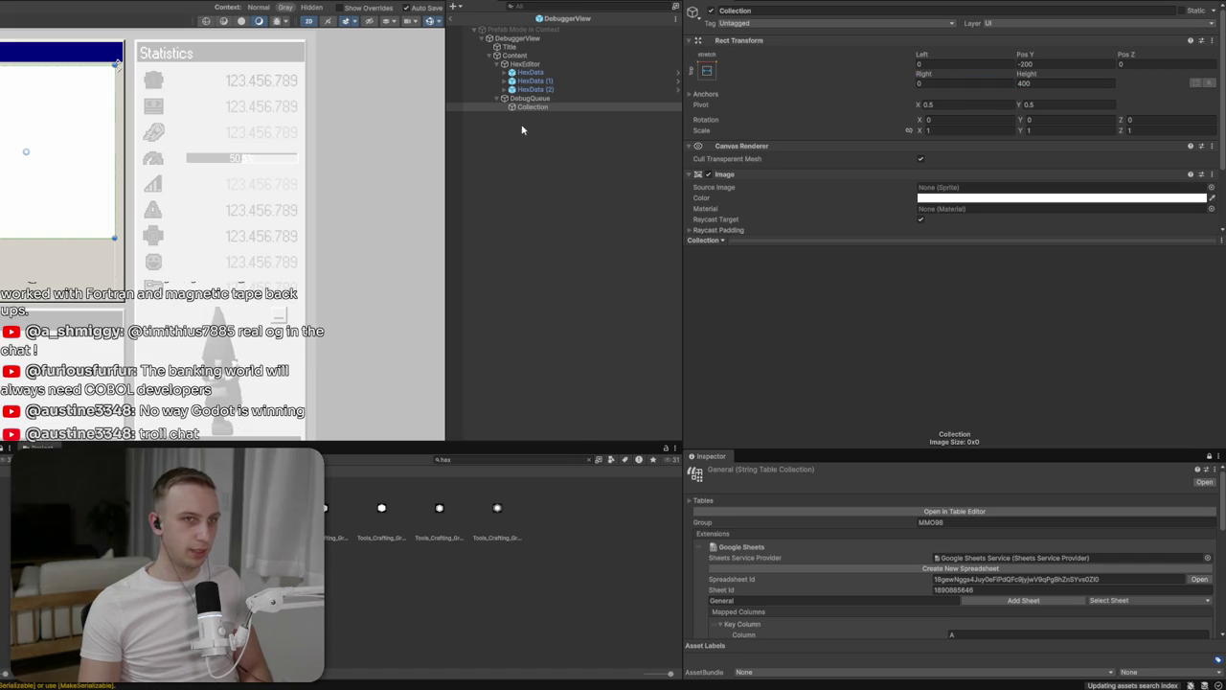
{"action": "right_click", "coordinate": [544, 107]}
Add a UI Image inside DebugQueue and name it Buttons
{"action": "right_click", "coordinate": [542, 98]}
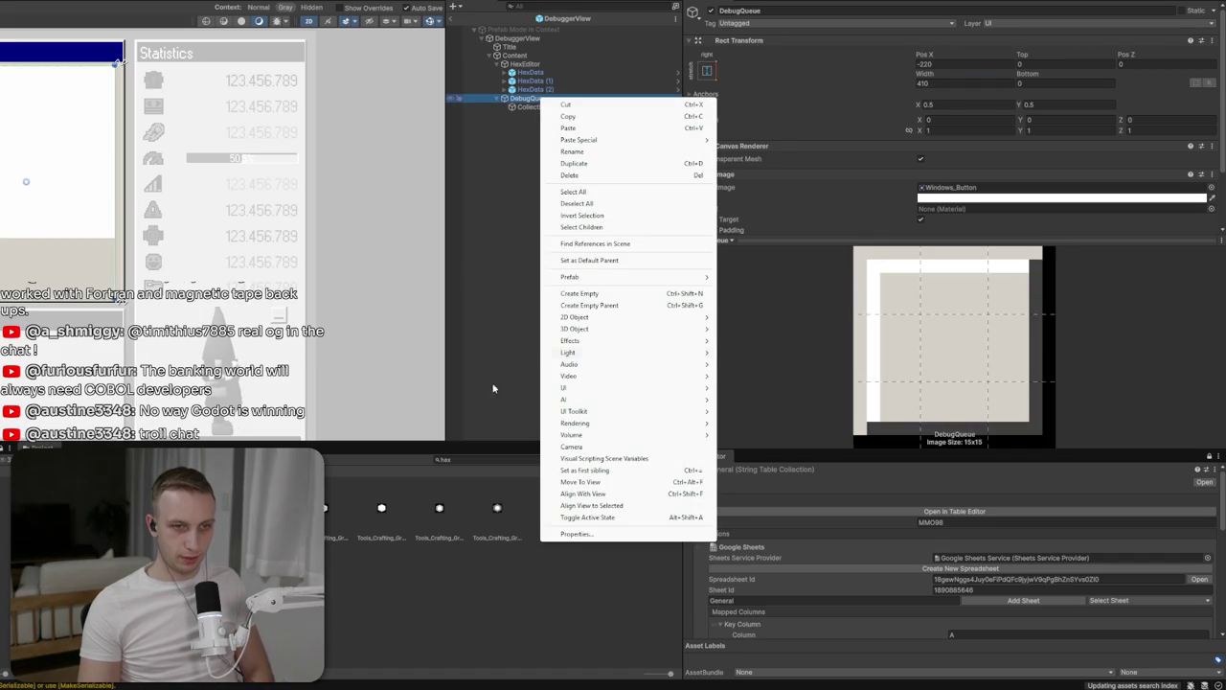
{"action": "mouse_move", "coordinate": [618, 388]}
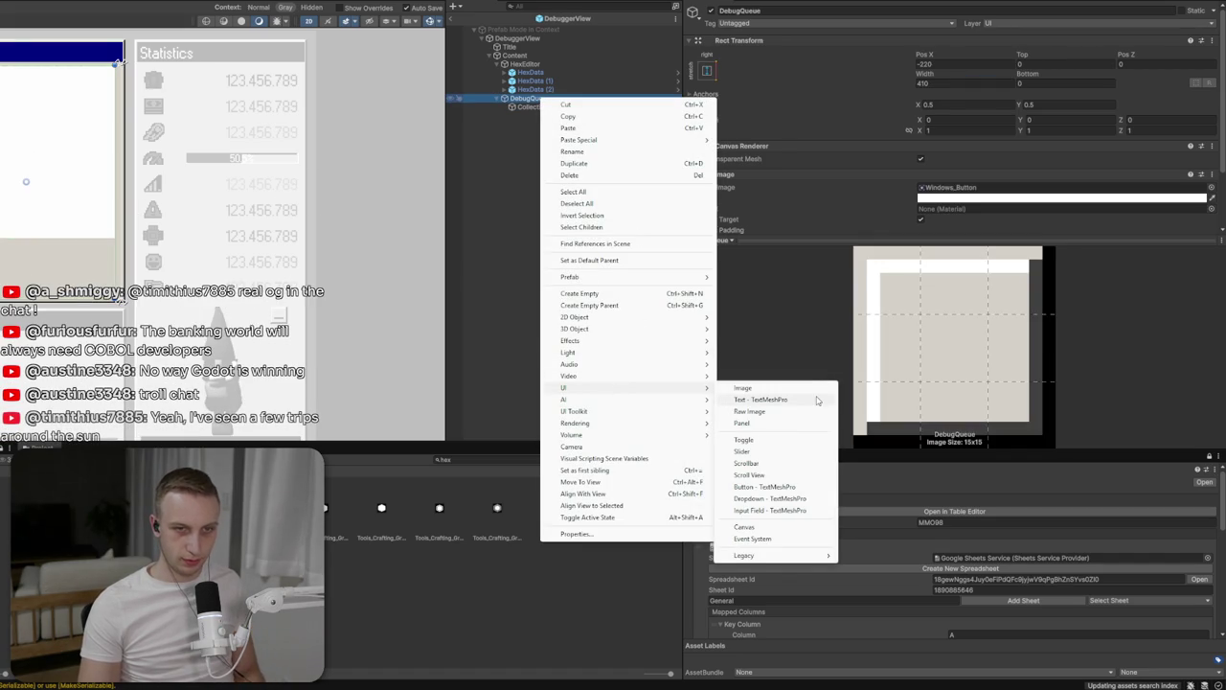
{"action": "left_click", "coordinate": [803, 391]}
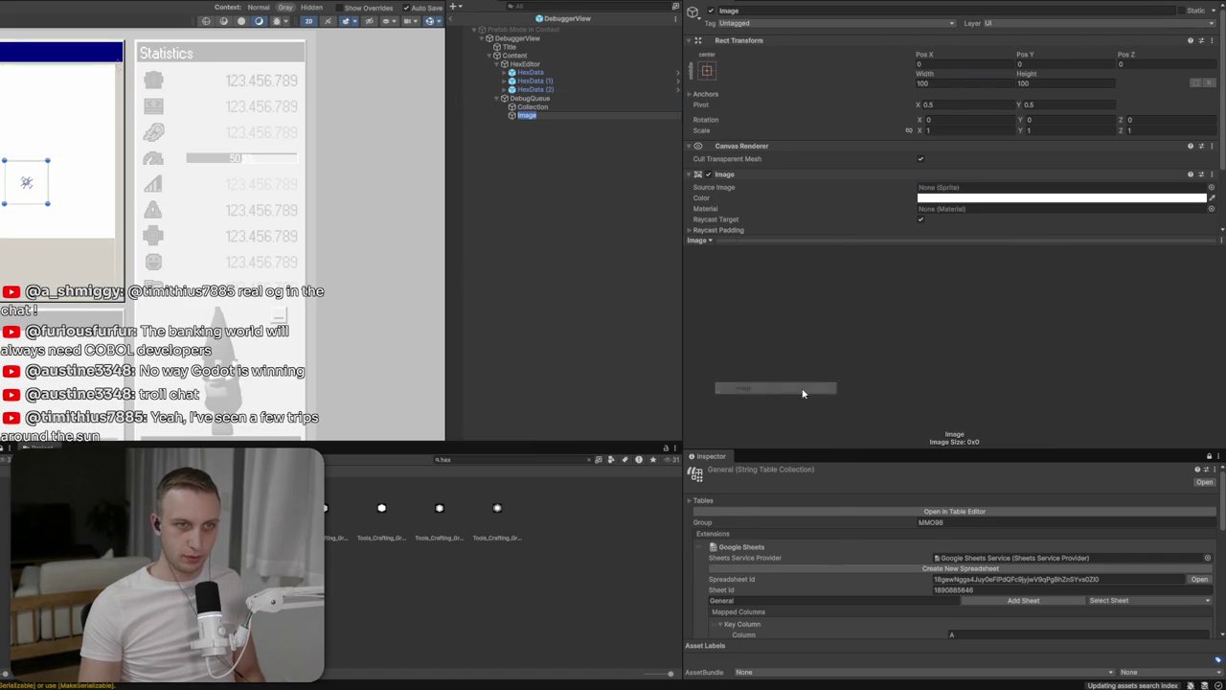
{"action": "type", "text": "Buttons"}
{"action": "key", "text": "Return"}
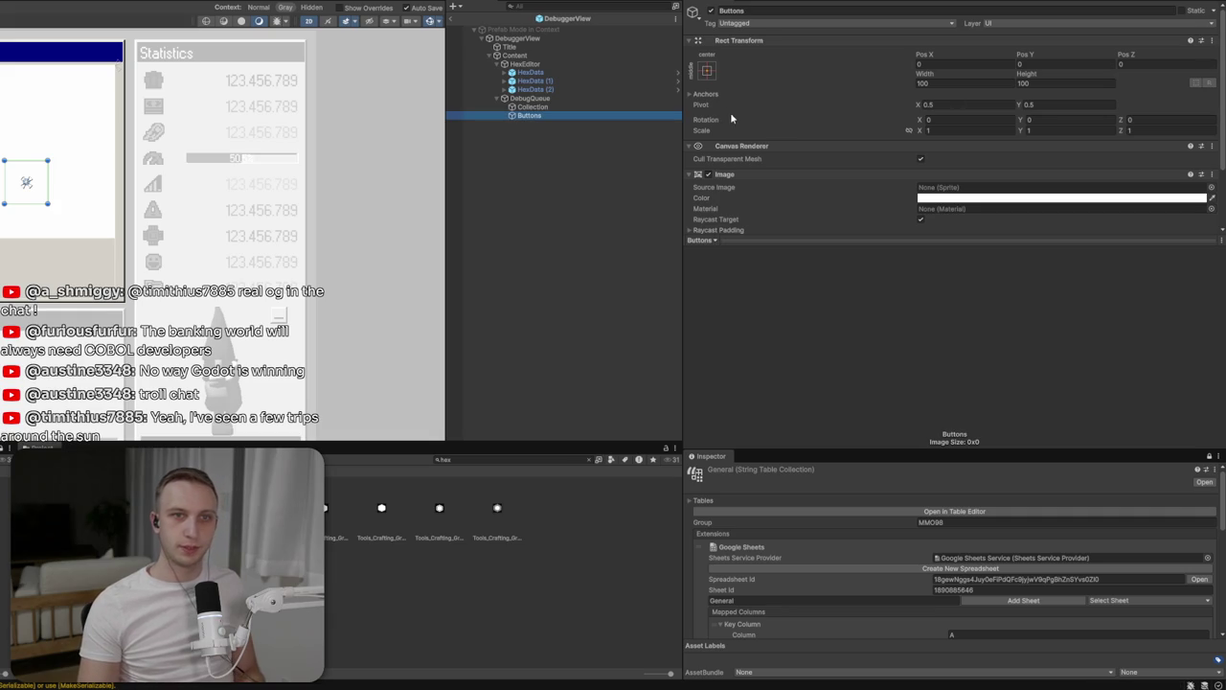
Anchor Buttons stretched along the bottom with Height 140
{"action": "left_click", "coordinate": [707, 71]}
{"action": "left_click", "coordinate": [821, 205]}
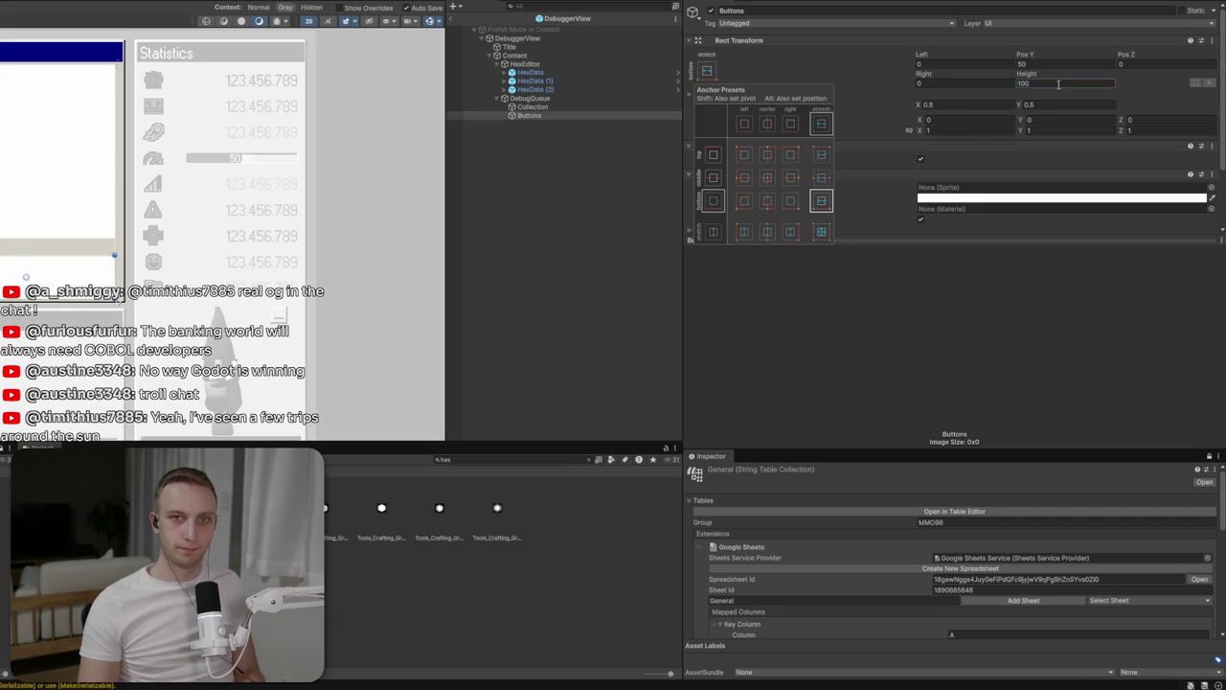
{"action": "left_click", "coordinate": [1059, 85]}
{"action": "type", "text": "140"}
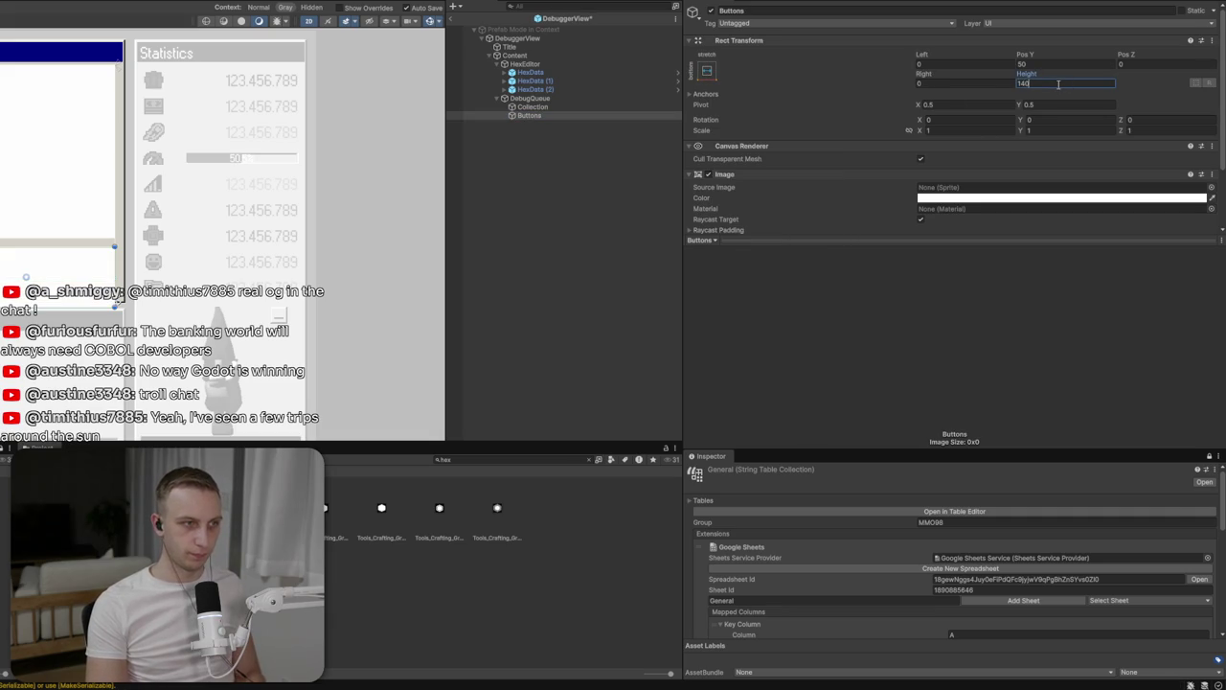
{"action": "left_click", "coordinate": [1059, 68]}
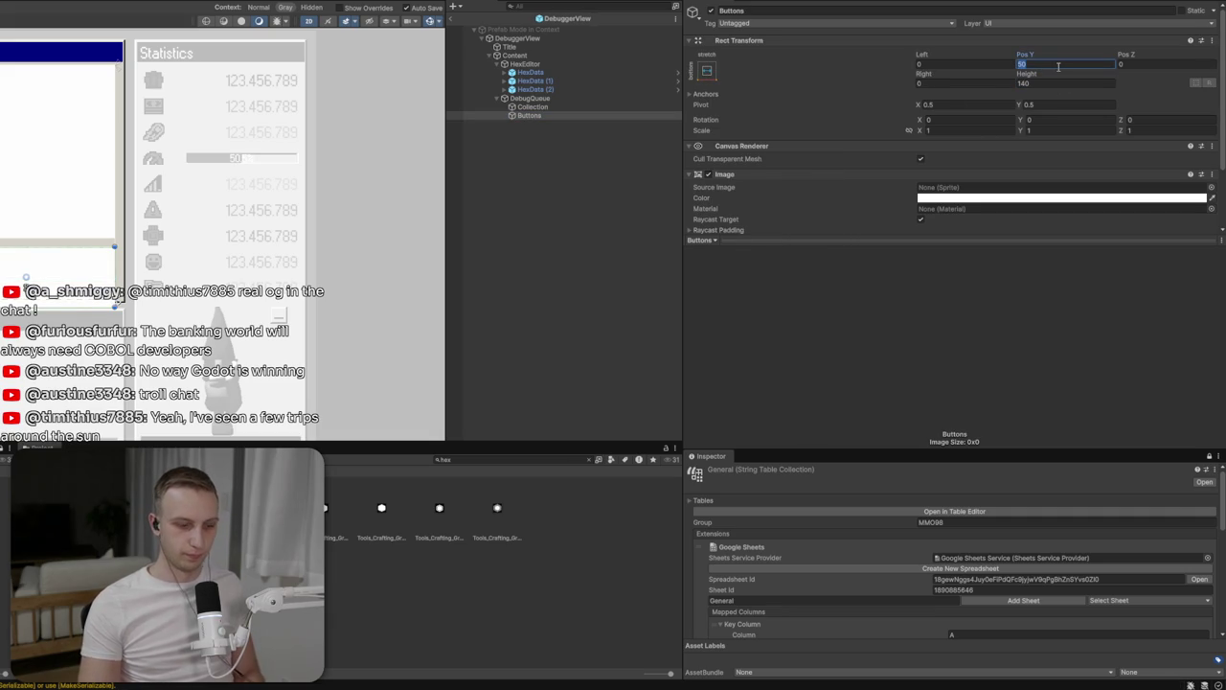
{"action": "type", "text": "70"}
{"action": "scroll", "coordinate": [958, 192], "scroll_direction": "down", "scroll_amount": 2}
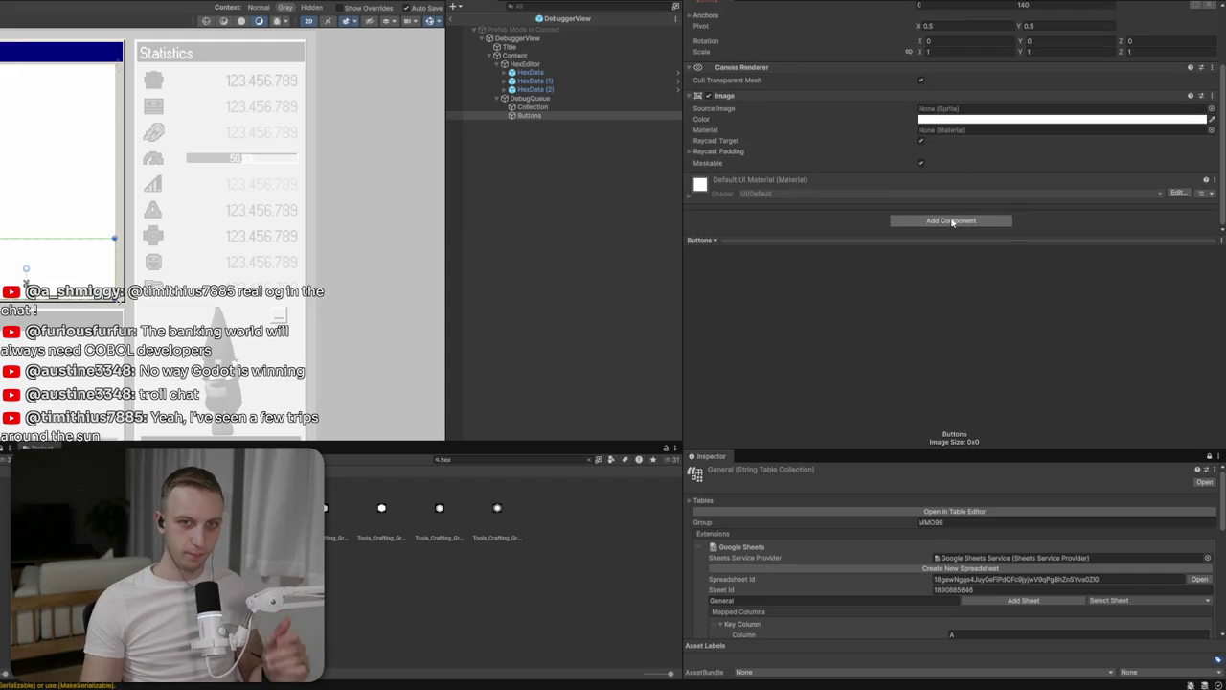
Add a Vertical Layout Group component to Buttons
{"action": "left_click", "coordinate": [952, 221]}
{"action": "type", "text": "hor"}
{"action": "key", "text": "BackSpace"}
{"action": "key", "text": "BackSpace"}
{"action": "key", "text": "BackSpace"}
{"action": "type", "text": "vert"}
{"action": "key", "text": "Return"}
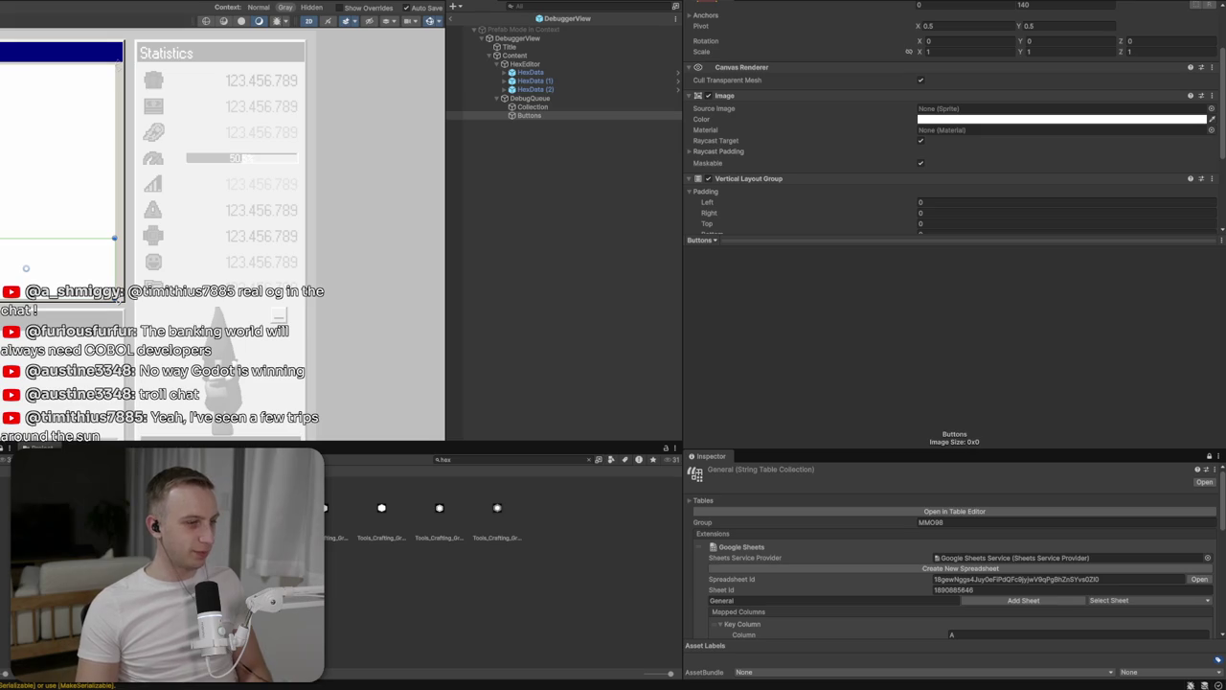
Paste the copied button so it sits as a child of Buttons
{"action": "left_click", "coordinate": [533, 116]}
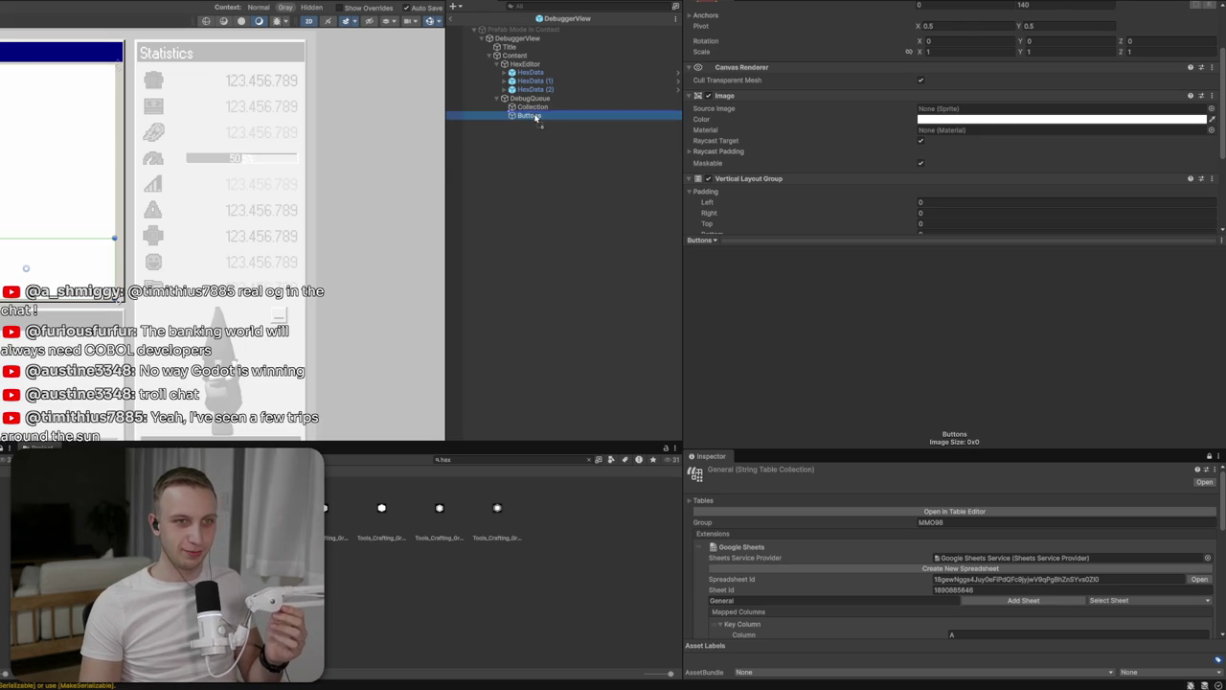
{"action": "key", "text": "ctrl+v"}
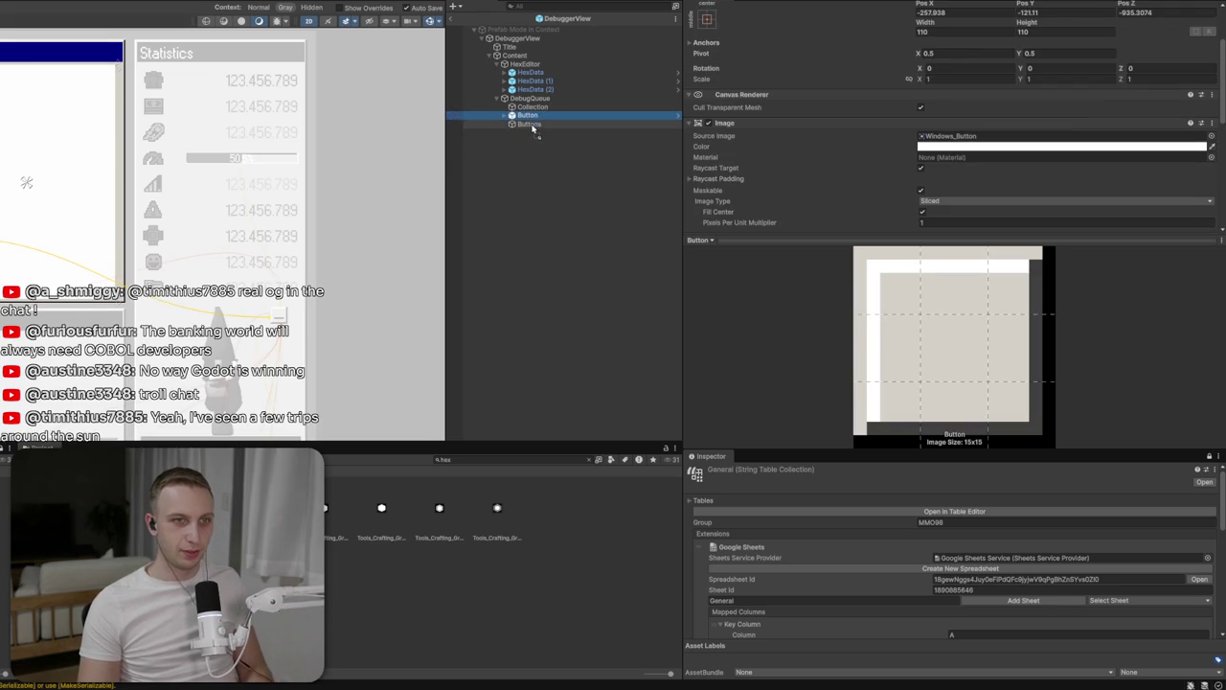
{"action": "key", "text": "ctrl+z"}
{"action": "left_click", "coordinate": [504, 116]}
{"action": "scroll", "coordinate": [1021, 149], "scroll_direction": "down", "scroll_amount": 5}
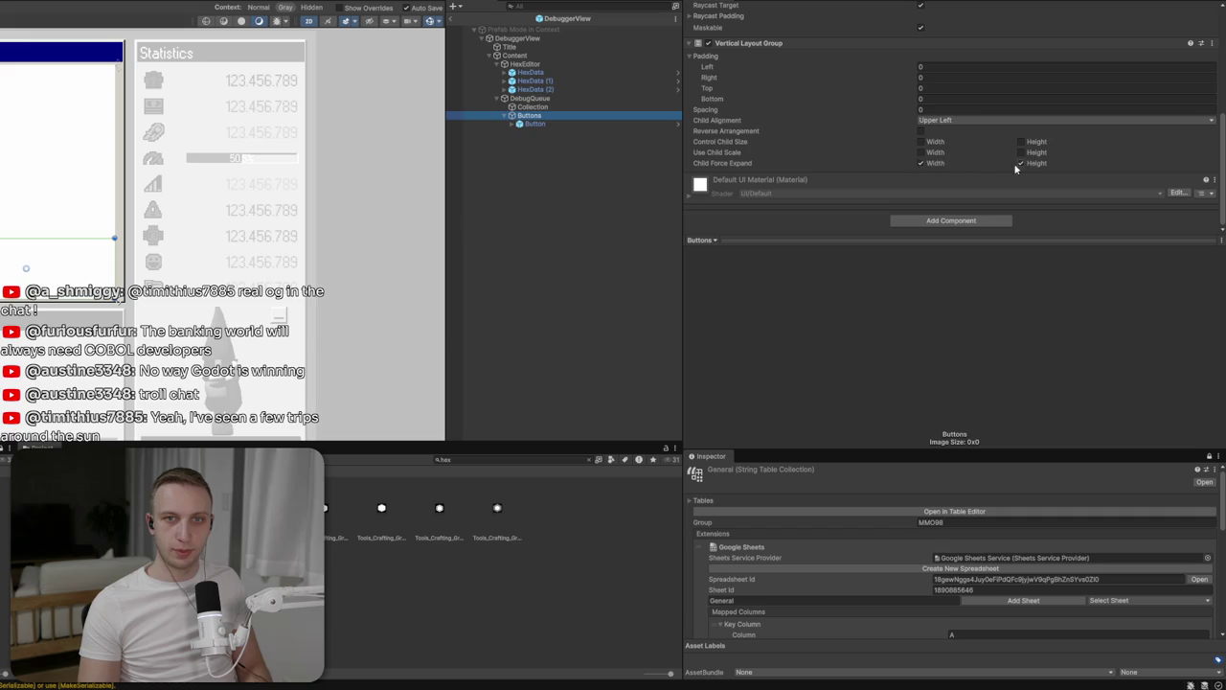
Make the layout control child width and align children Lower Center
{"action": "left_click", "coordinate": [944, 143]}
{"action": "left_click", "coordinate": [966, 122]}
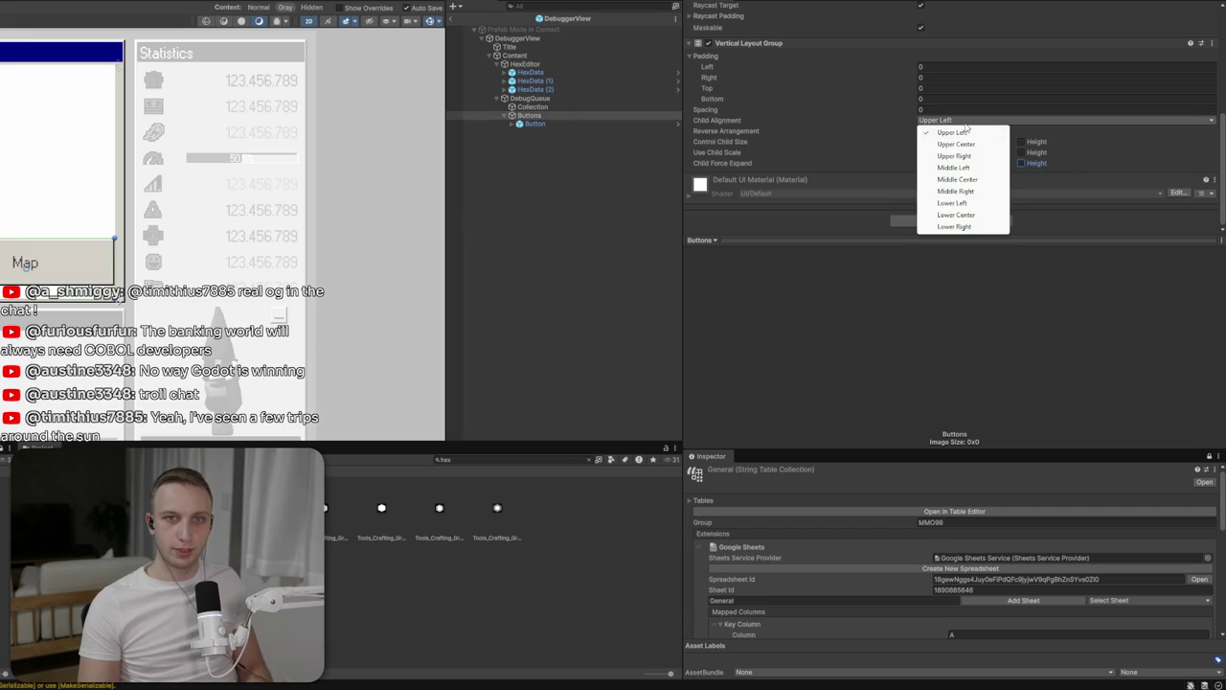
{"action": "left_click", "coordinate": [988, 216]}
{"action": "left_click", "coordinate": [580, 125]}
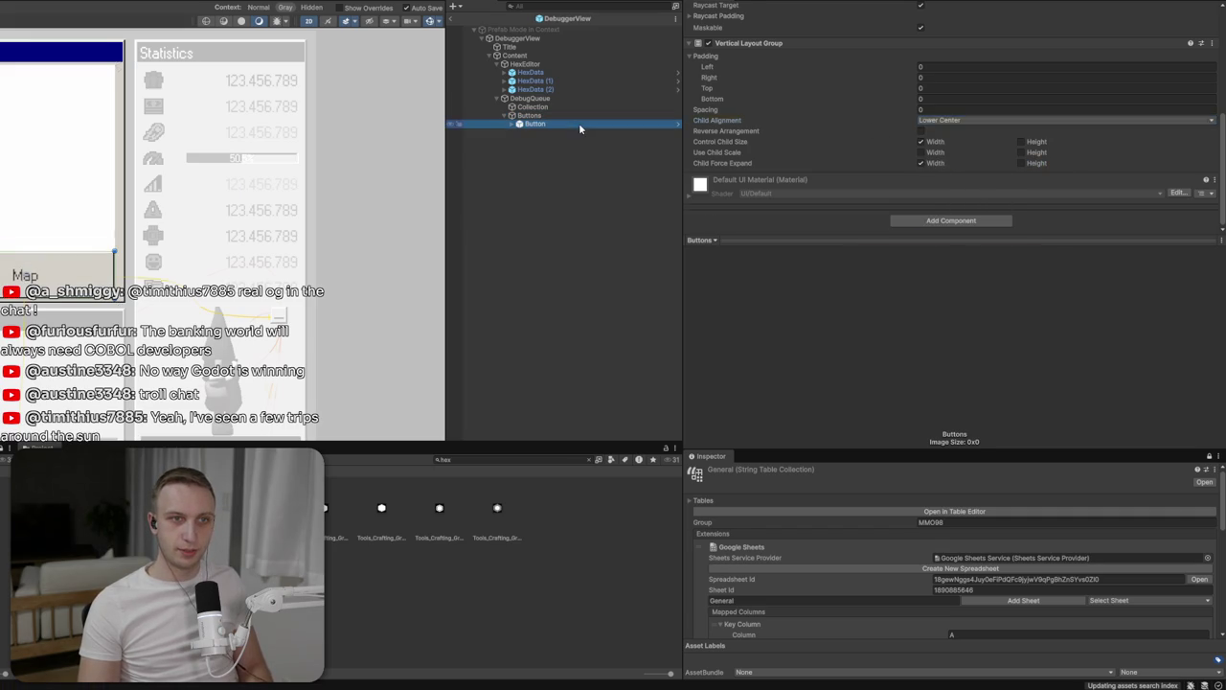
{"action": "left_click", "coordinate": [1051, 54]}
Set the Button height to 60 and duplicate it
{"action": "type", "text": "60"}
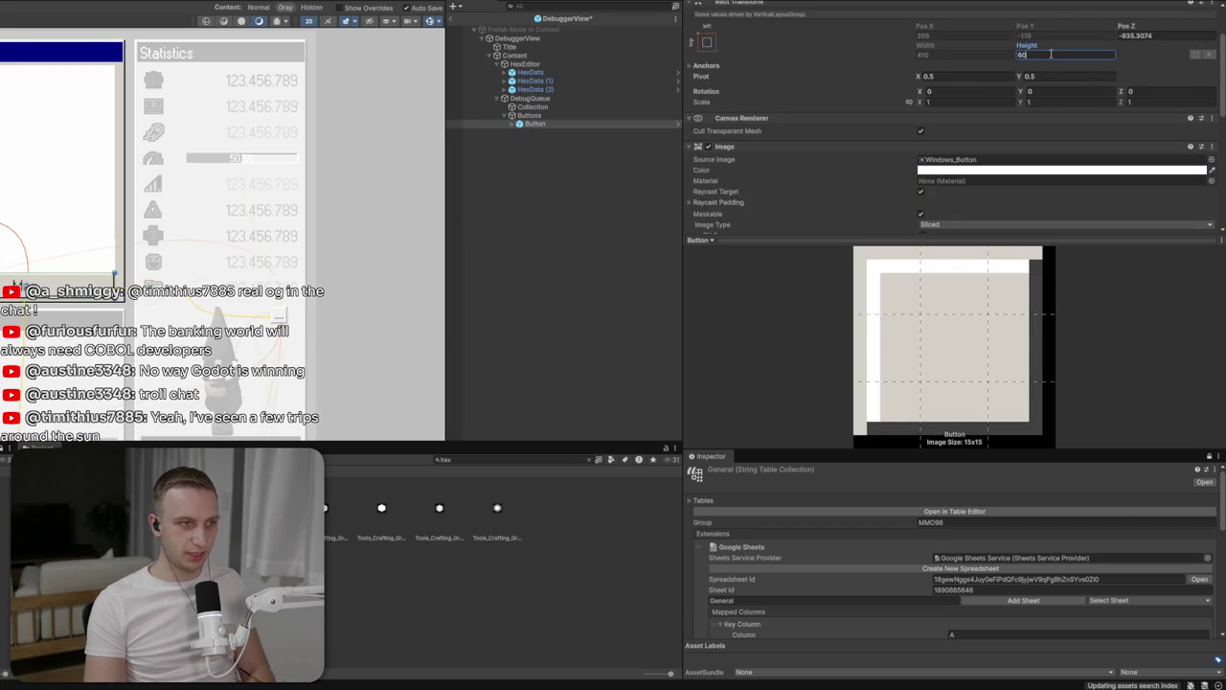
{"action": "left_click", "coordinate": [534, 123]}
{"action": "key", "text": "ctrl+d"}
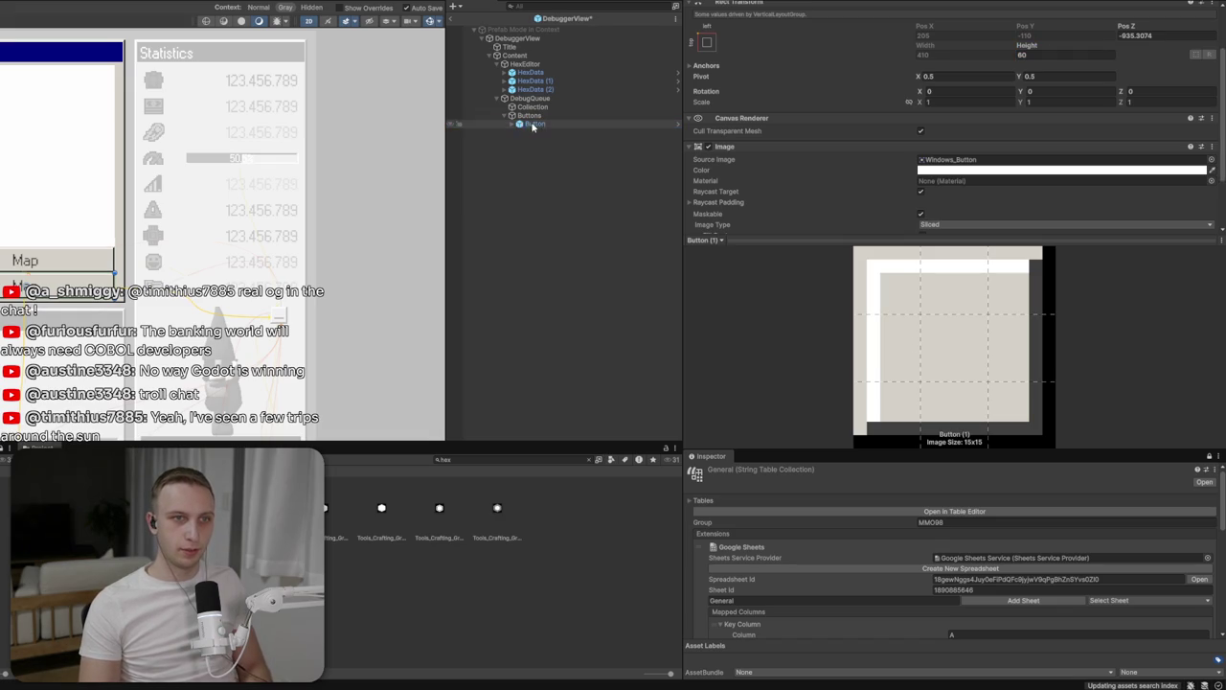
Set the Buttons layout spacing to 5
{"action": "left_click", "coordinate": [529, 115]}
{"action": "left_click", "coordinate": [959, 112]}
{"action": "type", "text": "10"}
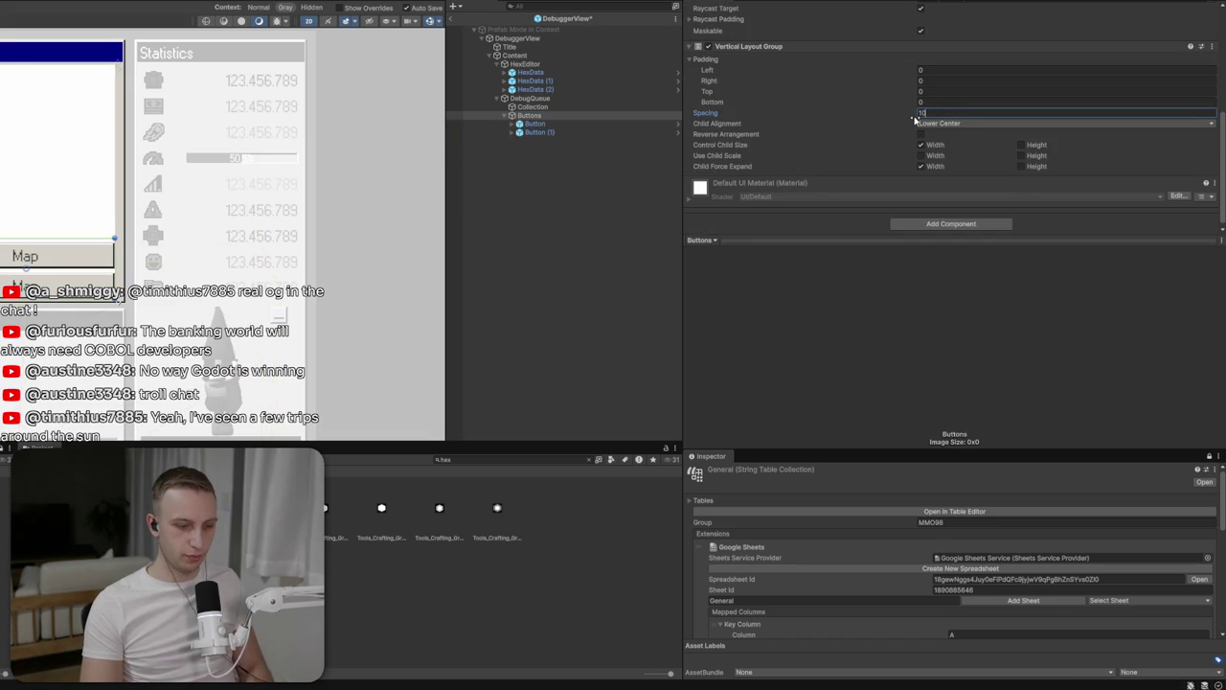
{"action": "key", "text": "BackSpace"}
{"action": "type", "text": "5"}
{"action": "key", "text": "BackSpace"}
{"action": "key", "text": "BackSpace"}
{"action": "type", "text": "5"}
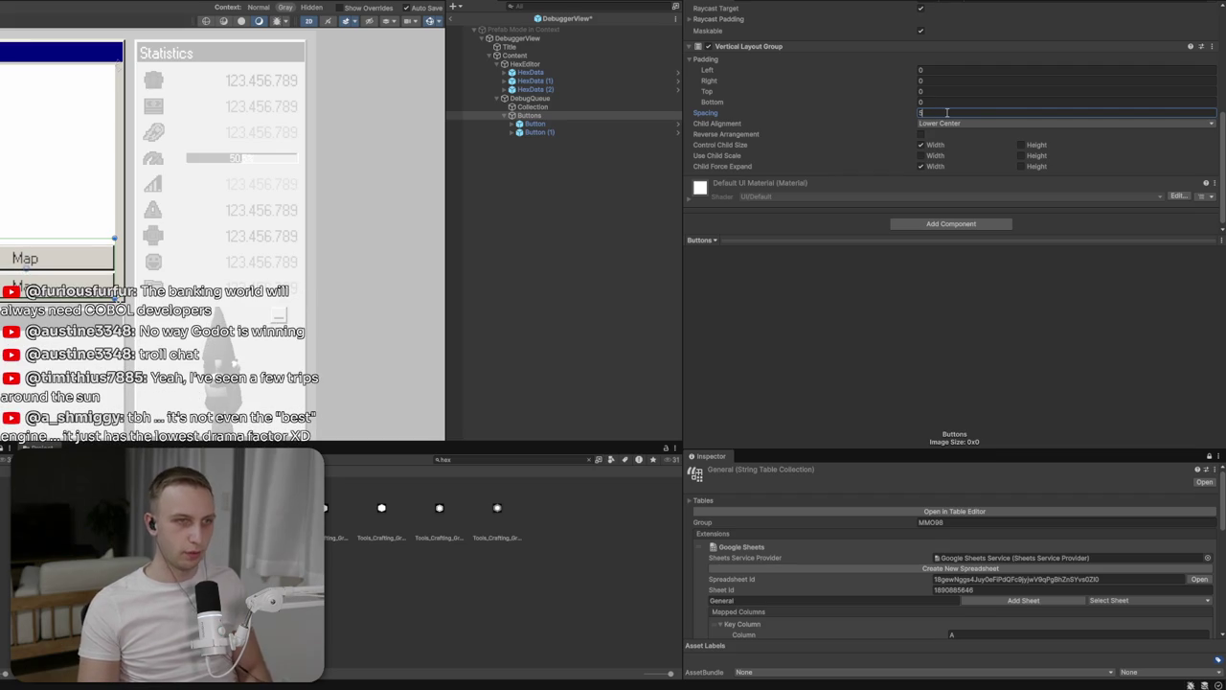
Set the height of both buttons to 50
{"action": "left_click", "coordinate": [613, 124]}
{"action": "left_click", "coordinate": [613, 132], "text": "shift"}
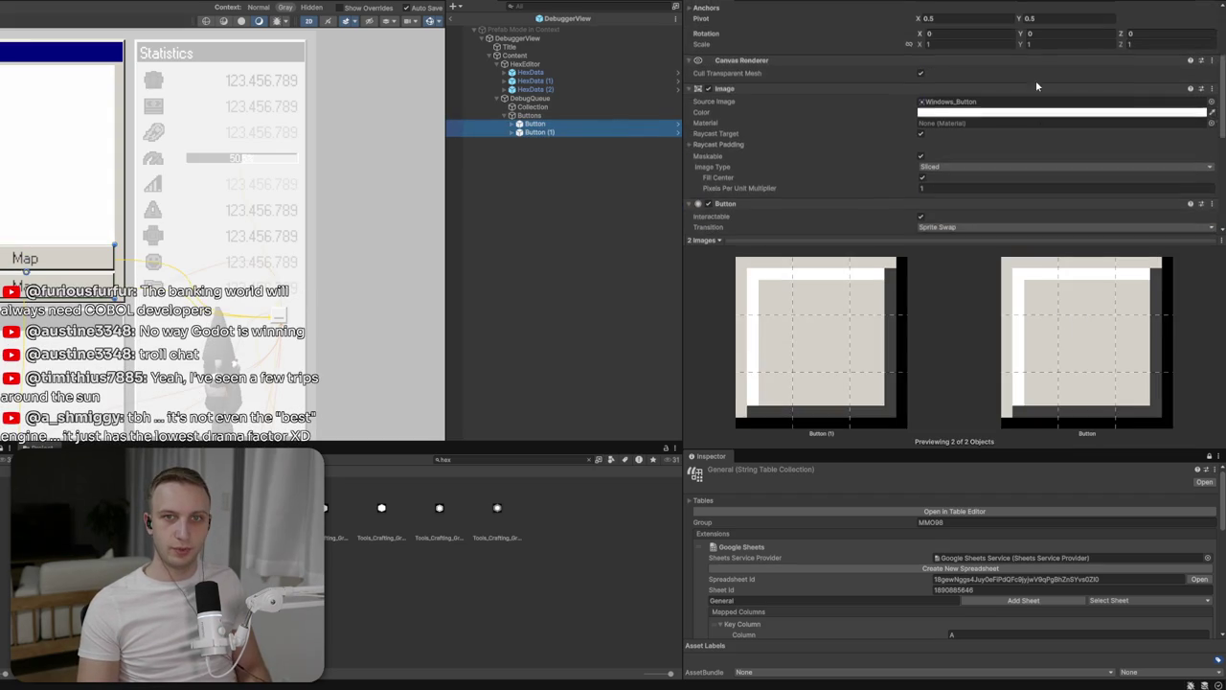
{"action": "double_click", "coordinate": [1043, 26]}
{"action": "type", "text": "40"}
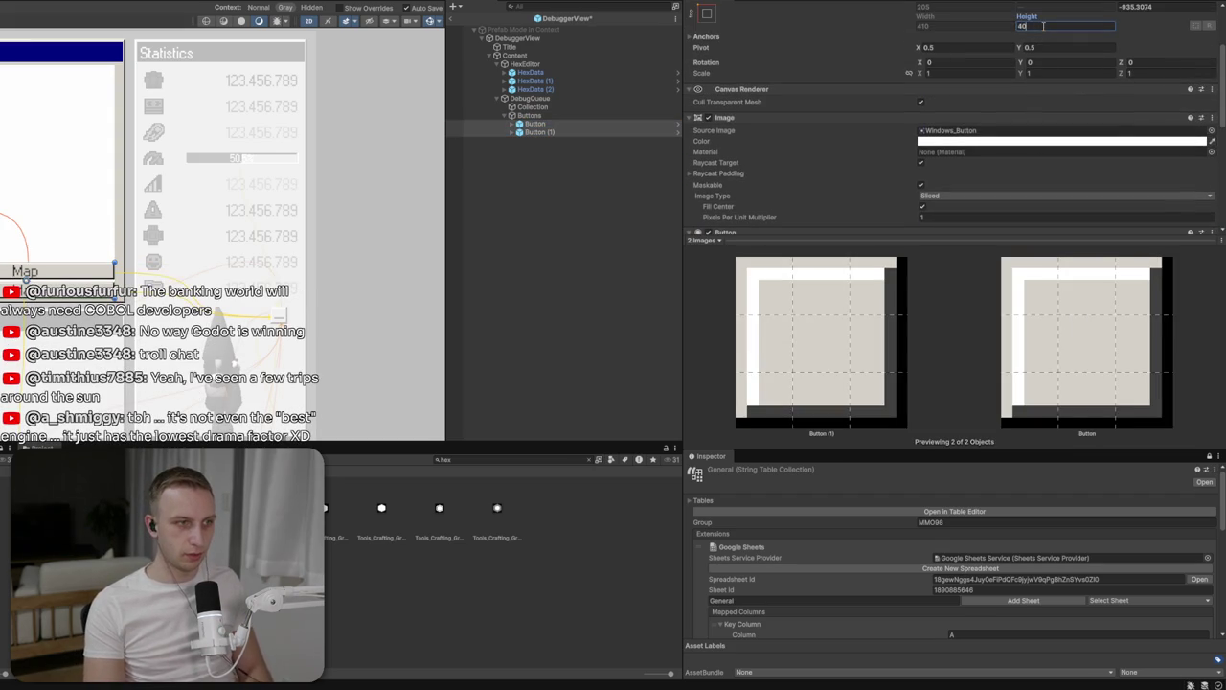
{"action": "key", "text": "BackSpace"}
{"action": "key", "text": "BackSpace"}
{"action": "type", "text": "50"}
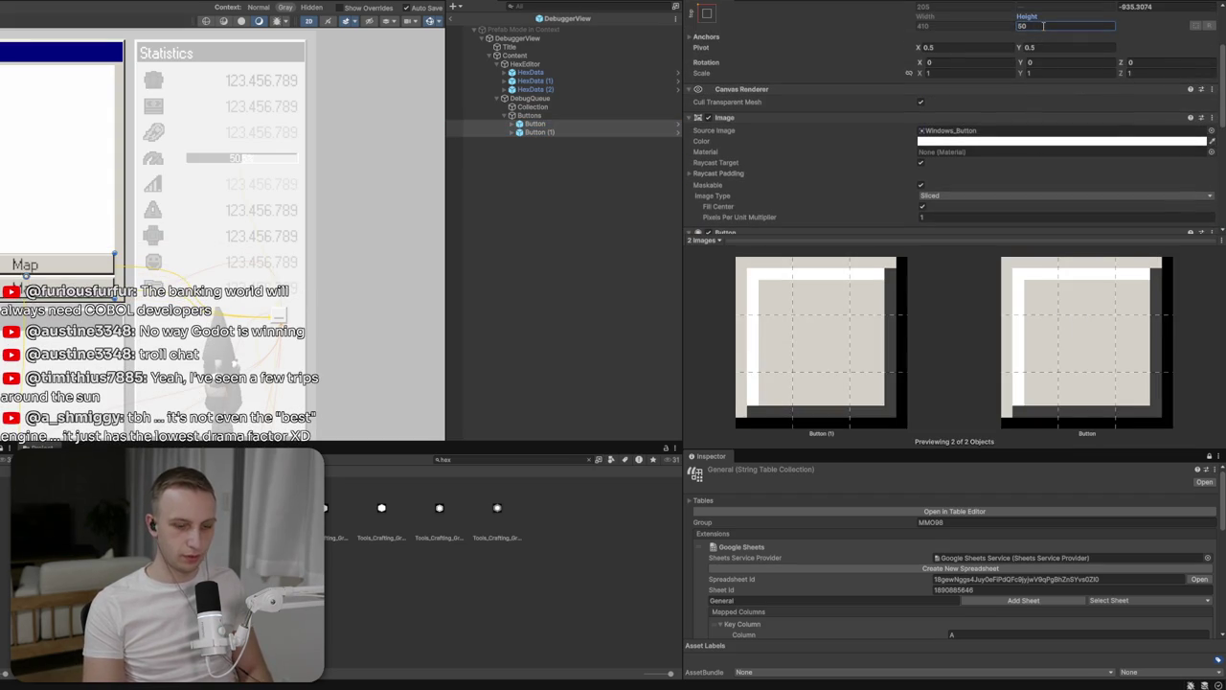
Set Pos Z to 0 on both buttons
{"action": "left_click", "coordinate": [536, 115]}
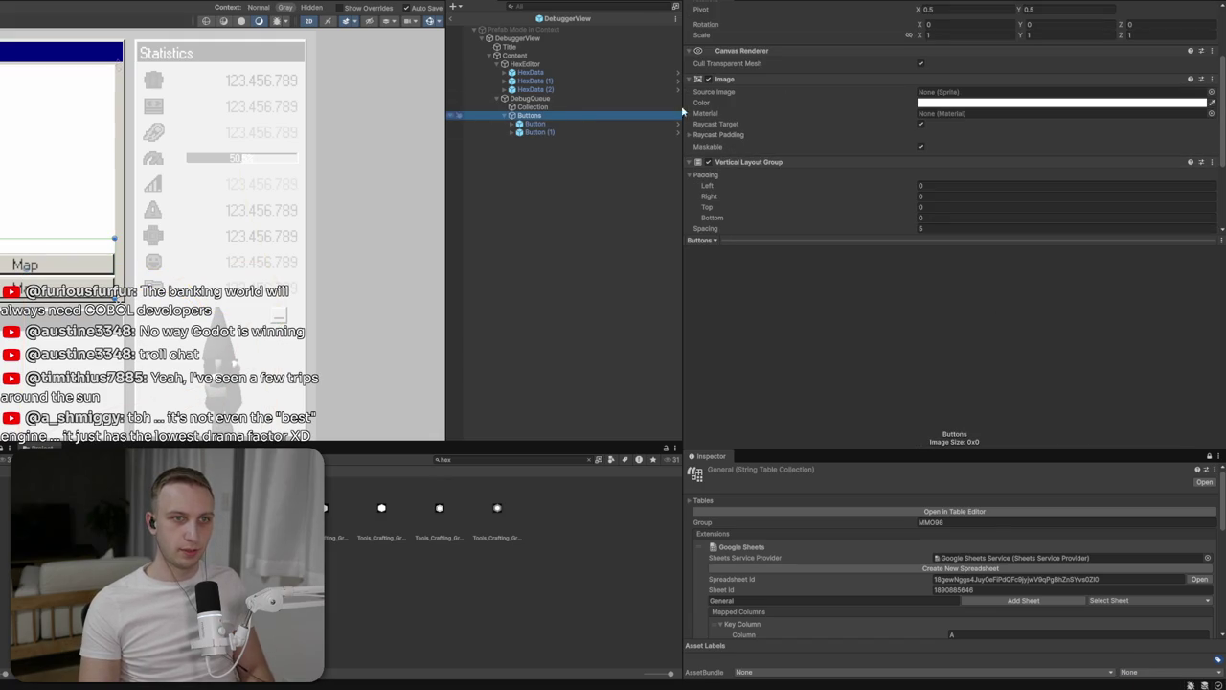
{"action": "left_click", "coordinate": [532, 106]}
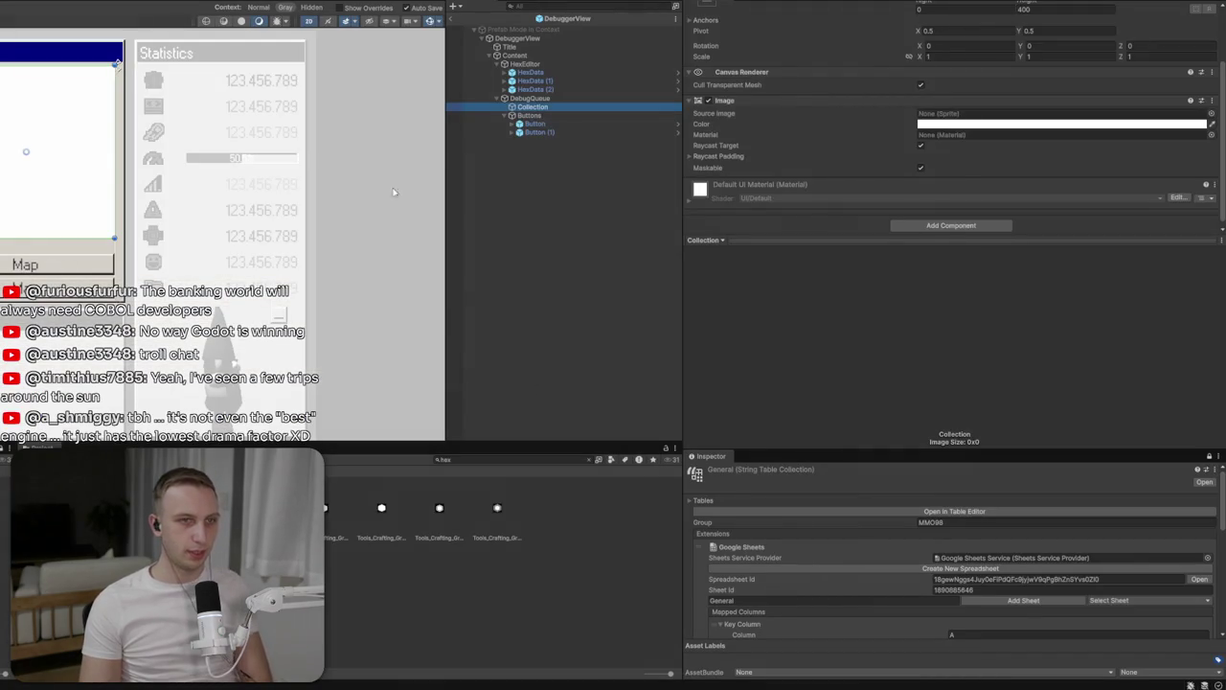
{"action": "left_click", "coordinate": [571, 123]}
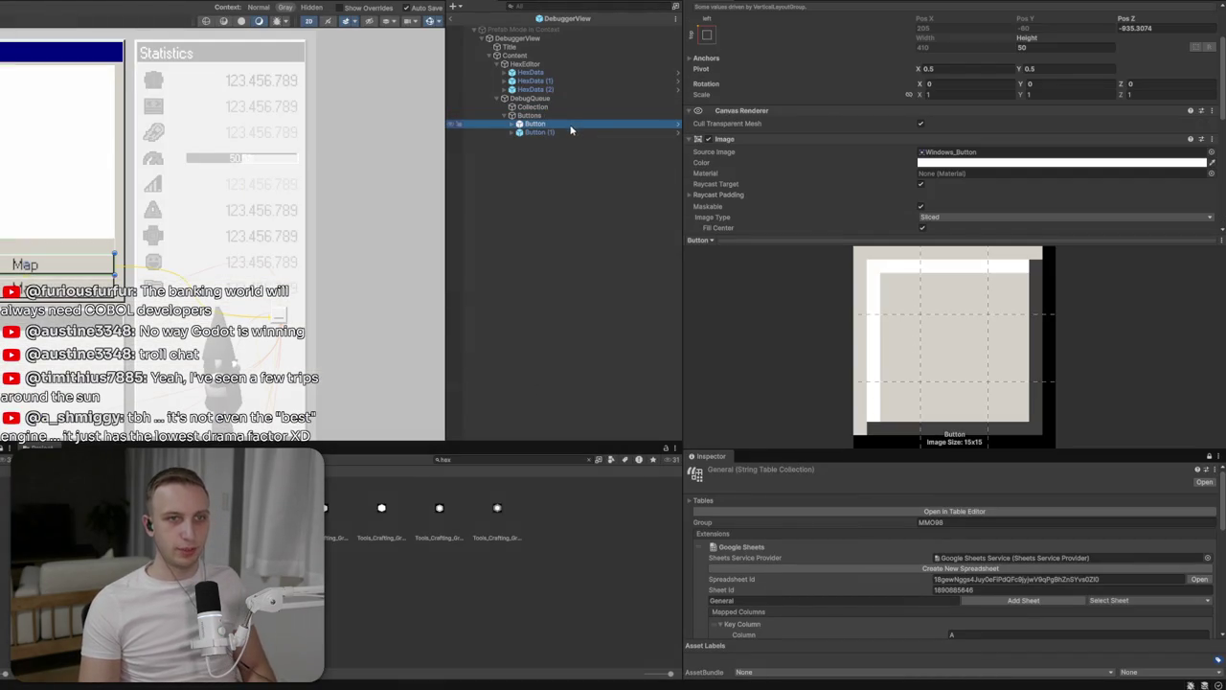
{"action": "key", "text": "shift+Down"}
{"action": "left_click", "coordinate": [1161, 29]}
{"action": "type", "text": "0"}
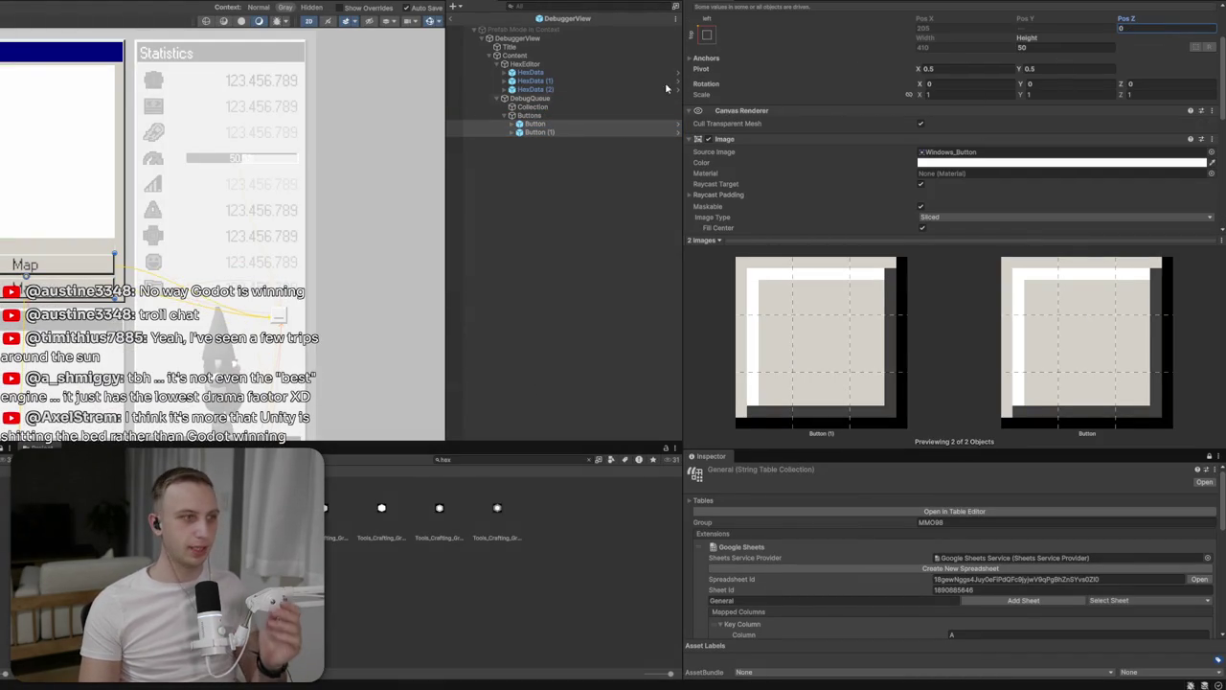
Edit the first button's TextMeshPro label text
{"action": "left_click", "coordinate": [513, 124]}
{"action": "left_click", "coordinate": [528, 134]}
{"action": "scroll", "coordinate": [842, 189], "scroll_direction": "down", "scroll_amount": 10}
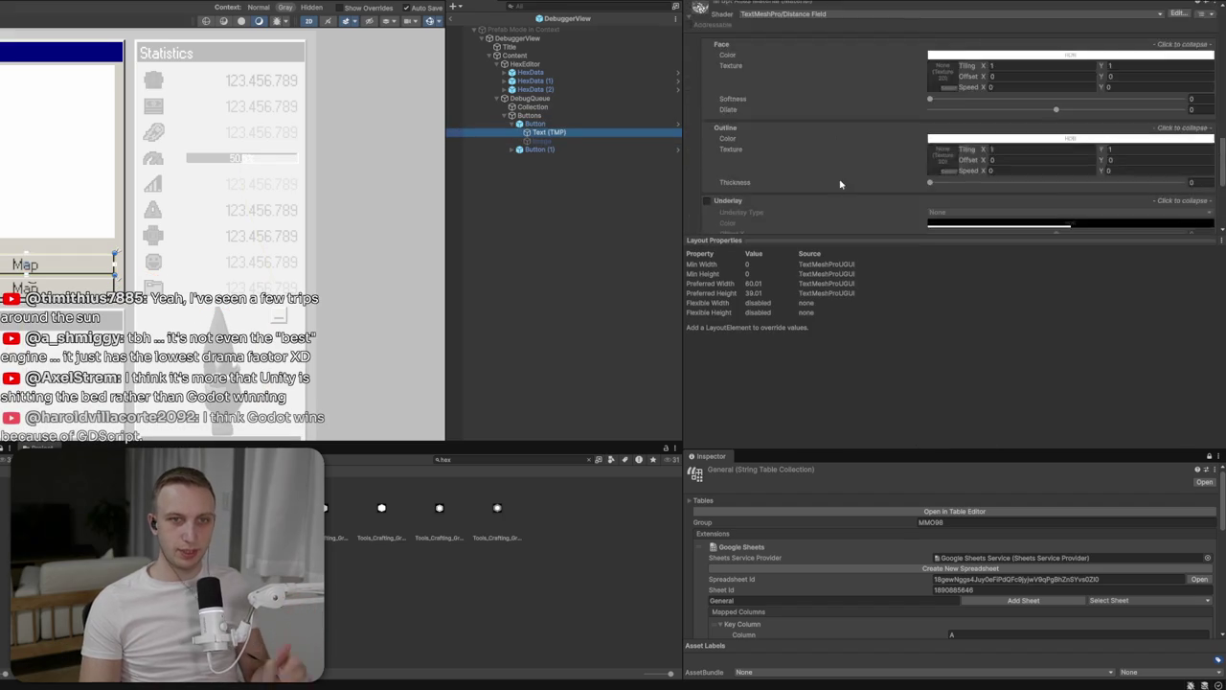
{"action": "scroll", "coordinate": [843, 99], "scroll_direction": "up", "scroll_amount": 5}
{"action": "left_click", "coordinate": [736, 156]}
{"action": "type", "text": "De"}
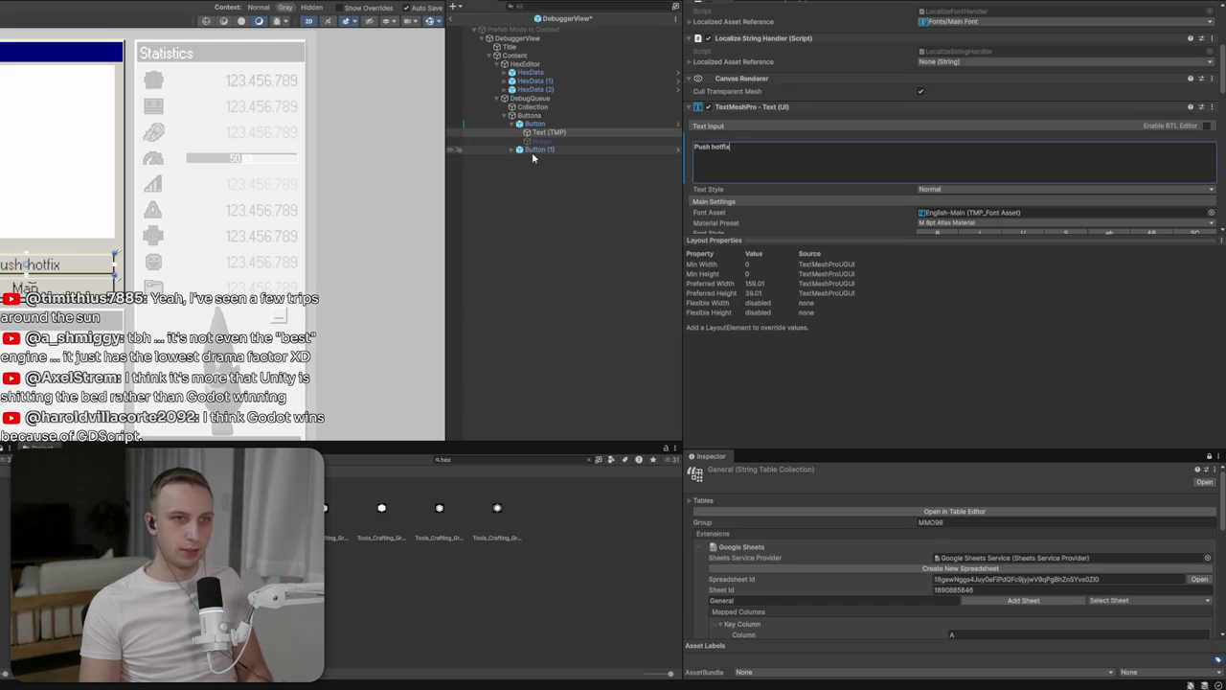
Change the second button's label to 'Stable update'
{"action": "left_click", "coordinate": [513, 153]}
{"action": "left_click", "coordinate": [549, 157]}
{"action": "left_click", "coordinate": [760, 149]}
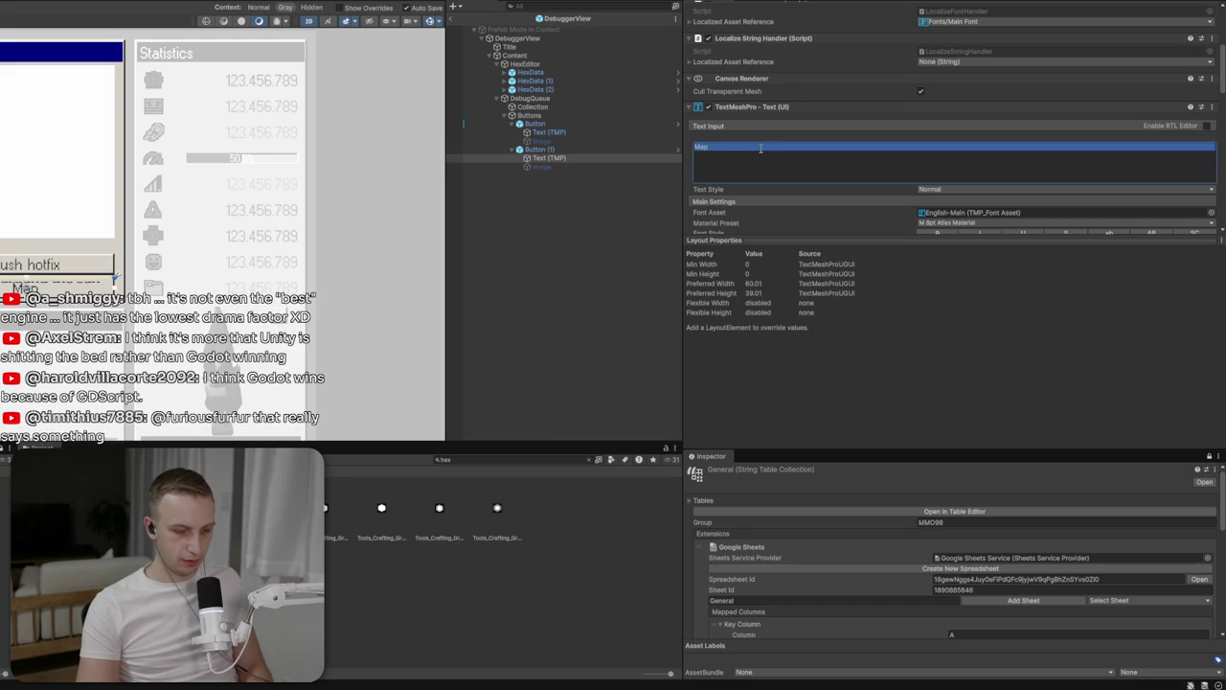
{"action": "type", "text": "Up"}
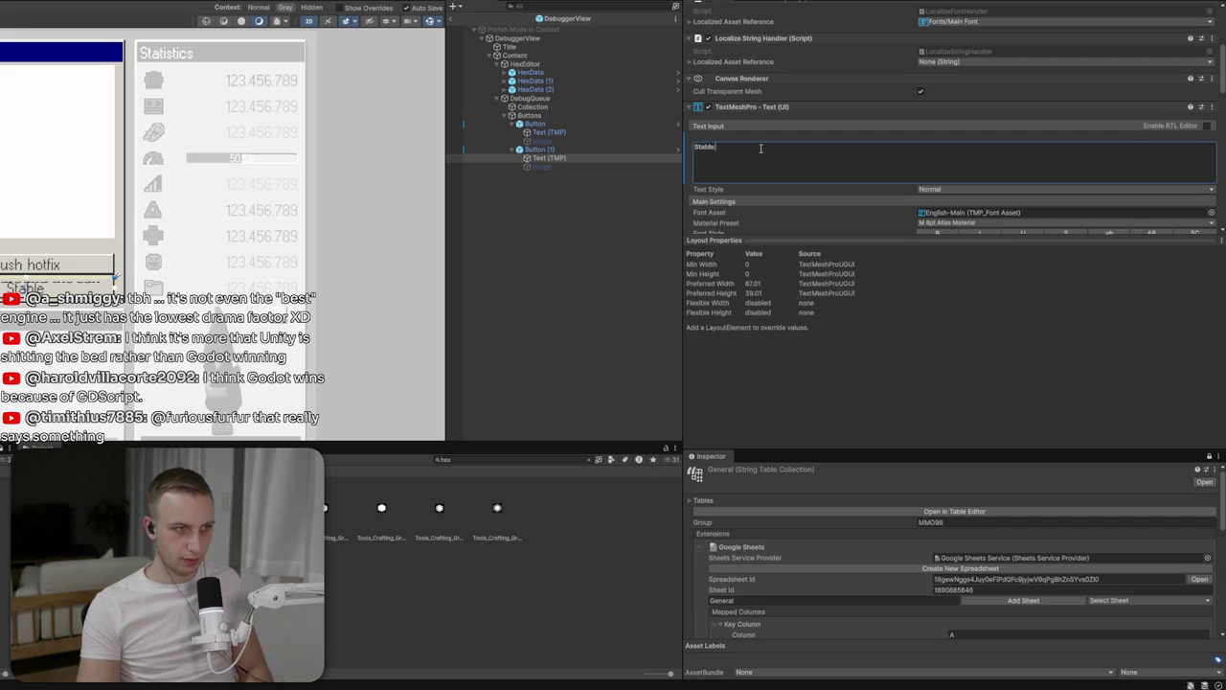
{"action": "type", "text": " update"}
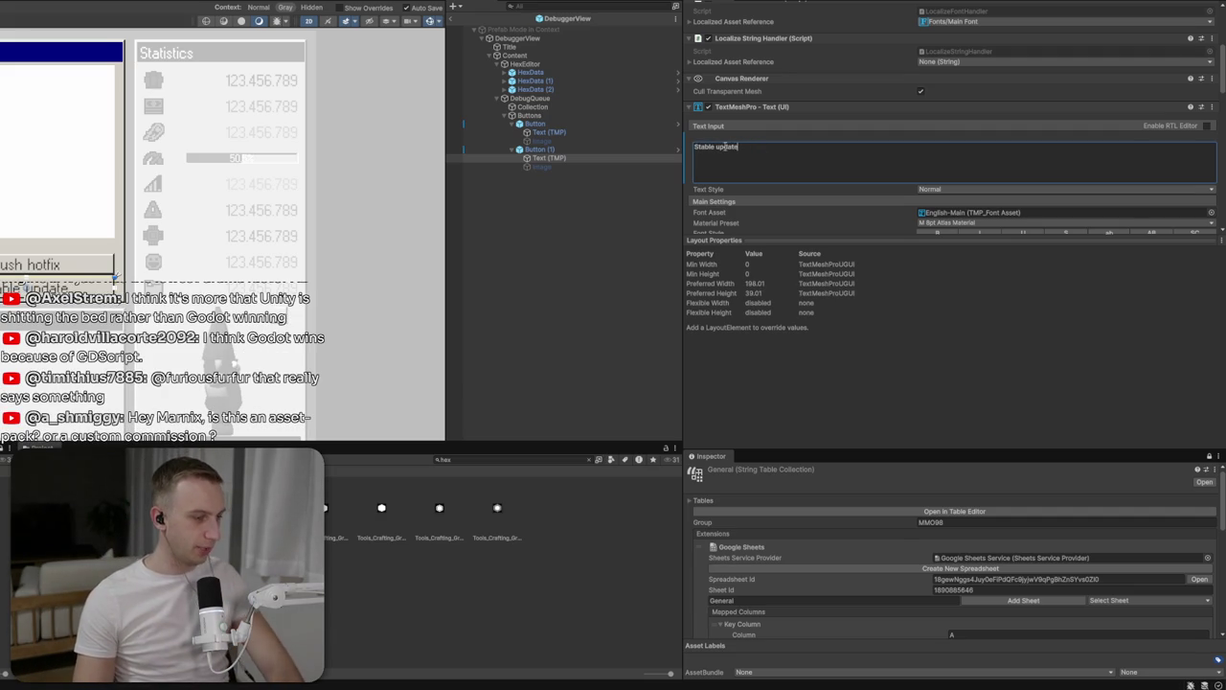
{"action": "left_click_drag", "start_coordinate": [57, 218], "coordinate": [183, 249]}
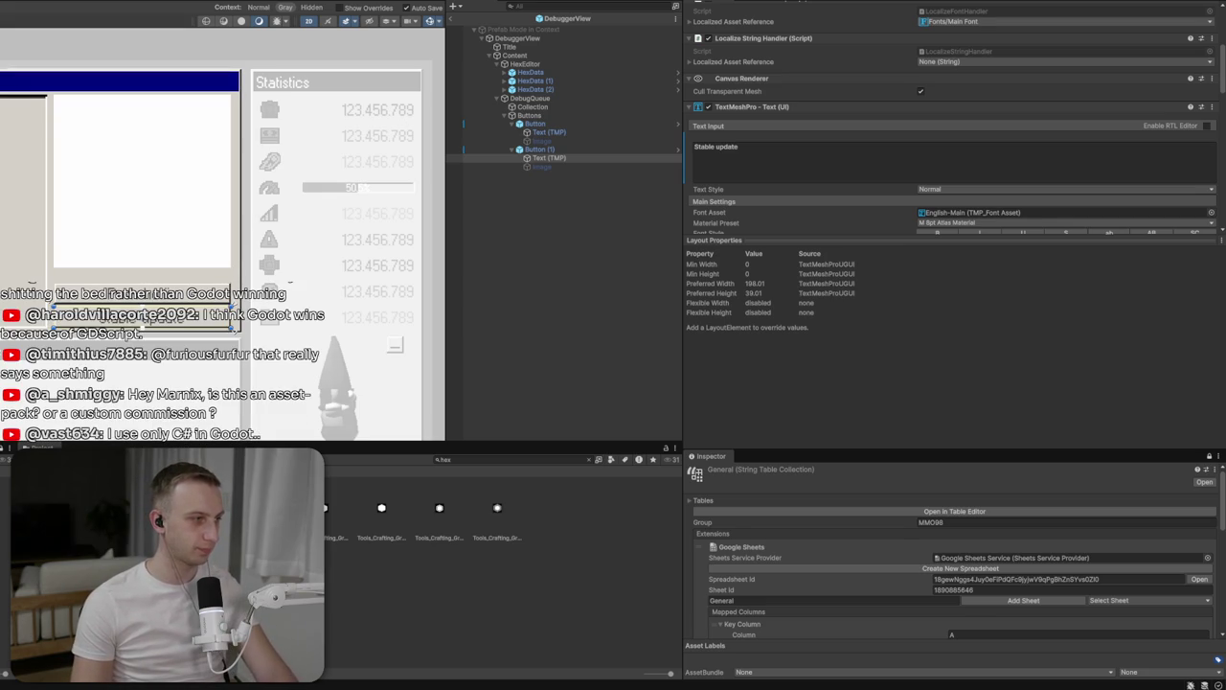
Select the prefab root, then the Collection list area to show its Image settings
{"action": "left_click", "coordinate": [183, 249]}
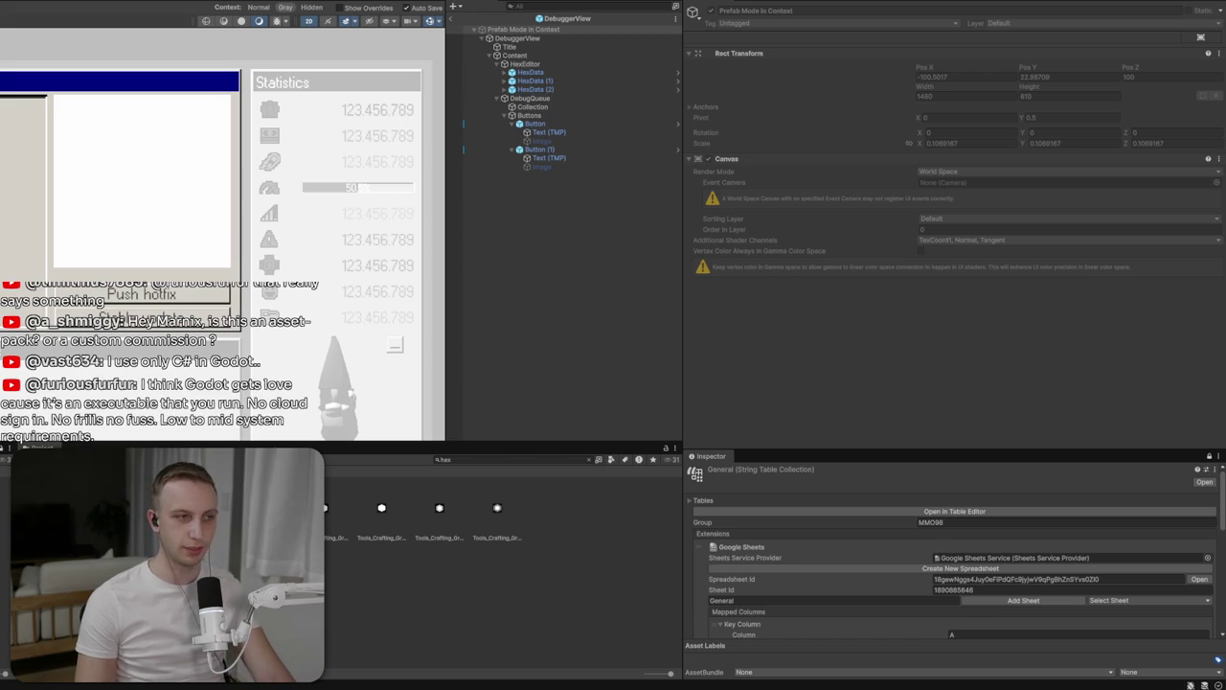
{"action": "scroll", "coordinate": [241, 241], "scroll_direction": "right", "scroll_amount": 2}
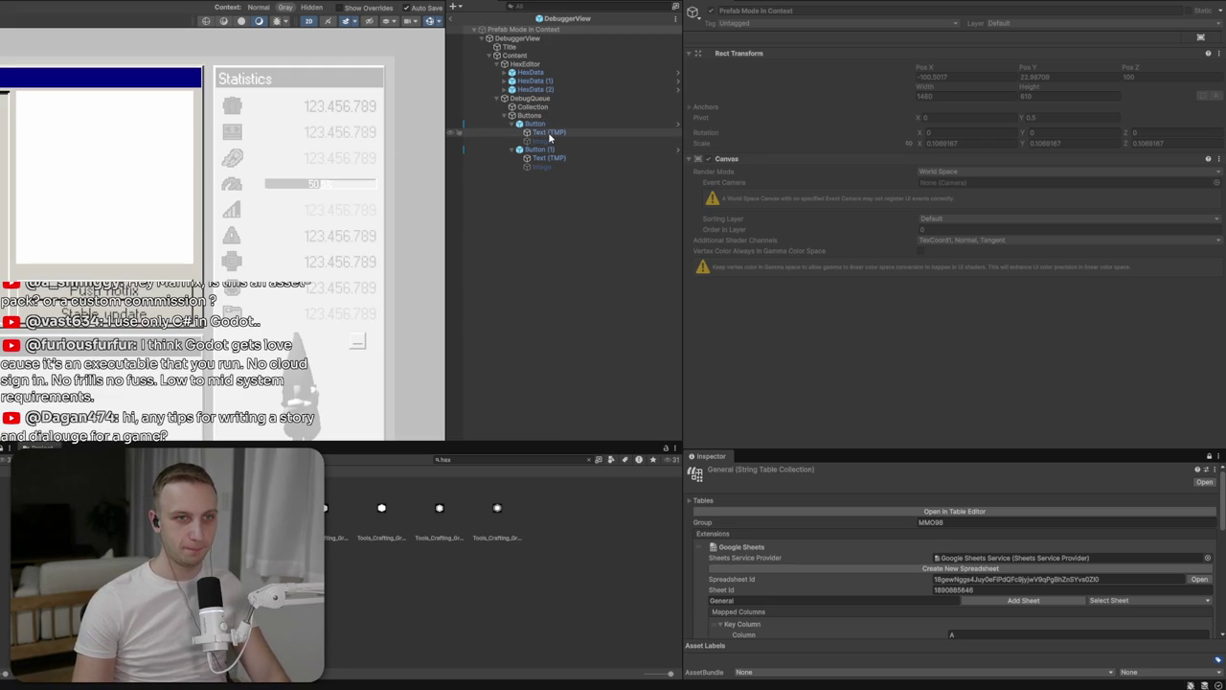
{"action": "left_click", "coordinate": [532, 106]}
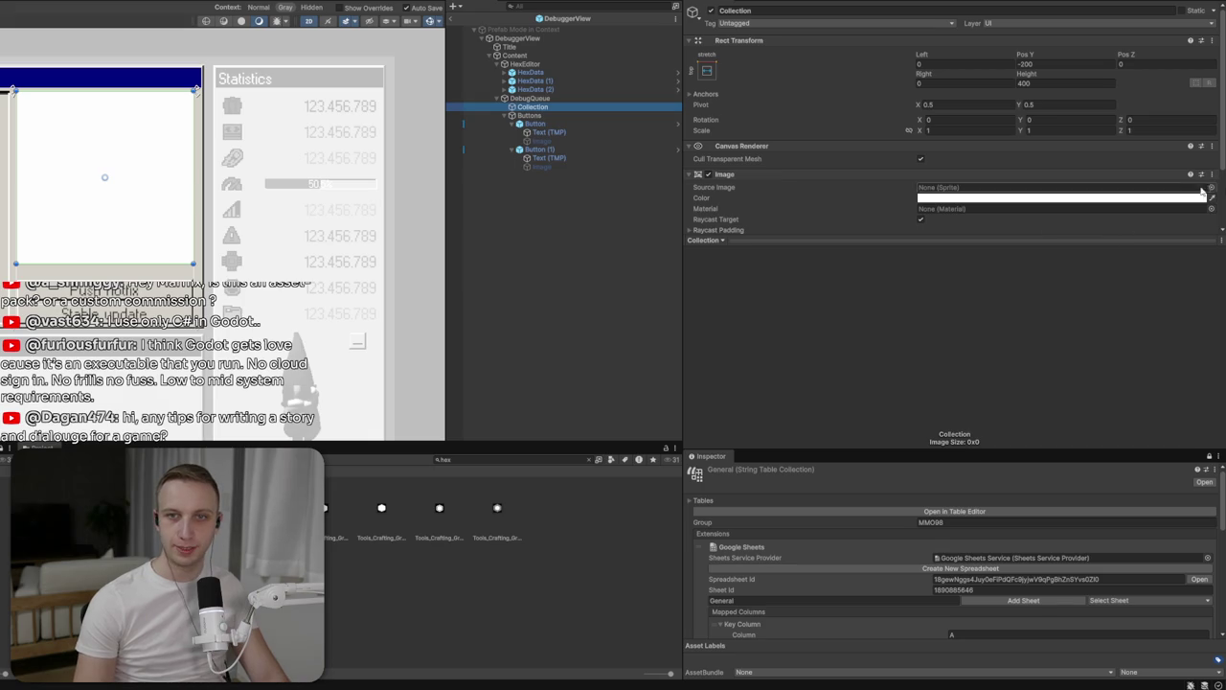
Set Collection's Source Image to the Windows_Inner_Frame sprite
{"action": "left_click", "coordinate": [1210, 188]}
{"action": "scroll", "coordinate": [1058, 225], "scroll_direction": "down", "scroll_amount": 5}
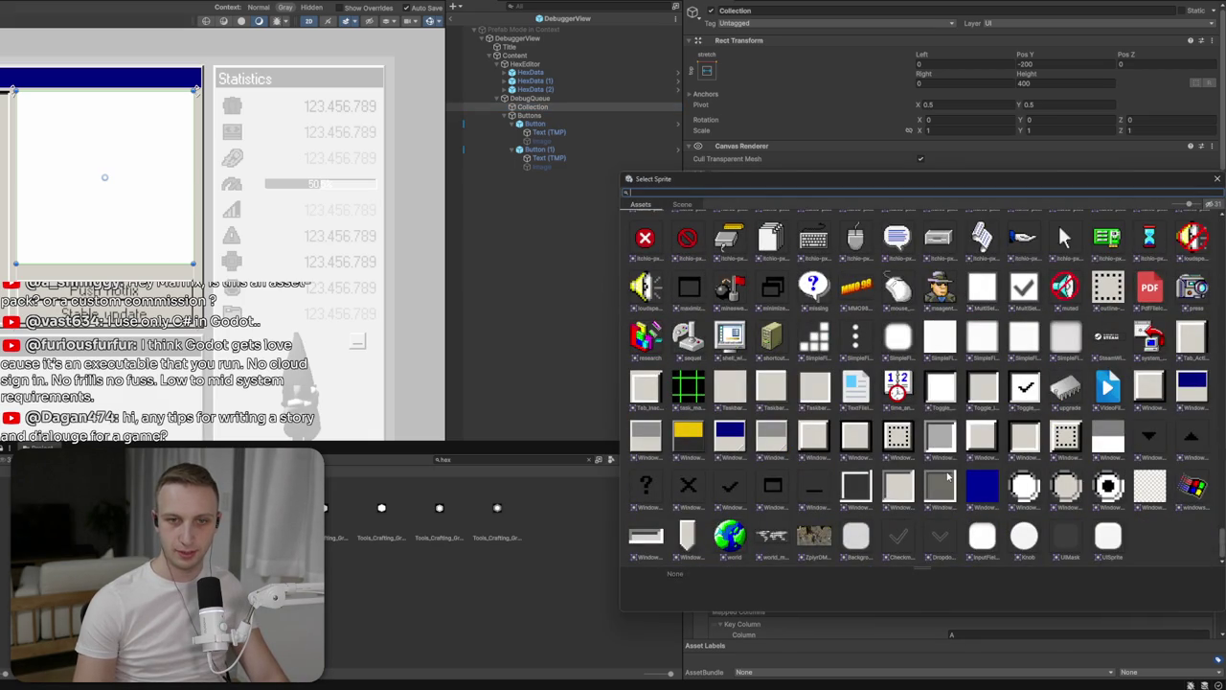
{"action": "left_click", "coordinate": [856, 487]}
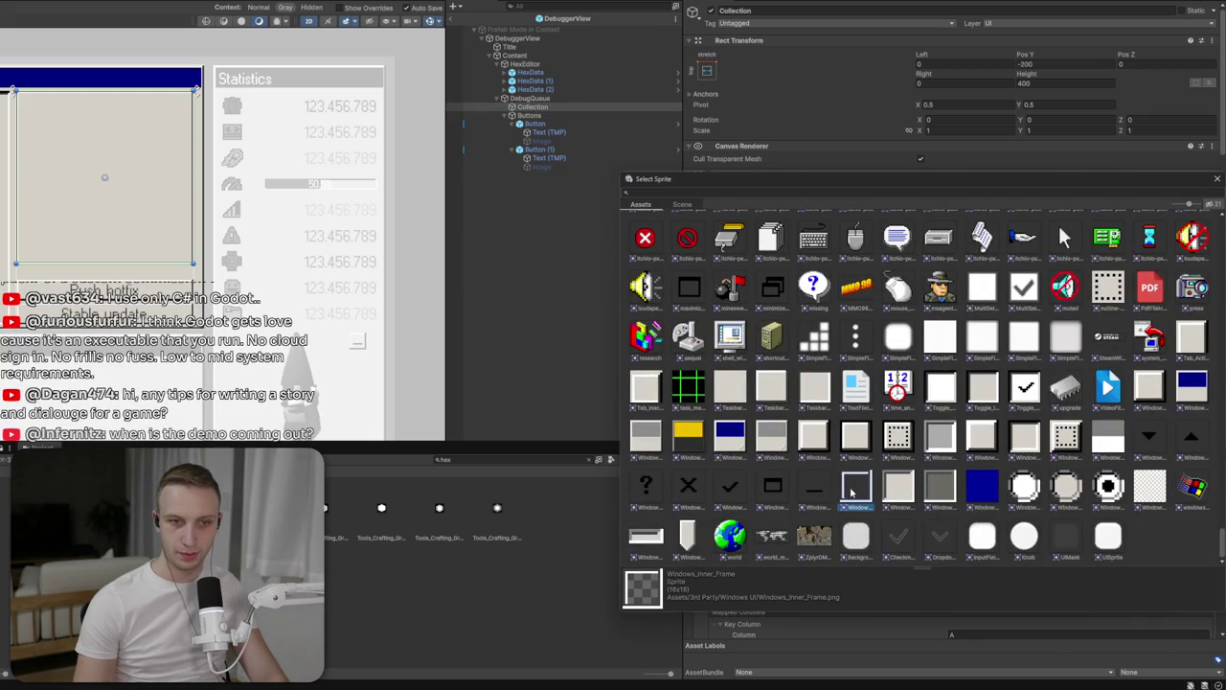
{"action": "double_click", "coordinate": [845, 491]}
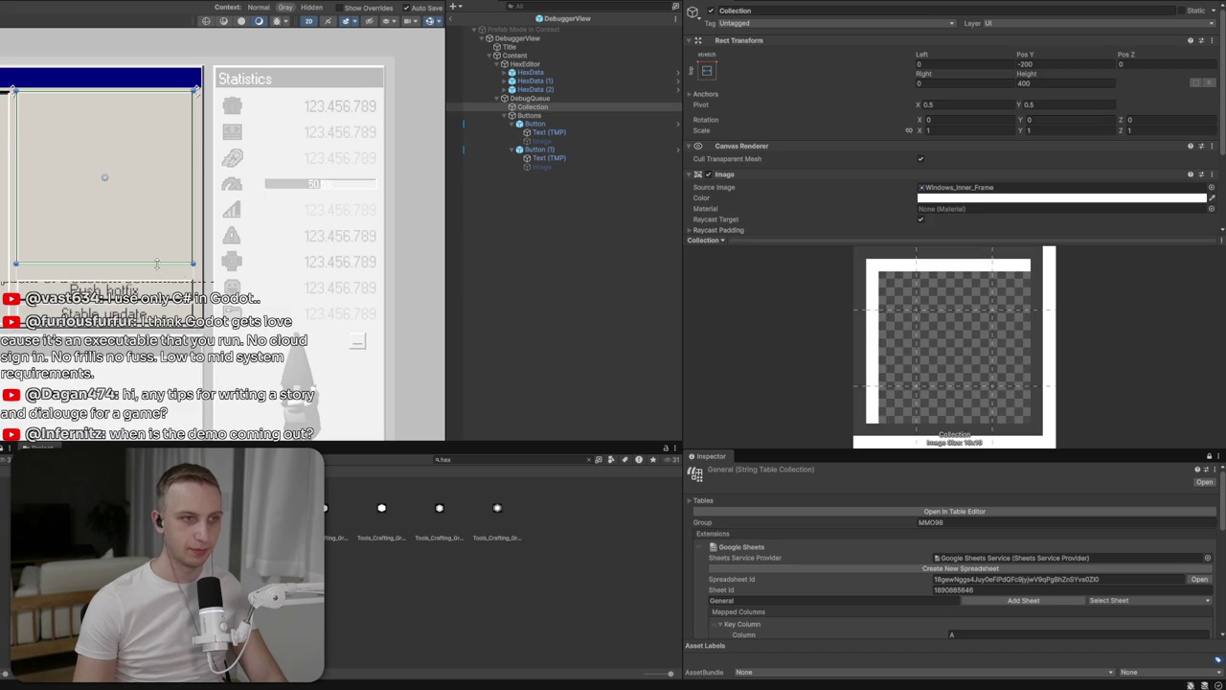
{"action": "left_click", "coordinate": [629, 242]}
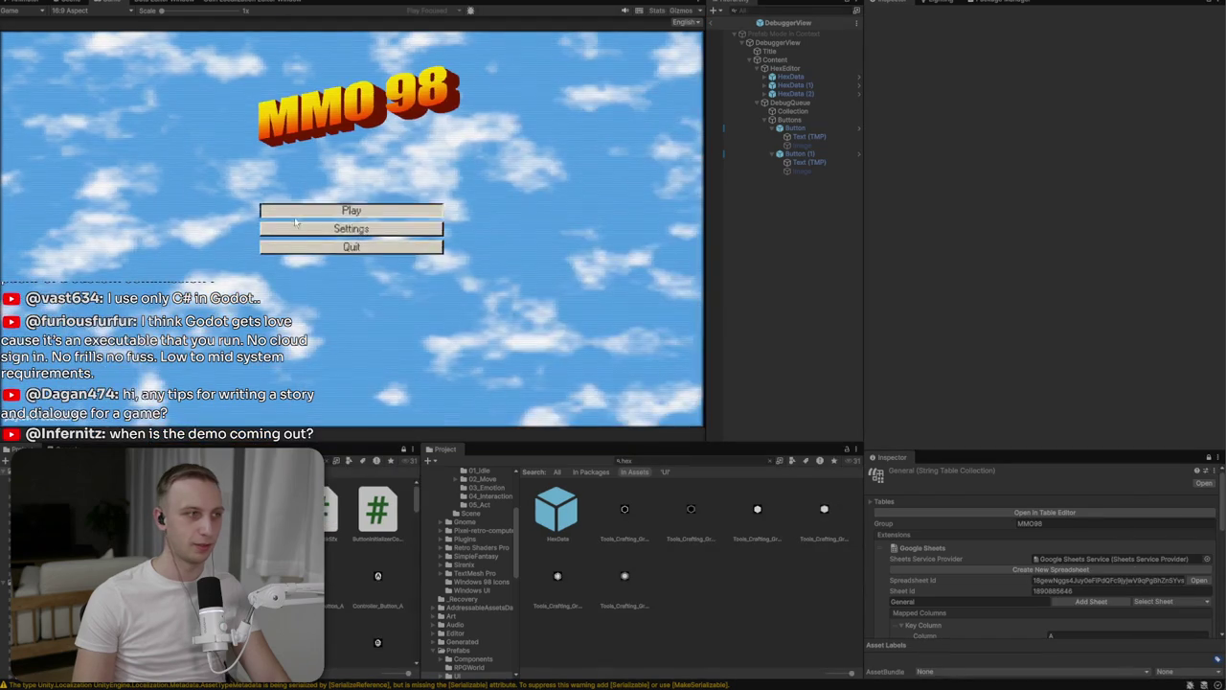
Start the game, load a studio to reach the Dashboard, and exit Prefab Mode
{"action": "left_click", "coordinate": [358, 212]}
{"action": "left_click", "coordinate": [361, 210]}
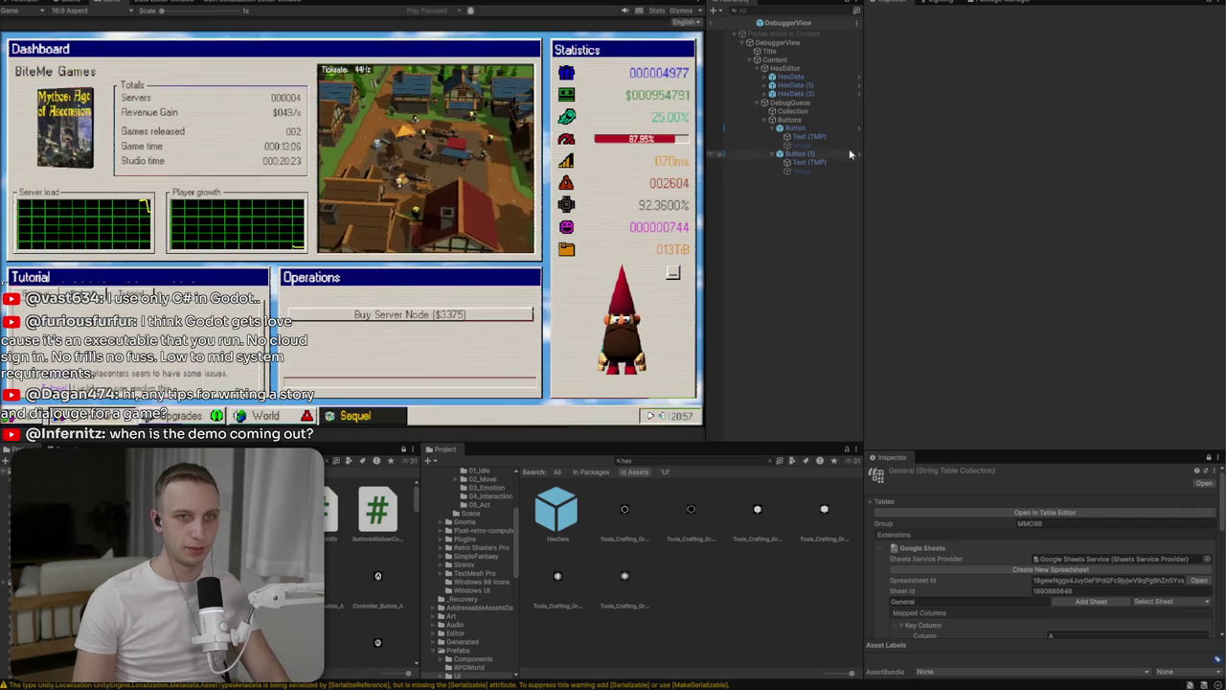
{"action": "left_click", "coordinate": [732, 22]}
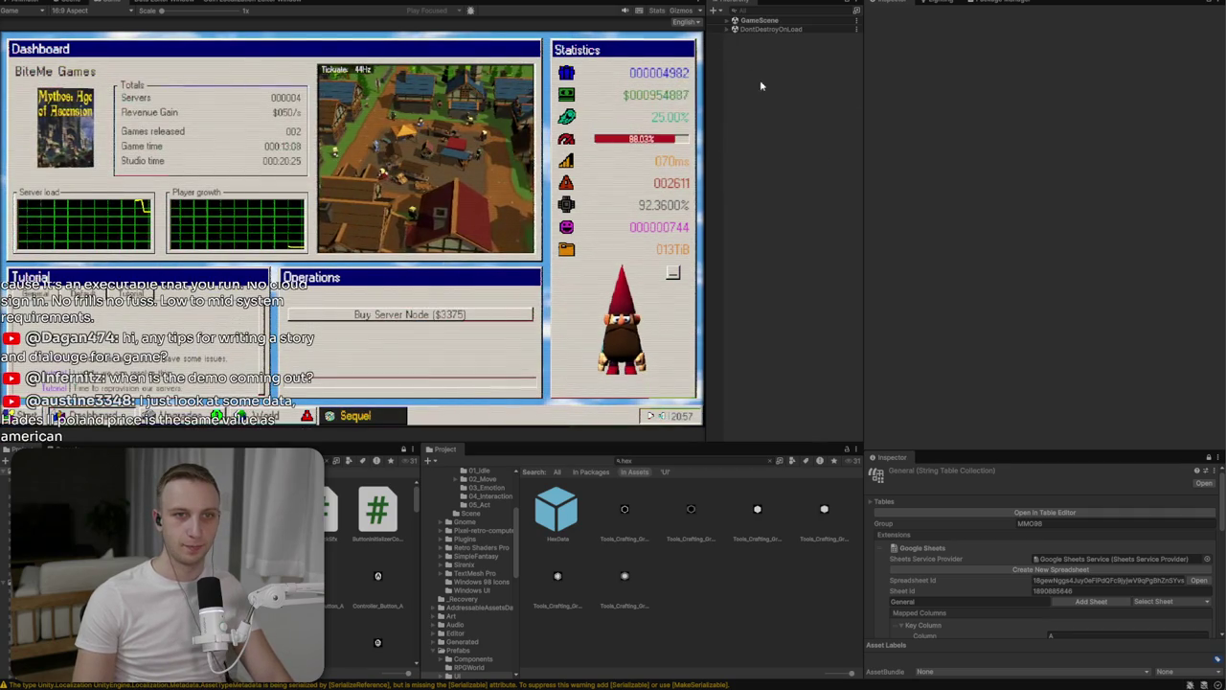
Activate the Debugger entry under GameScene > UI > Taskbar > LeftSide and maximize the Game view
{"action": "left_click", "coordinate": [735, 20]}
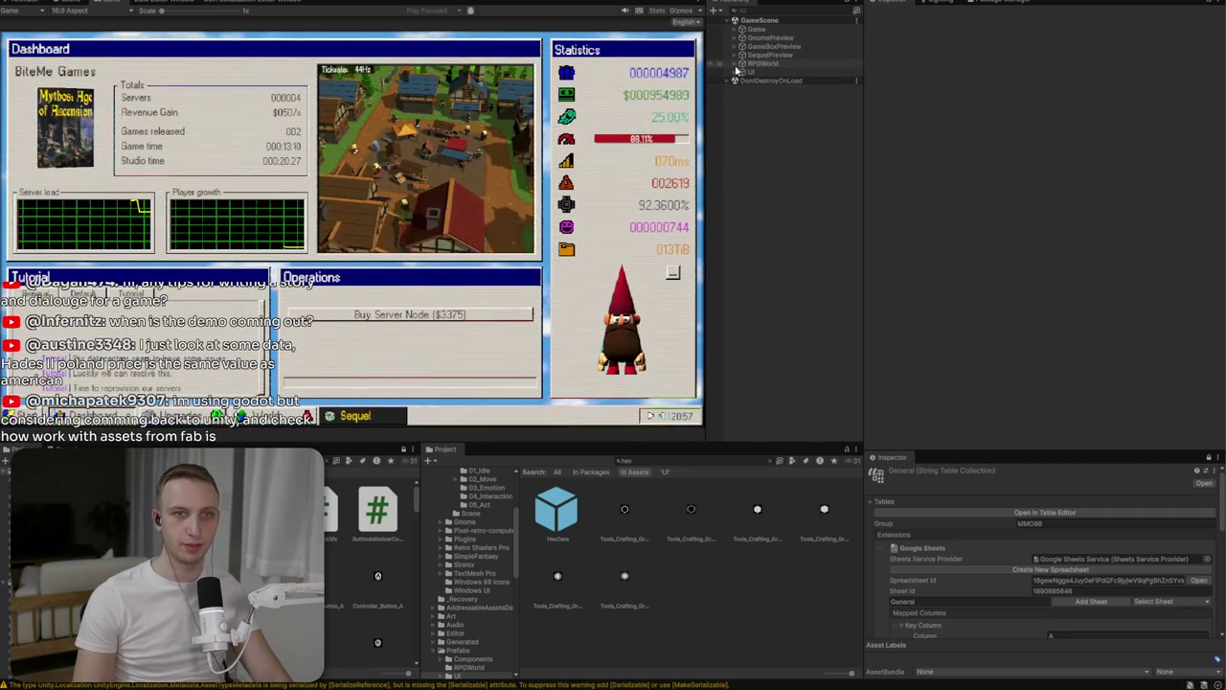
{"action": "left_click", "coordinate": [737, 72]}
{"action": "left_click", "coordinate": [757, 115]}
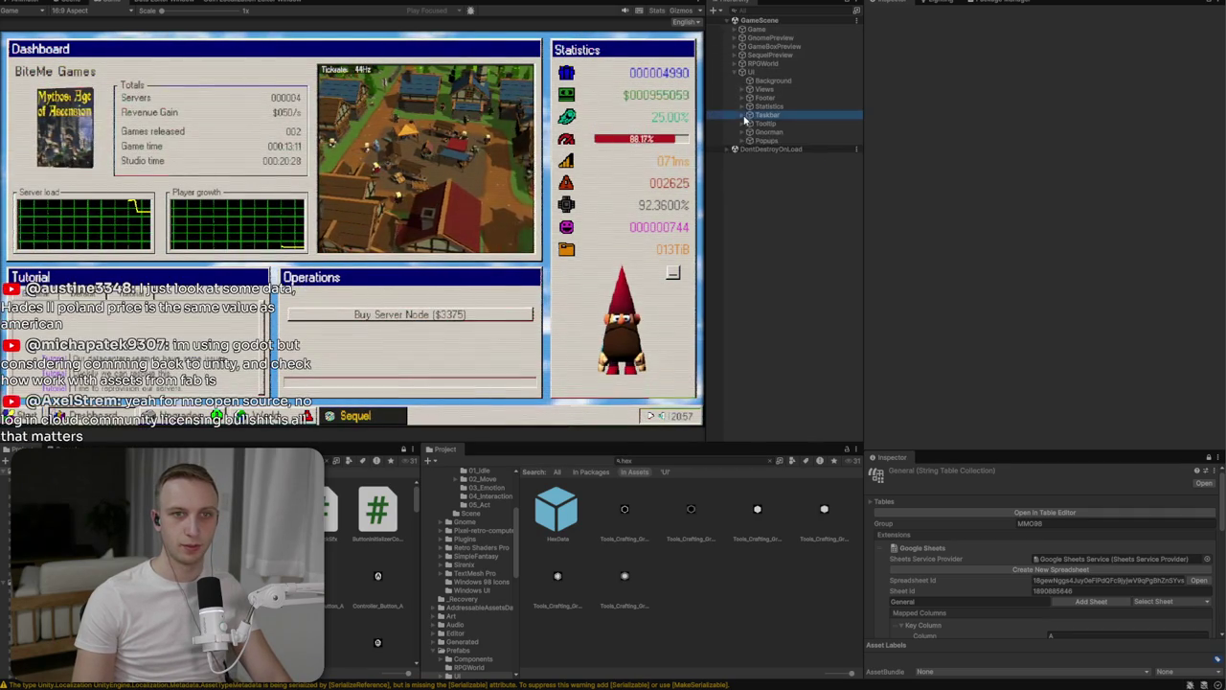
{"action": "left_click", "coordinate": [749, 115]}
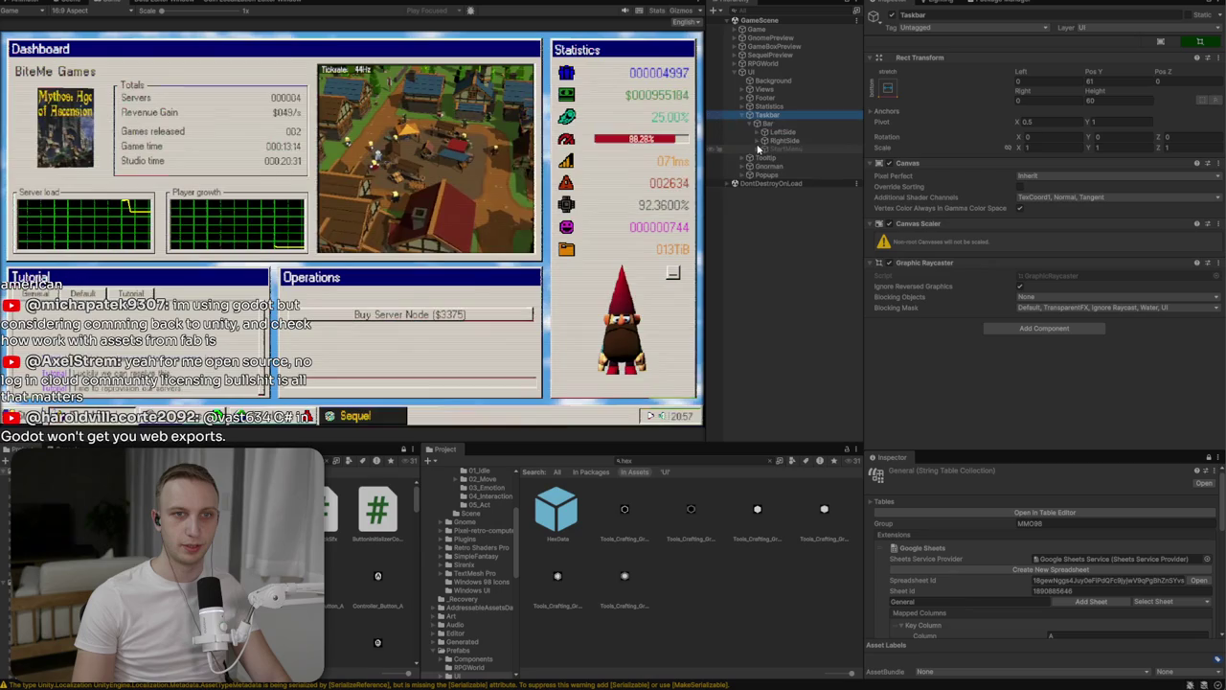
{"action": "left_click", "coordinate": [757, 131]}
{"action": "left_click", "coordinate": [781, 183]}
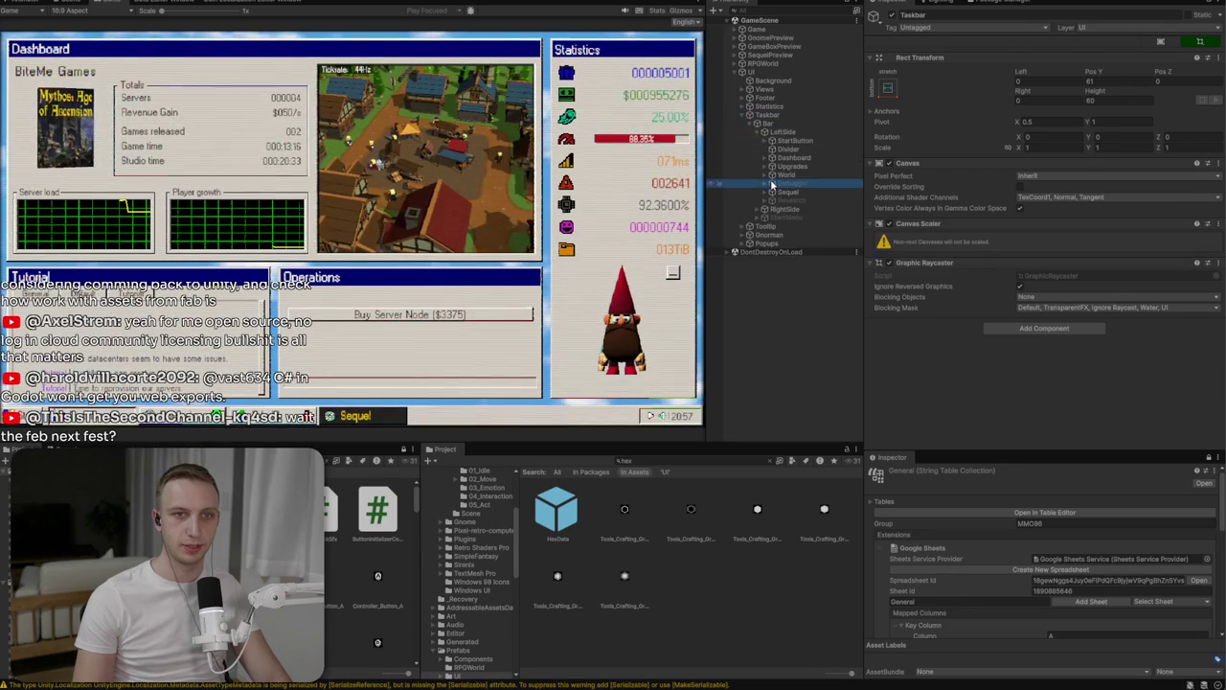
{"action": "left_click", "coordinate": [890, 17]}
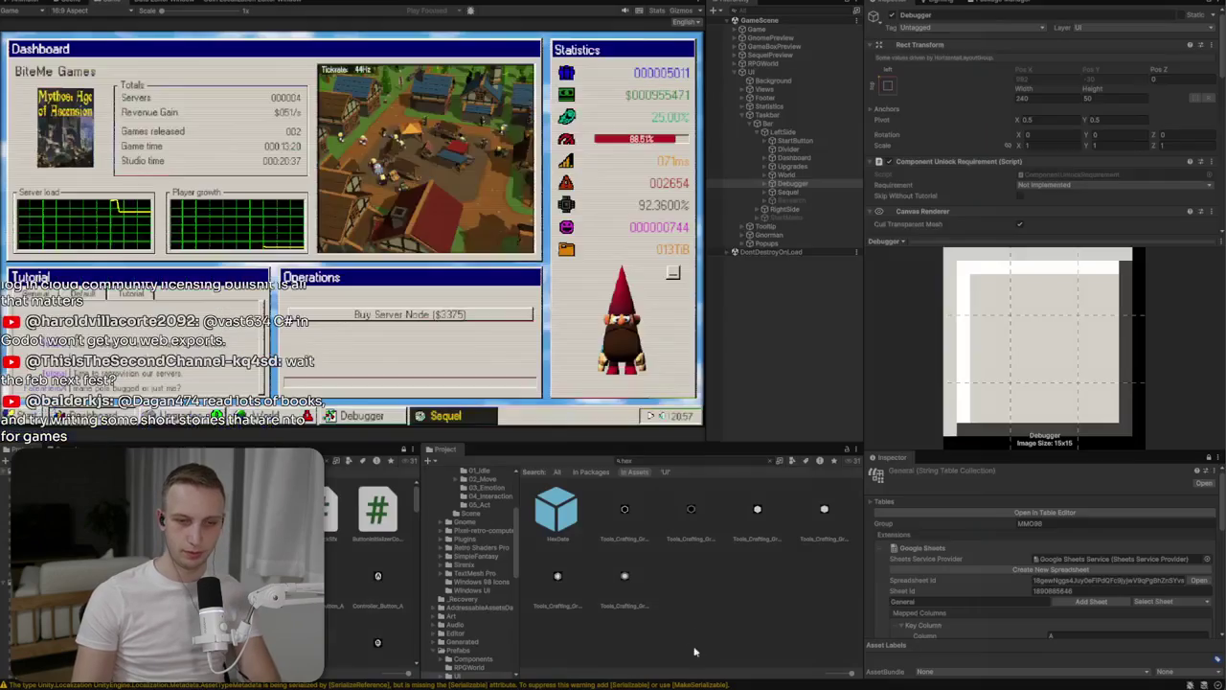
{"action": "left_click", "coordinate": [704, 638]}
{"action": "key", "text": "ctrl+shift+F7"}
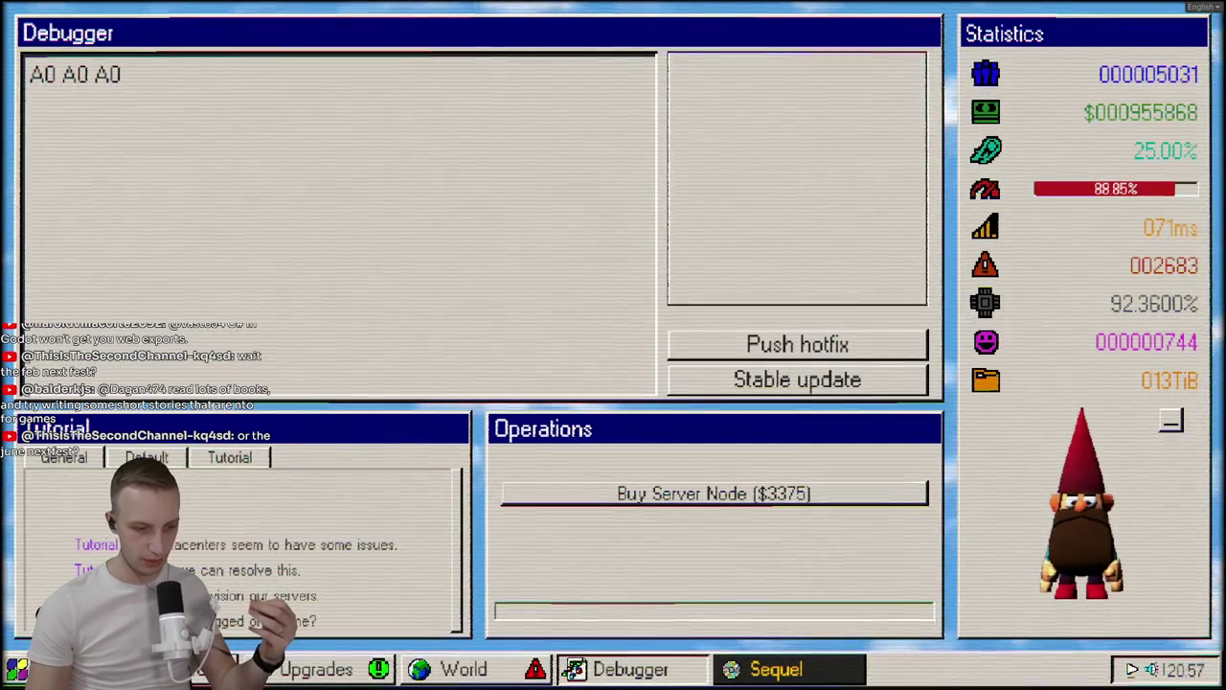
{"action": "left_click", "coordinate": [628, 669]}
{"action": "left_click", "coordinate": [577, 671]}
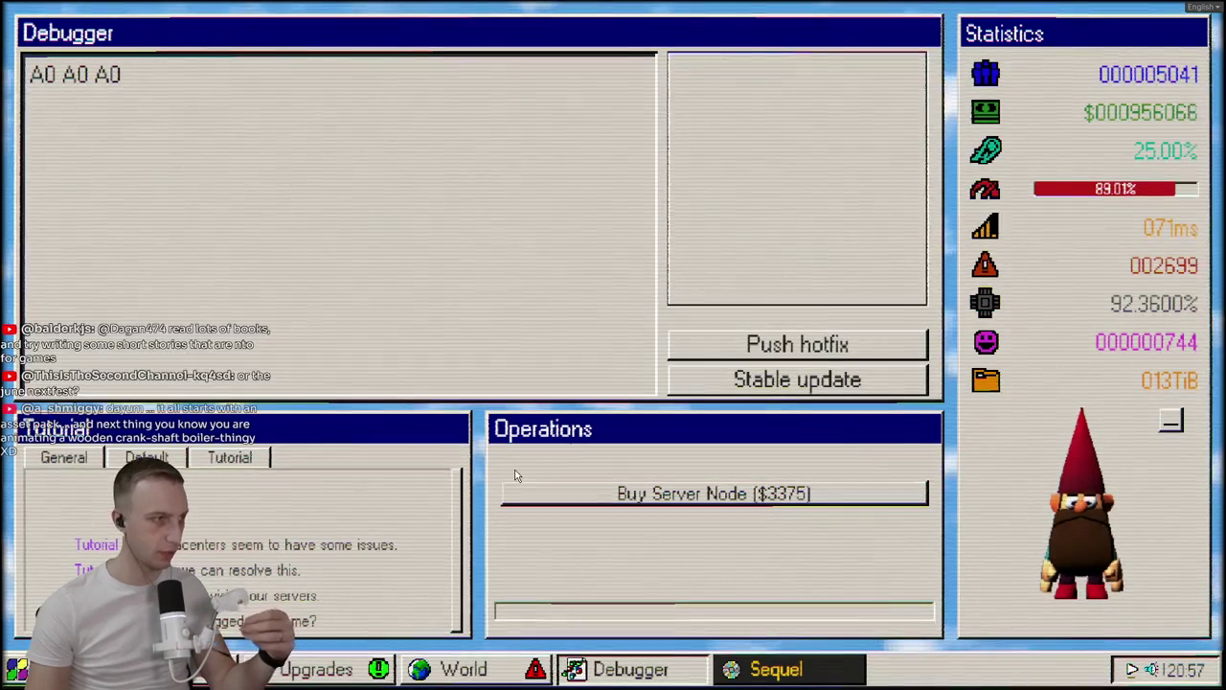
{"action": "left_click", "coordinate": [206, 668]}
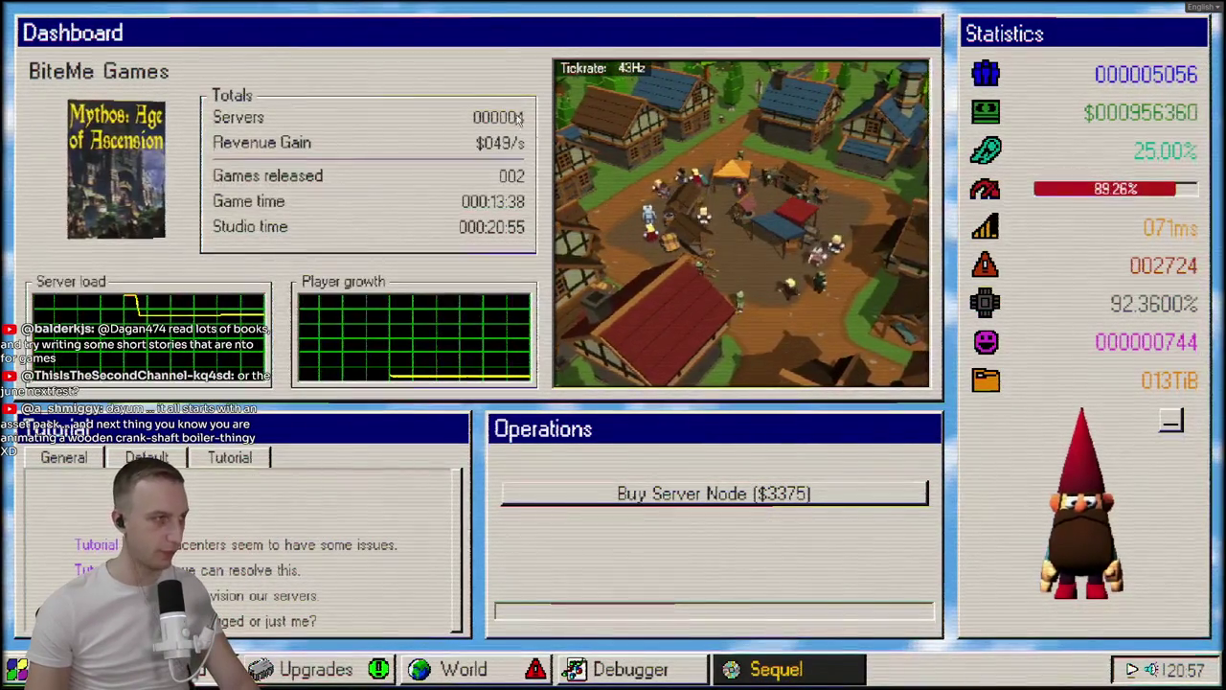
{"action": "left_click", "coordinate": [618, 669]}
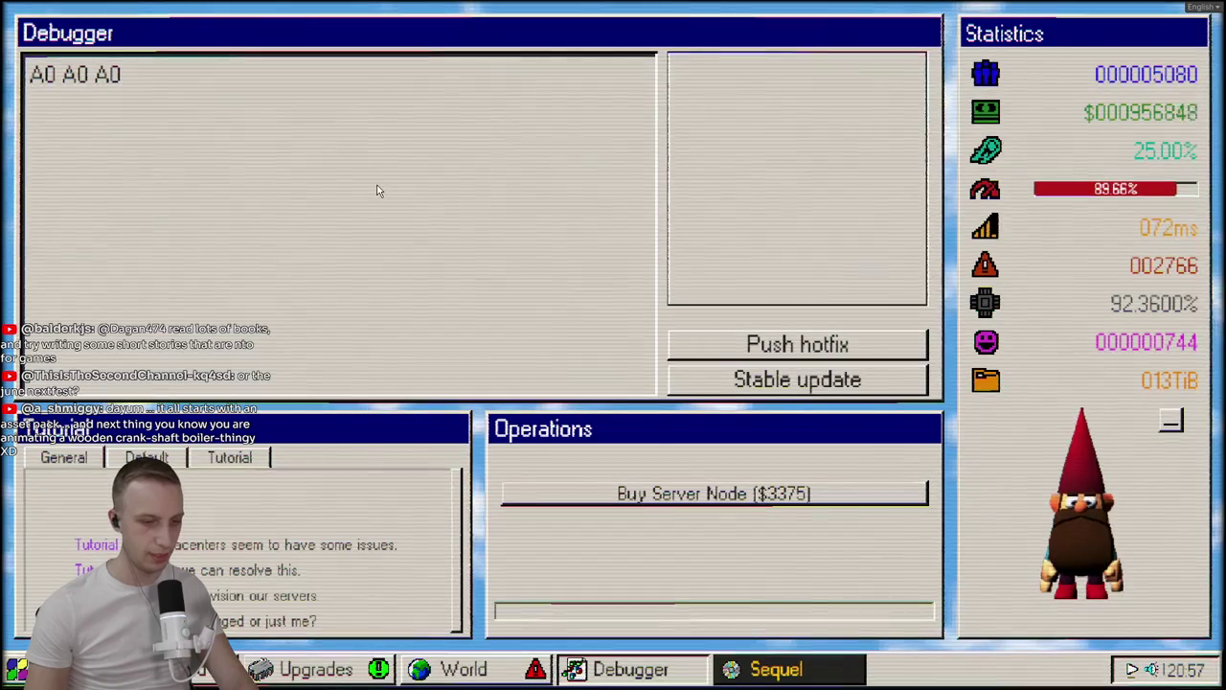
{"action": "left_click", "coordinate": [744, 342]}
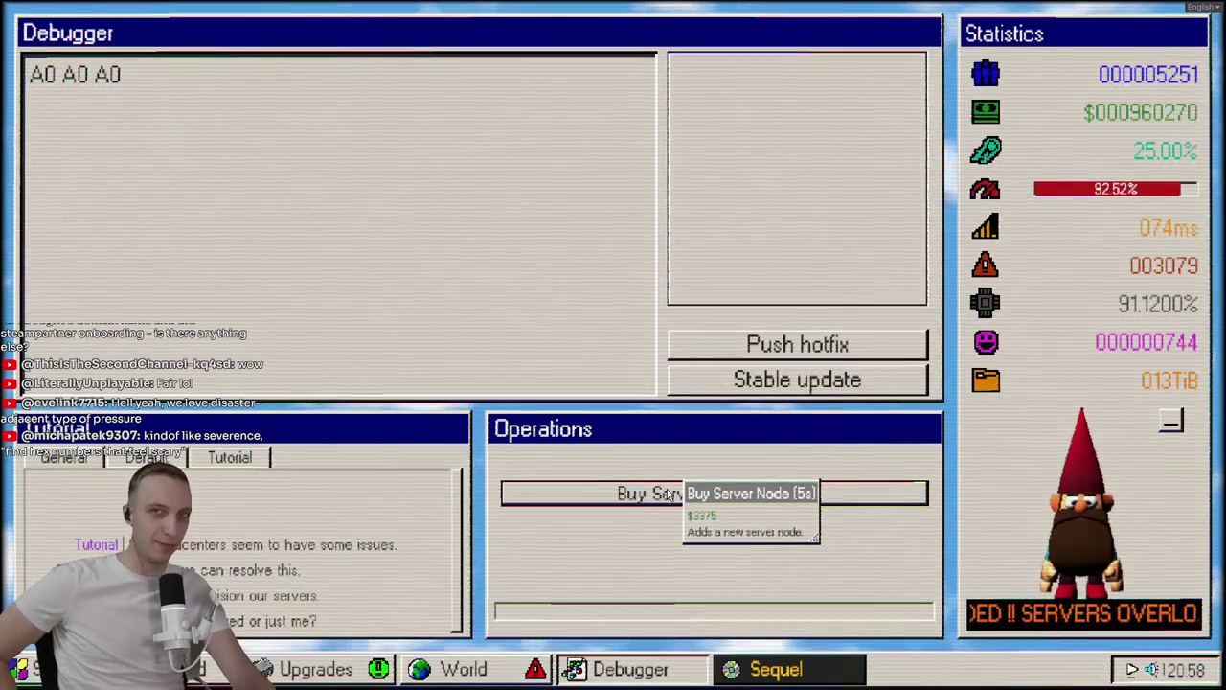
Buy a server node in the running game
{"action": "left_click", "coordinate": [669, 494]}
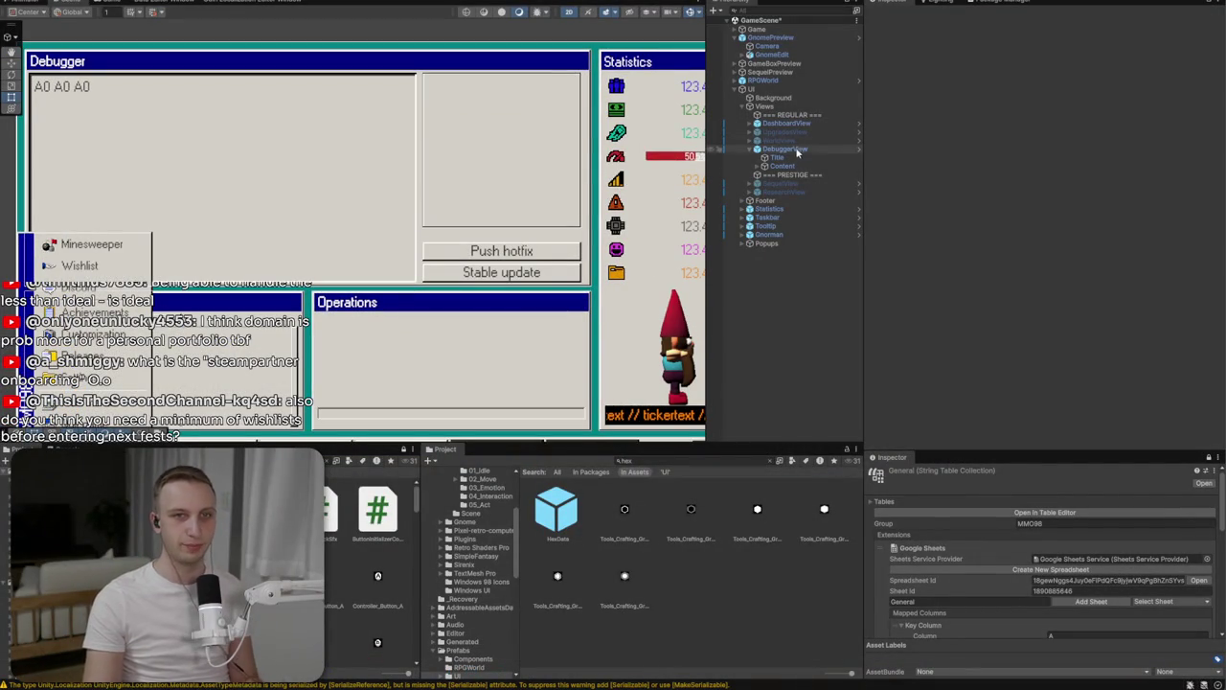
Open the DebuggerView prefab and set HexEditor's pixels per unit multiplier to 1
{"action": "left_click", "coordinate": [824, 148]}
{"action": "left_click", "coordinate": [858, 148]}
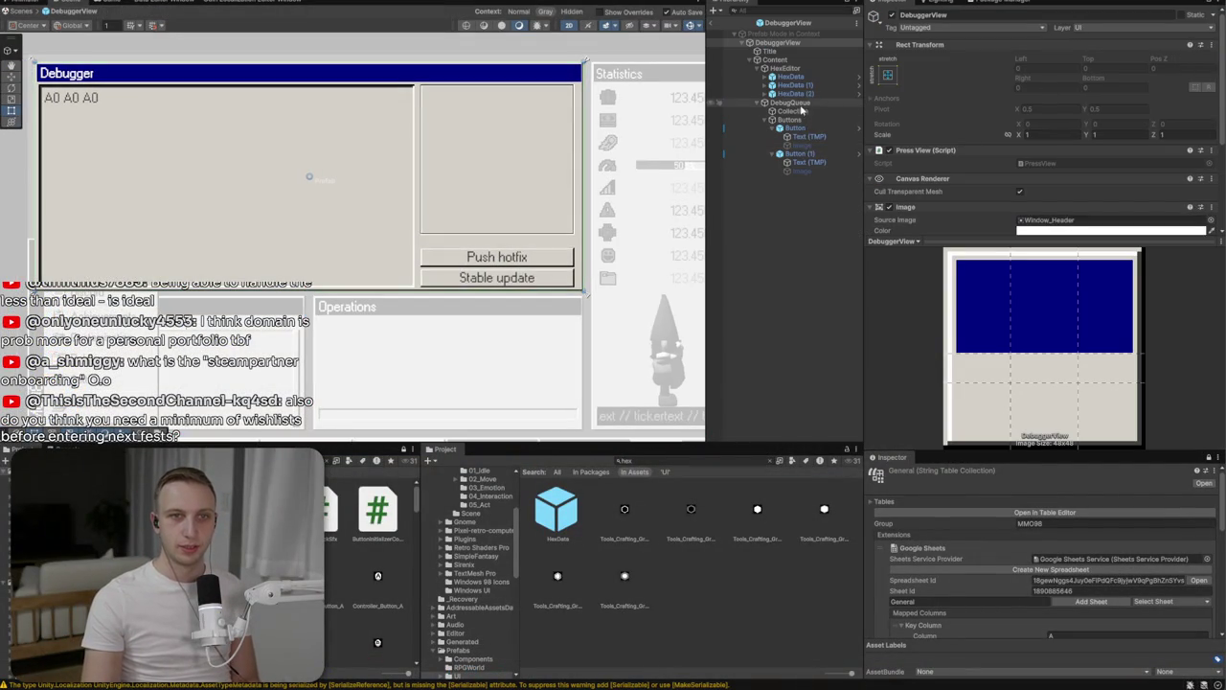
{"action": "left_click", "coordinate": [786, 68]}
{"action": "left_click", "coordinate": [1021, 105]}
{"action": "type", "text": "1"}
{"action": "key", "text": "Return"}
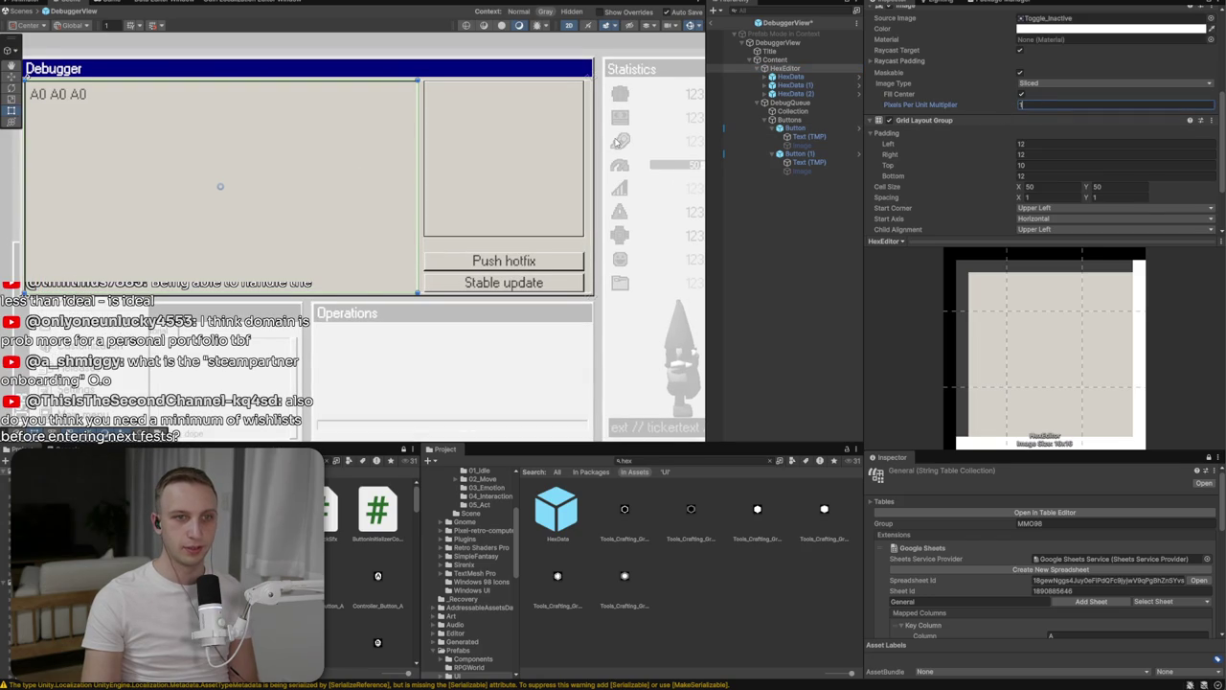
Set the Collection list area's Pos Y to -210
{"action": "left_click", "coordinate": [791, 121]}
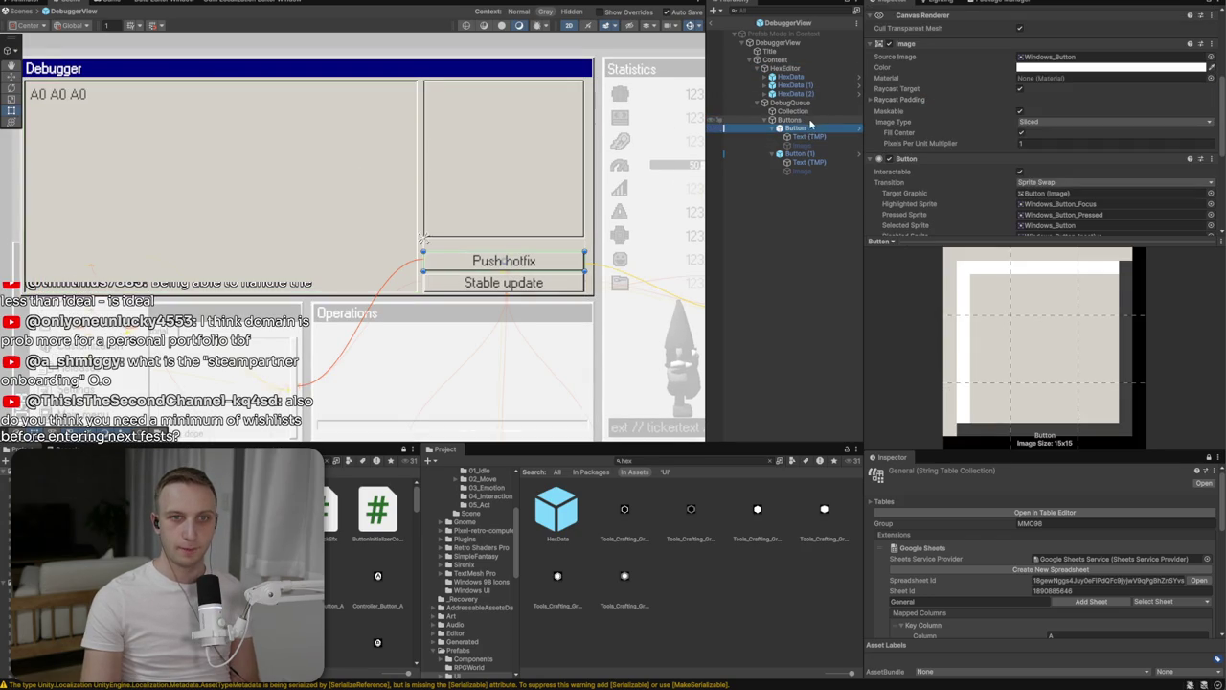
{"action": "left_click", "coordinate": [811, 112]}
{"action": "scroll", "coordinate": [905, 86], "scroll_direction": "up", "scroll_amount": 3}
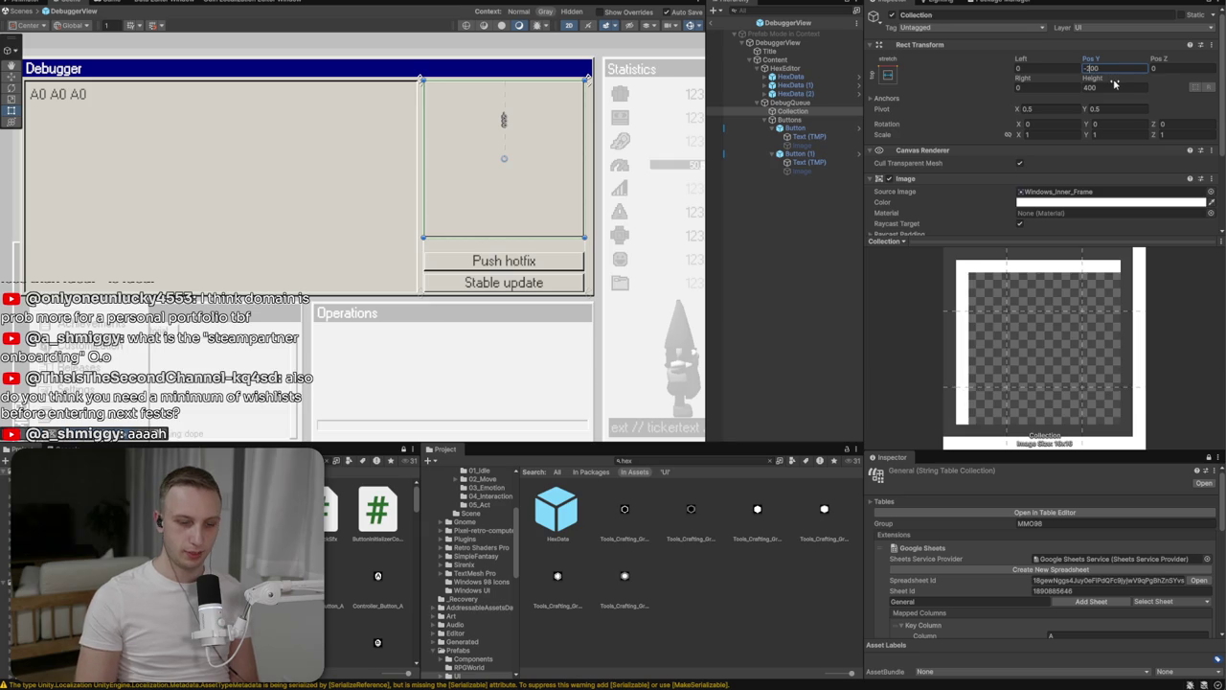
{"action": "type", "text": "-210"}
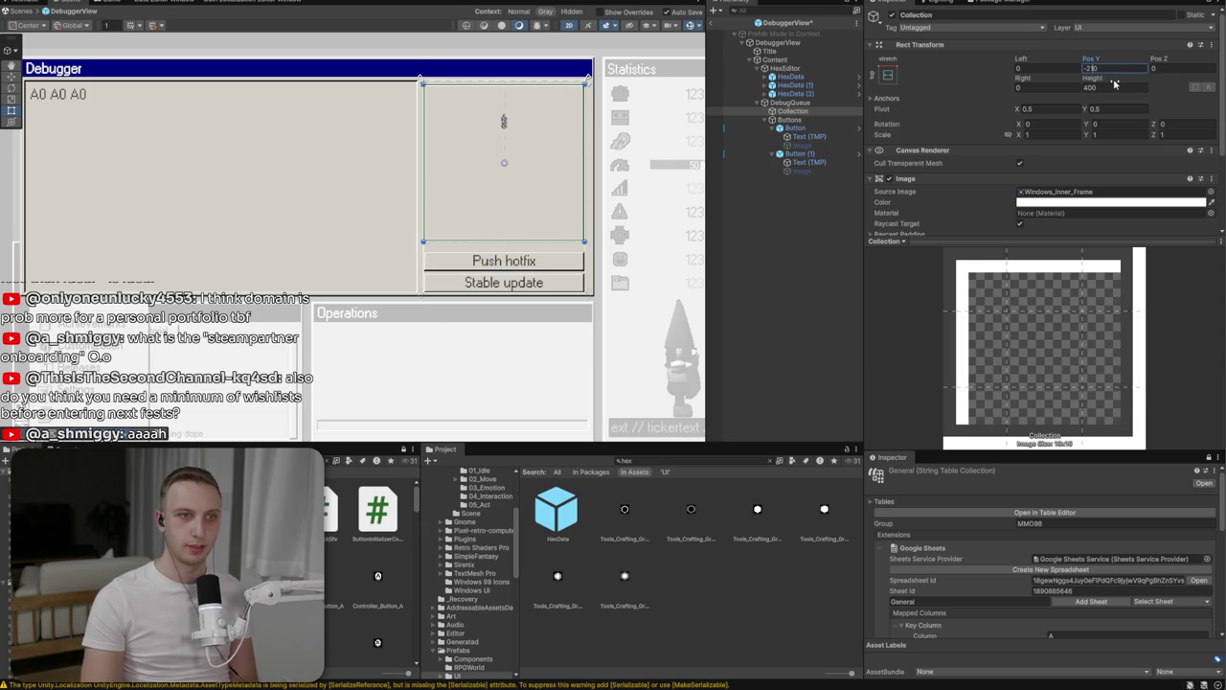
{"action": "scroll", "coordinate": [606, 74], "scroll_direction": "up", "scroll_amount": 2}
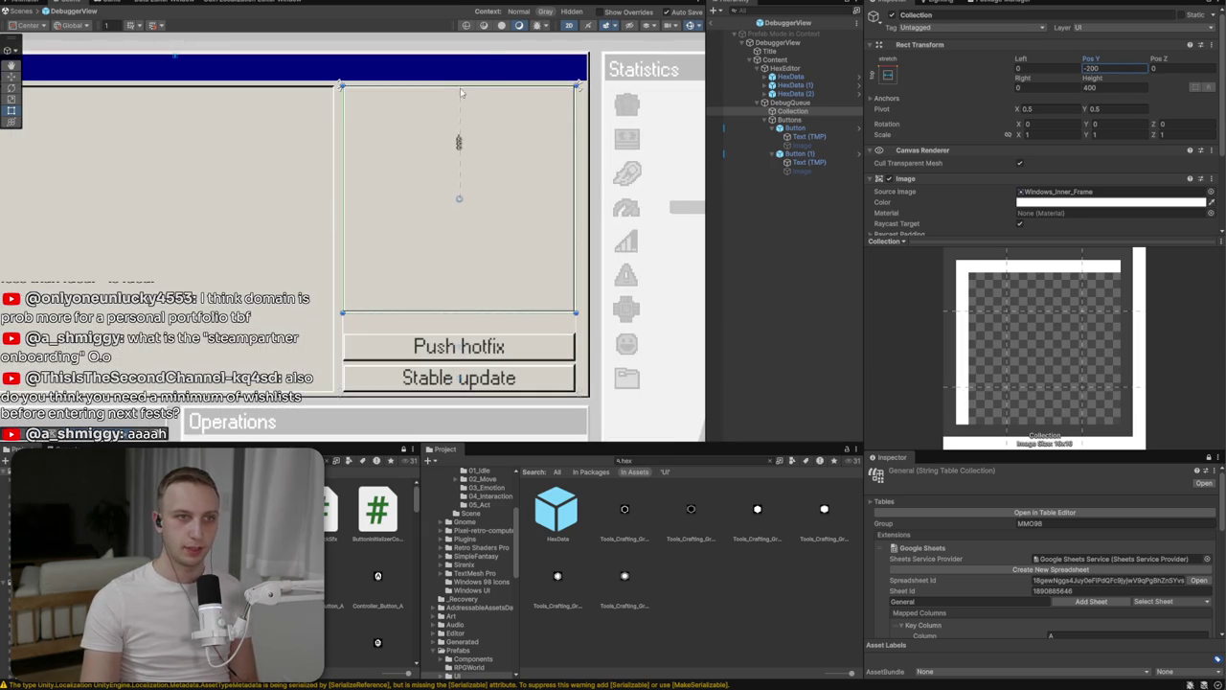
{"action": "left_click_drag", "start_coordinate": [458, 142], "coordinate": [347, 204]}
{"action": "key", "text": "ctrl+z"}
{"action": "type", "text": "-220"}
{"action": "key", "text": "BackSpace"}
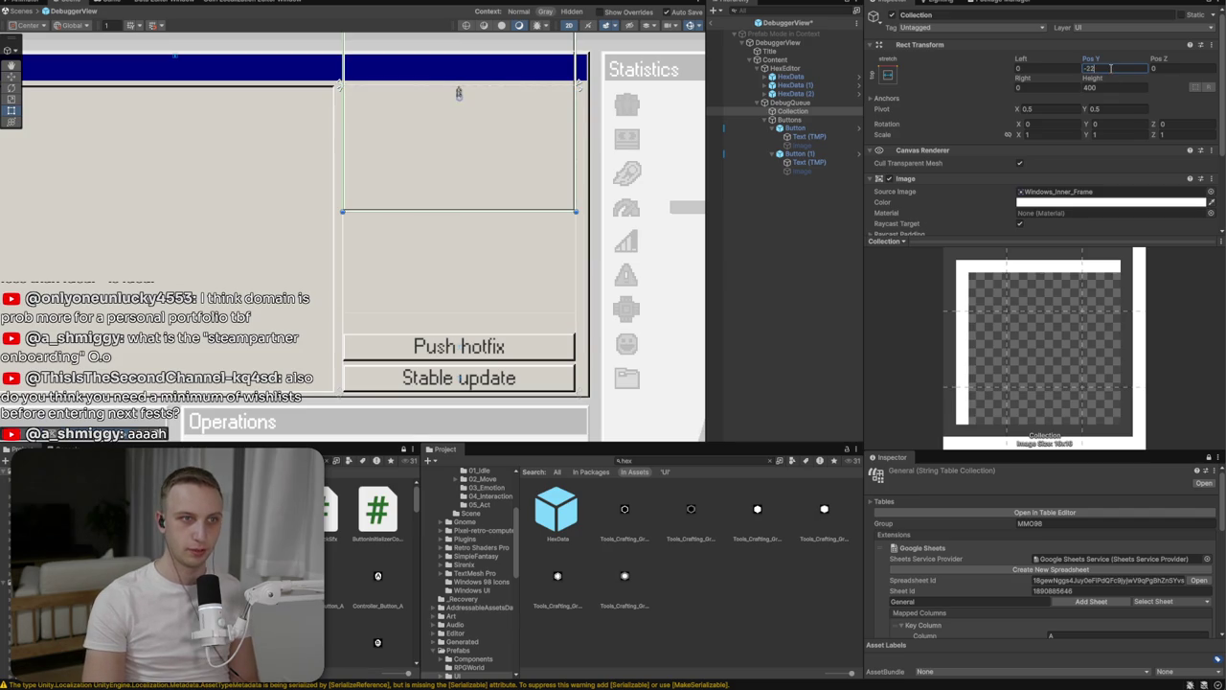
{"action": "key", "text": "BackSpace"}
{"action": "type", "text": "10"}
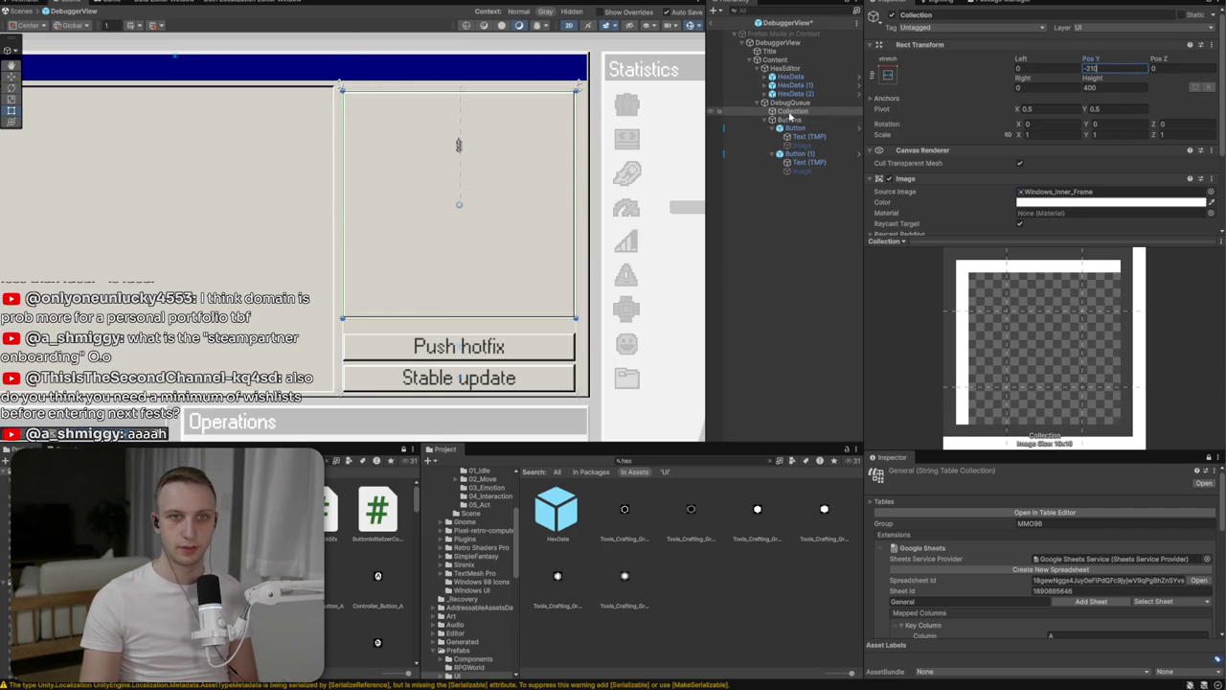
Add a UI Image inside Collection and name it Title
{"action": "right_click", "coordinate": [792, 111]}
{"action": "mouse_move", "coordinate": [819, 401]}
{"action": "left_click", "coordinate": [999, 406]}
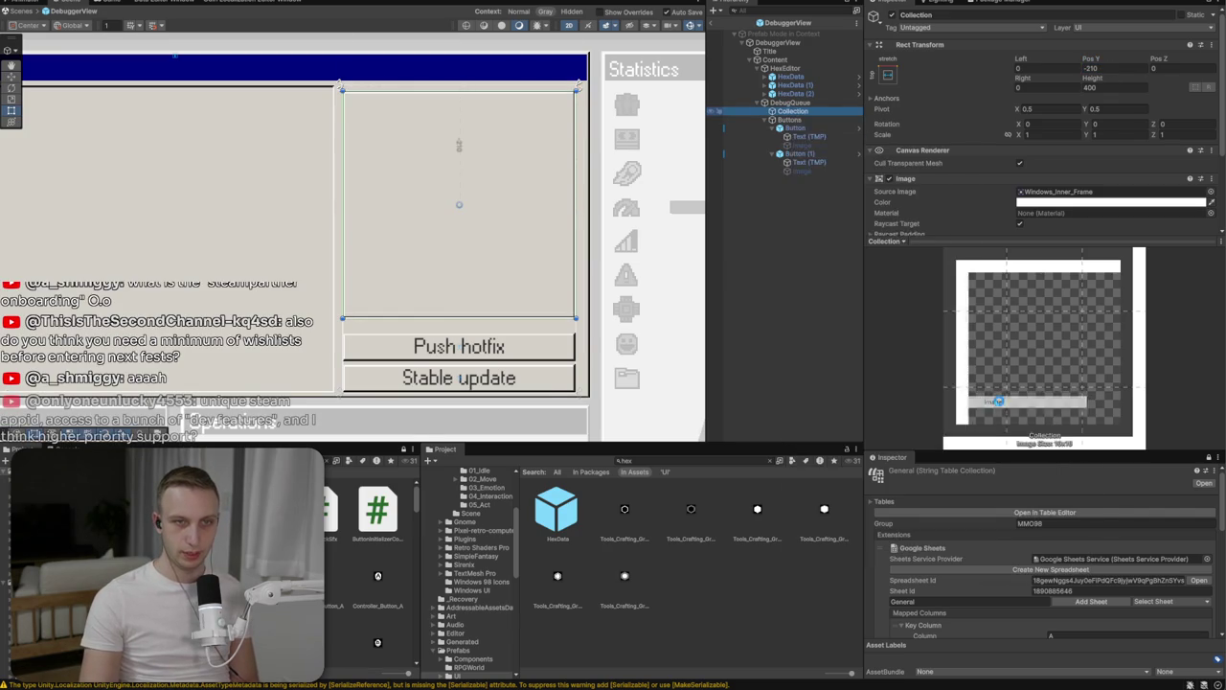
{"action": "type", "text": "Title"}
{"action": "key", "text": "Return"}
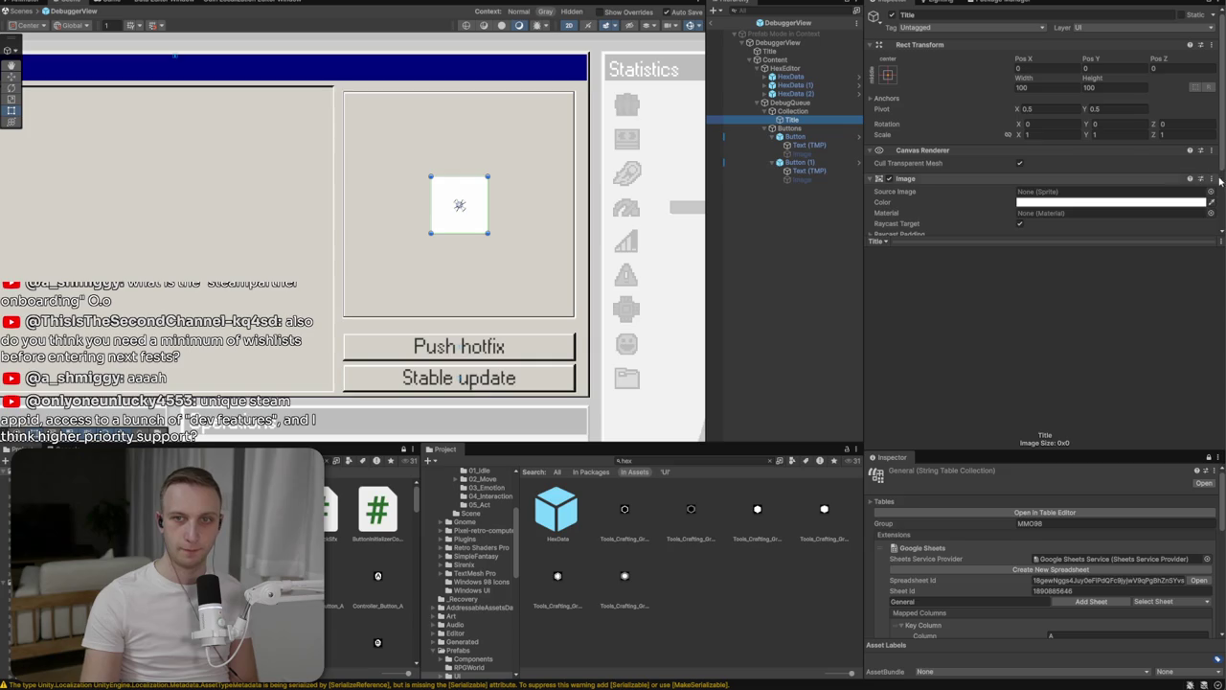
Leave the Title image without a sprite and anchor it to Collection's top-left corner
{"action": "left_click", "coordinate": [1211, 192]}
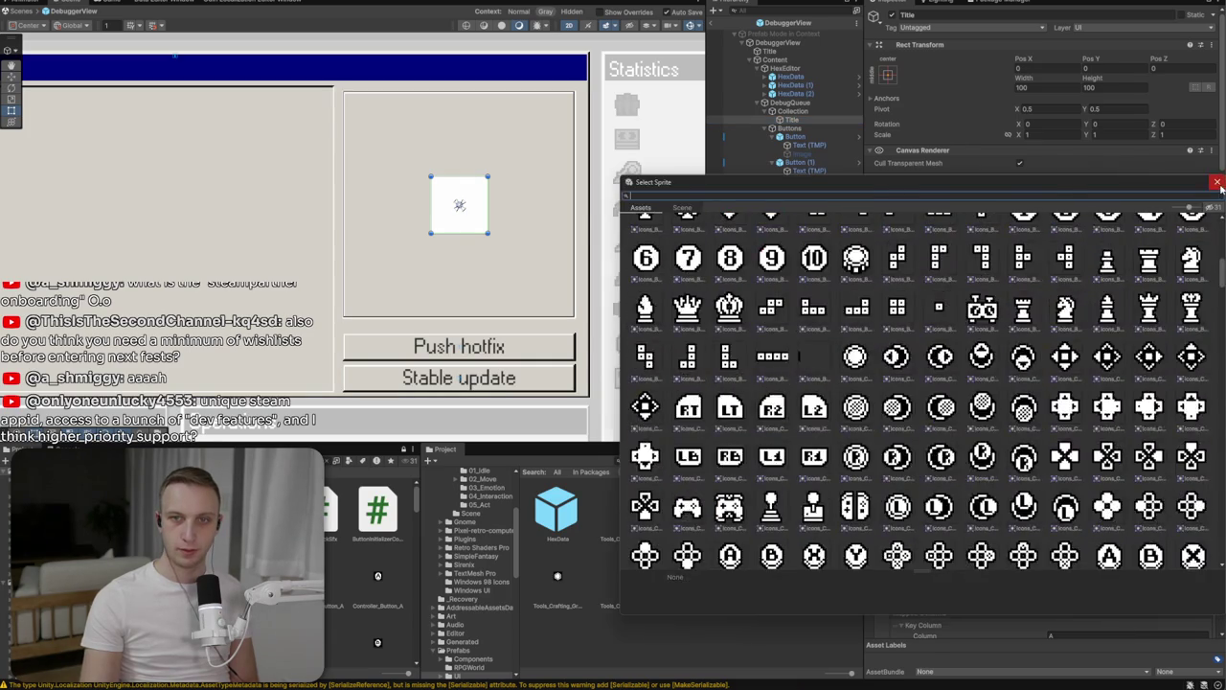
{"action": "left_click", "coordinate": [1217, 182]}
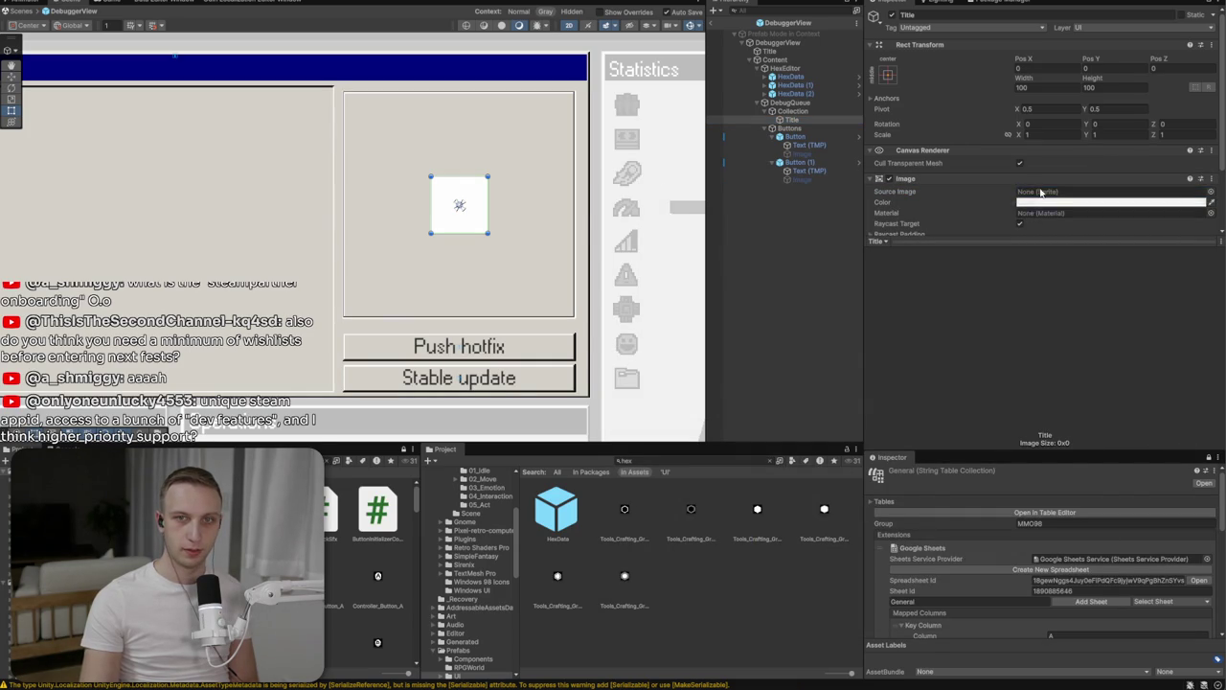
{"action": "left_click", "coordinate": [887, 76]}
{"action": "left_click", "coordinate": [921, 157], "text": "alt"}
Resize Title into a wide, short bar of about 131×35 at Pos X 83.4
{"action": "scroll", "coordinate": [376, 190], "scroll_direction": "up", "scroll_amount": 3}
{"action": "mouse_move", "coordinate": [412, 244]}
{"action": "left_mouse_down"}
{"action": "mouse_move", "coordinate": [450, 167]}
{"action": "mouse_move", "coordinate": [427, 127]}
{"action": "mouse_move", "coordinate": [412, 128]}
{"action": "left_mouse_up"}
{"action": "key", "text": "w"}
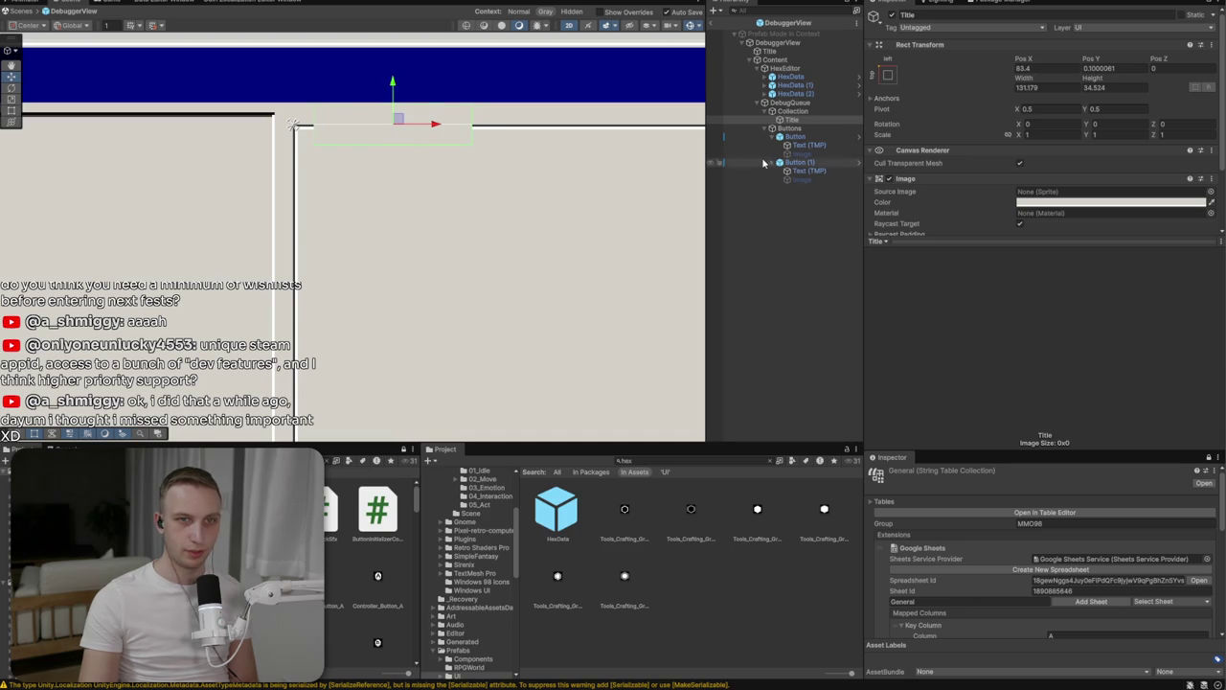
{"action": "right_click", "coordinate": [797, 119]}
Add a TextMeshPro text under Title and stretch-anchor it to fill its parent
{"action": "mouse_move", "coordinate": [845, 412]}
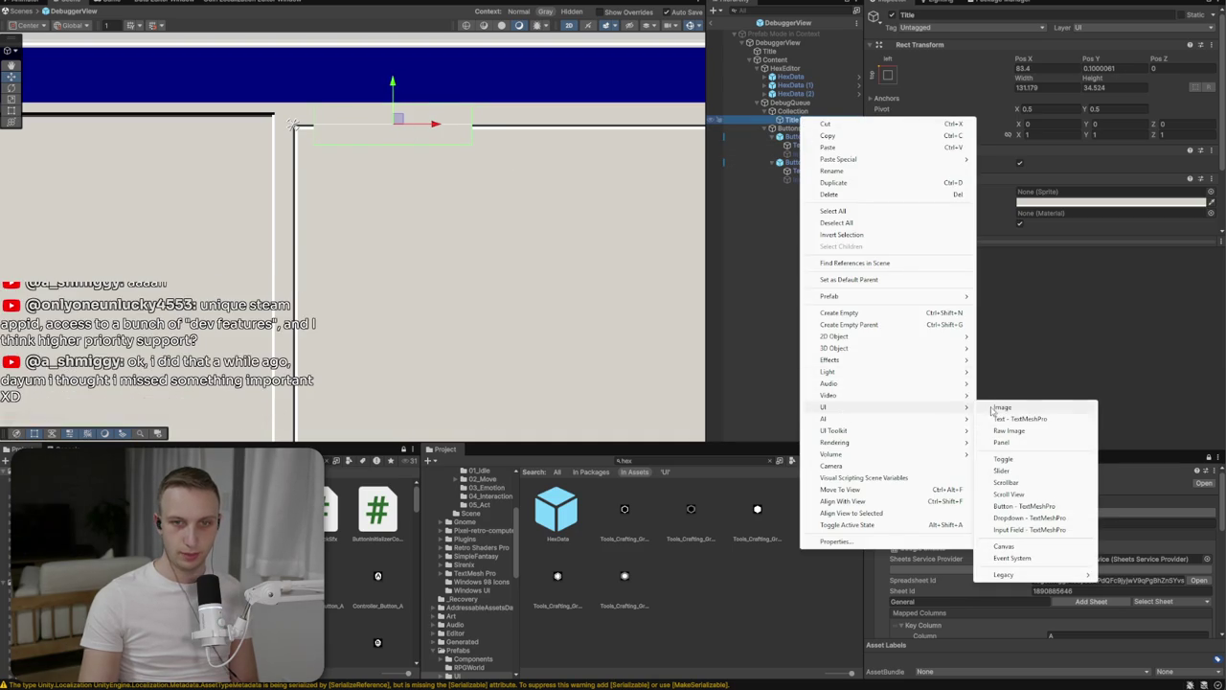
{"action": "left_click", "coordinate": [1016, 419]}
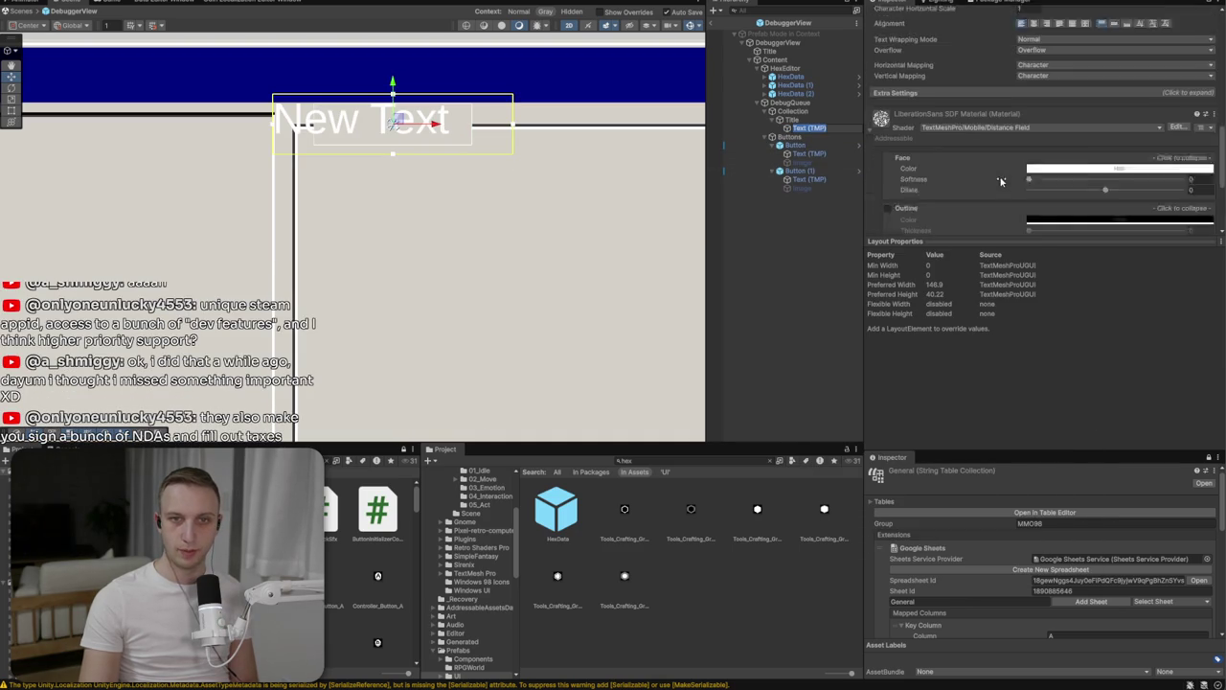
{"action": "left_click", "coordinate": [888, 90]}
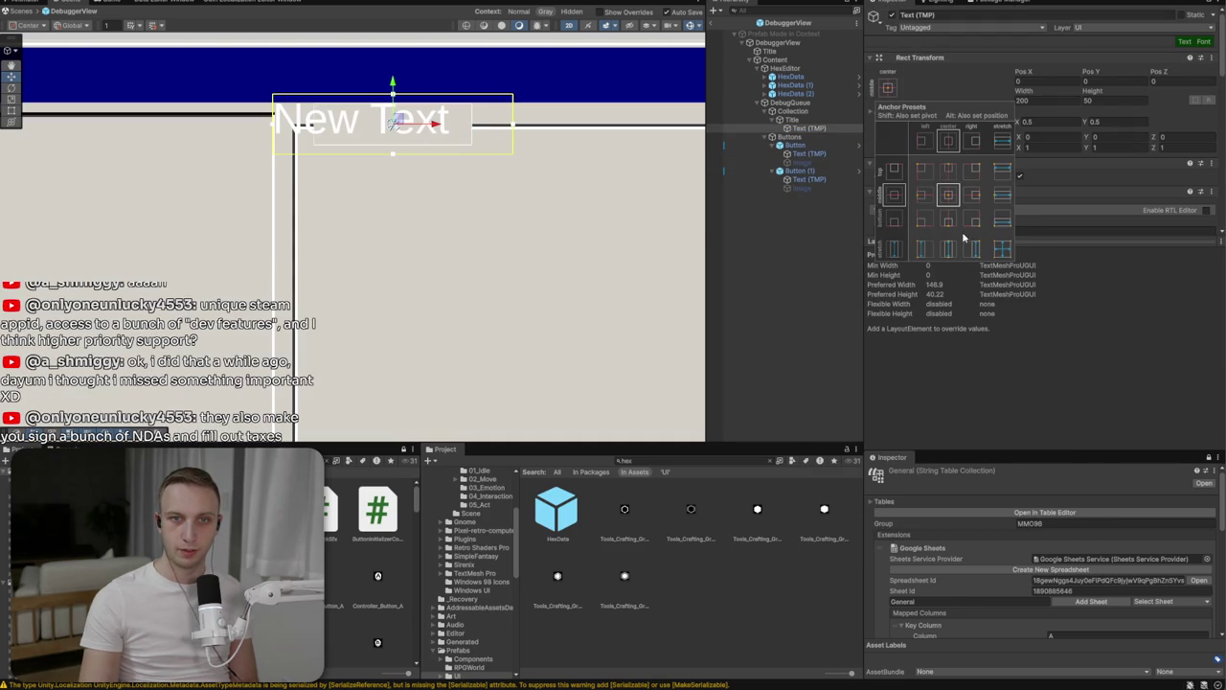
{"action": "left_click", "coordinate": [1004, 247]}
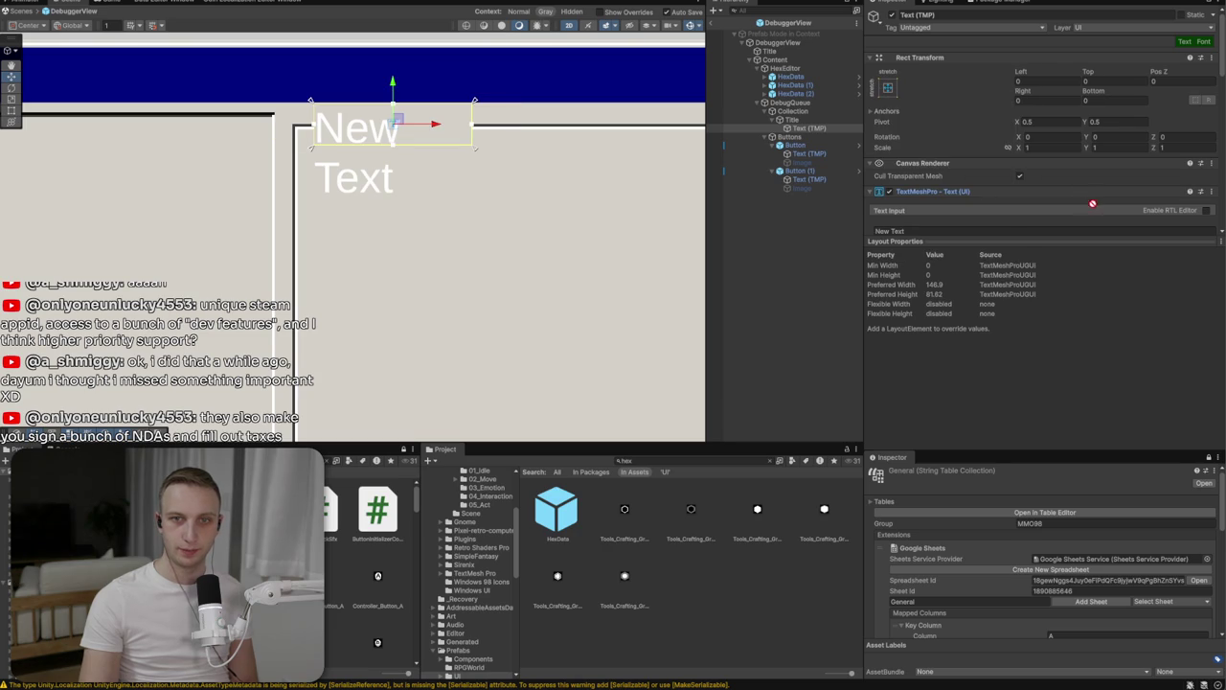
Add localized font and string handlers to the text, using Main Font
{"action": "left_click", "coordinate": [1204, 41]}
{"action": "left_click", "coordinate": [1185, 41]}
{"action": "scroll", "coordinate": [1057, 129], "scroll_direction": "down", "scroll_amount": 3}
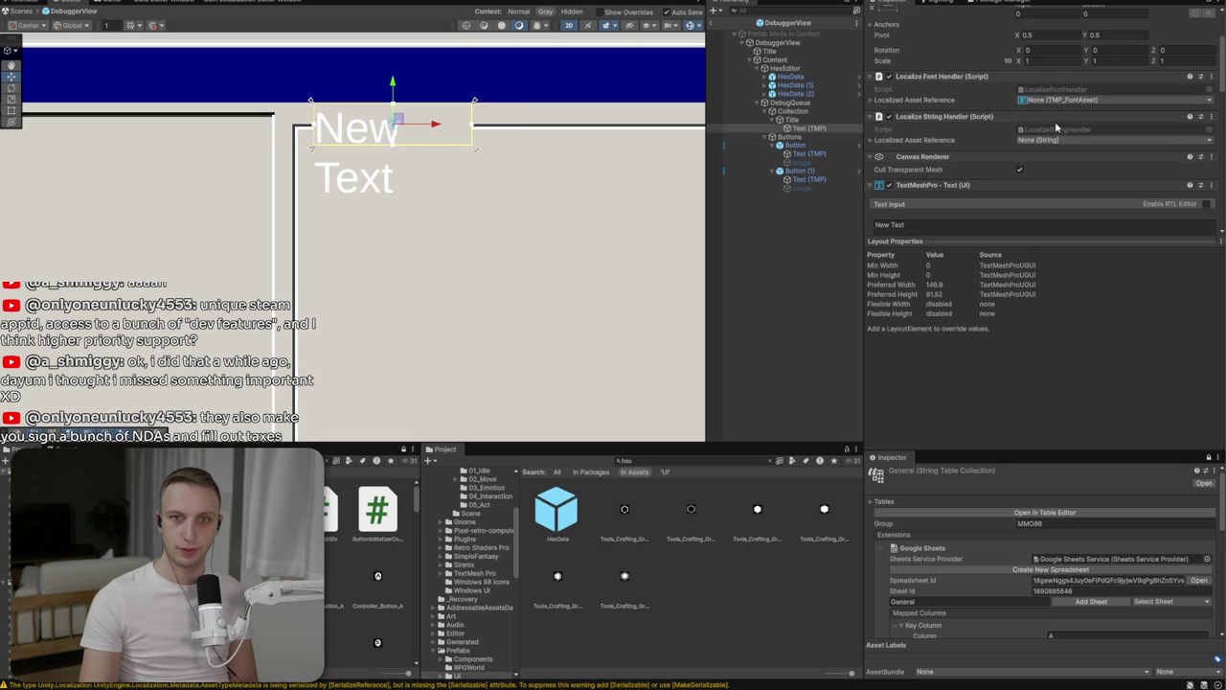
{"action": "left_click", "coordinate": [1051, 101]}
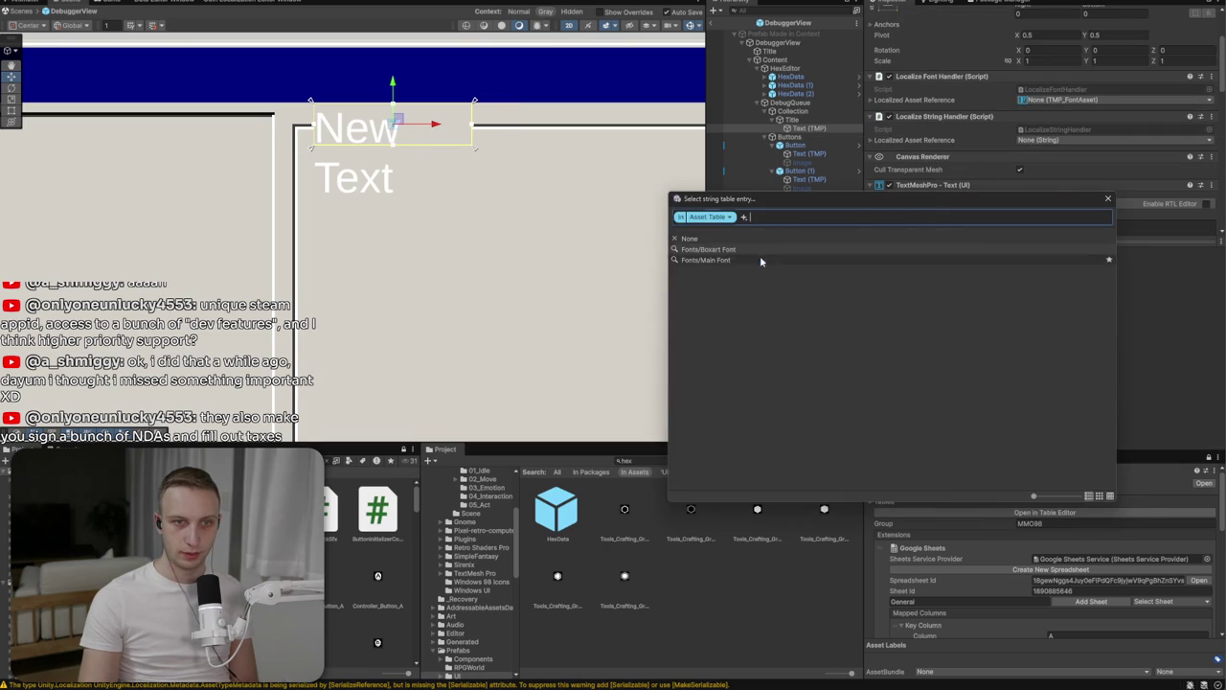
{"action": "left_click", "coordinate": [844, 250]}
Set the label's font size to 18 and its text to Queue
{"action": "scroll", "coordinate": [1048, 115], "scroll_direction": "down", "scroll_amount": 3}
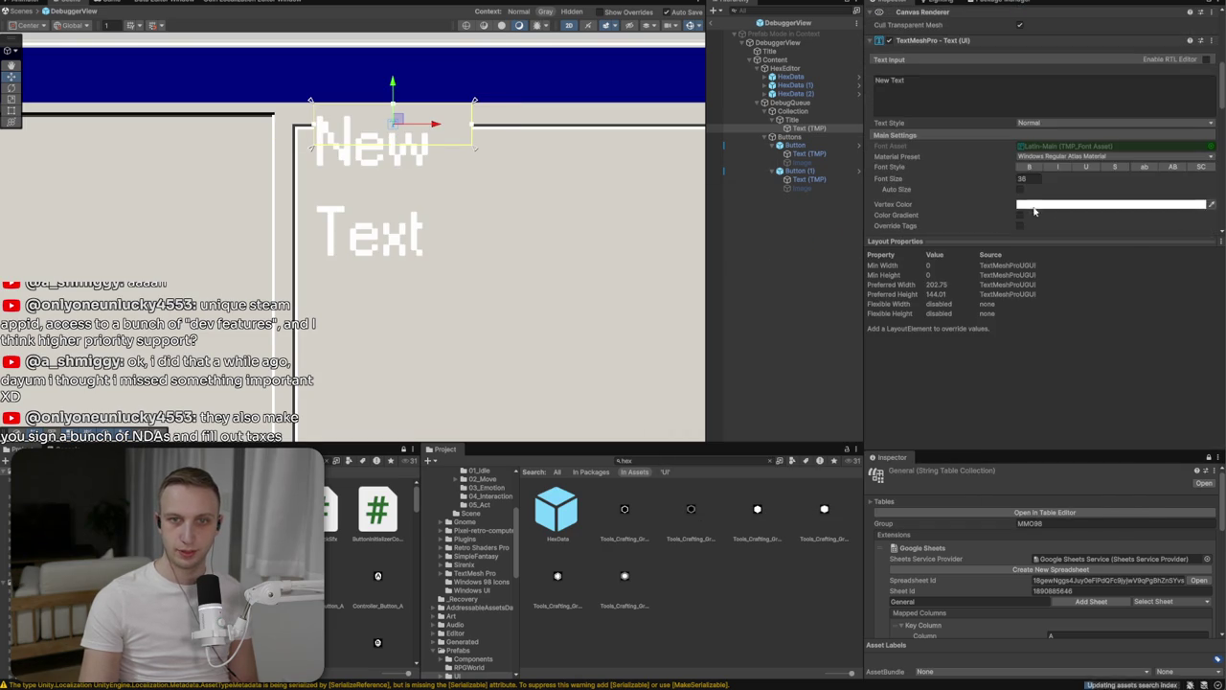
{"action": "type", "text": "1"}
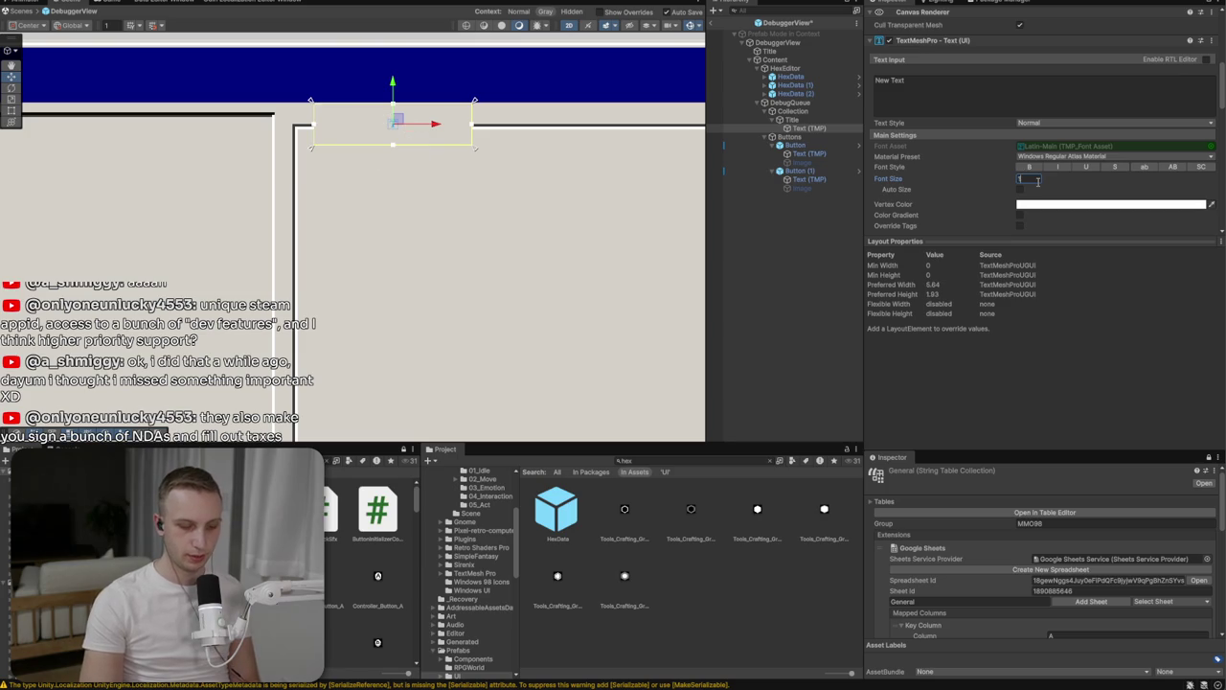
{"action": "type", "text": "8"}
{"action": "scroll", "coordinate": [1054, 192], "scroll_direction": "down", "scroll_amount": 3}
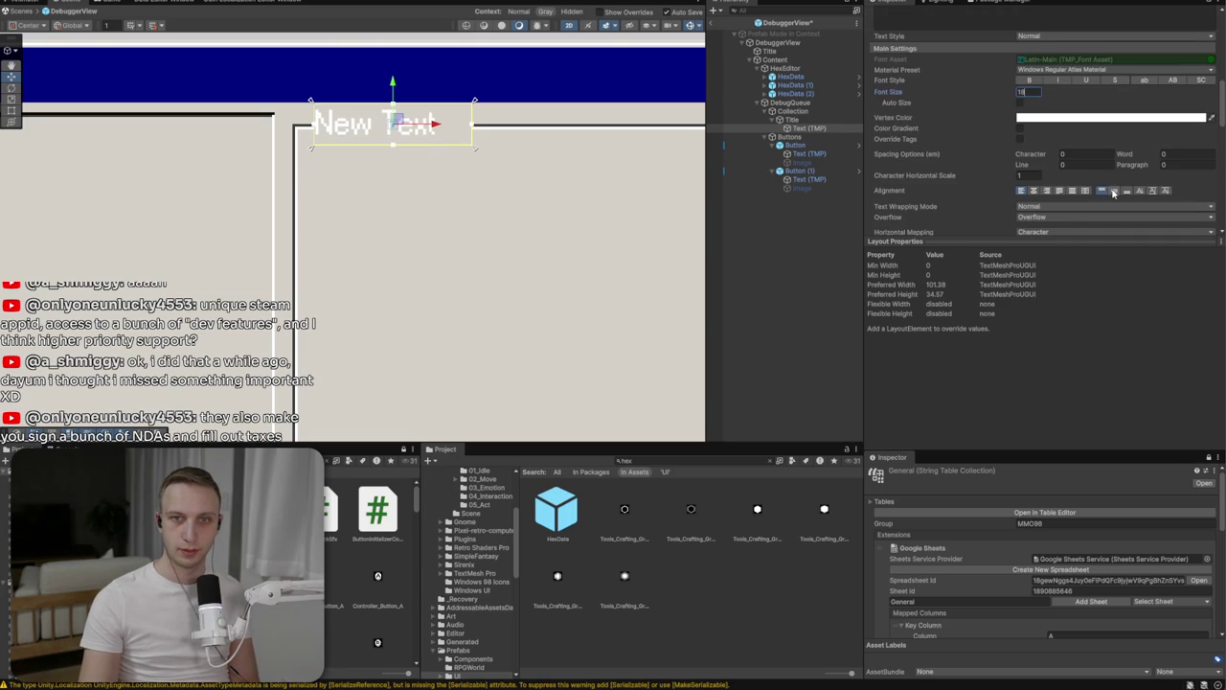
{"action": "scroll", "coordinate": [960, 115], "scroll_direction": "up", "scroll_amount": 4}
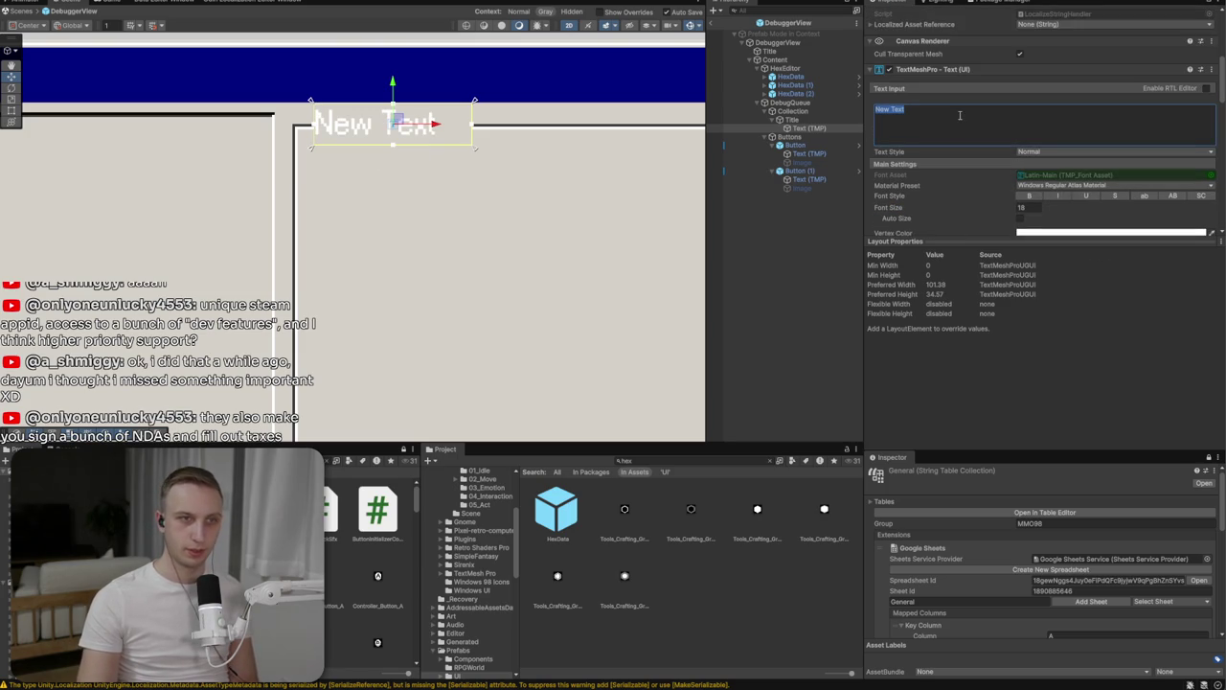
{"action": "type", "text": "Queue"}
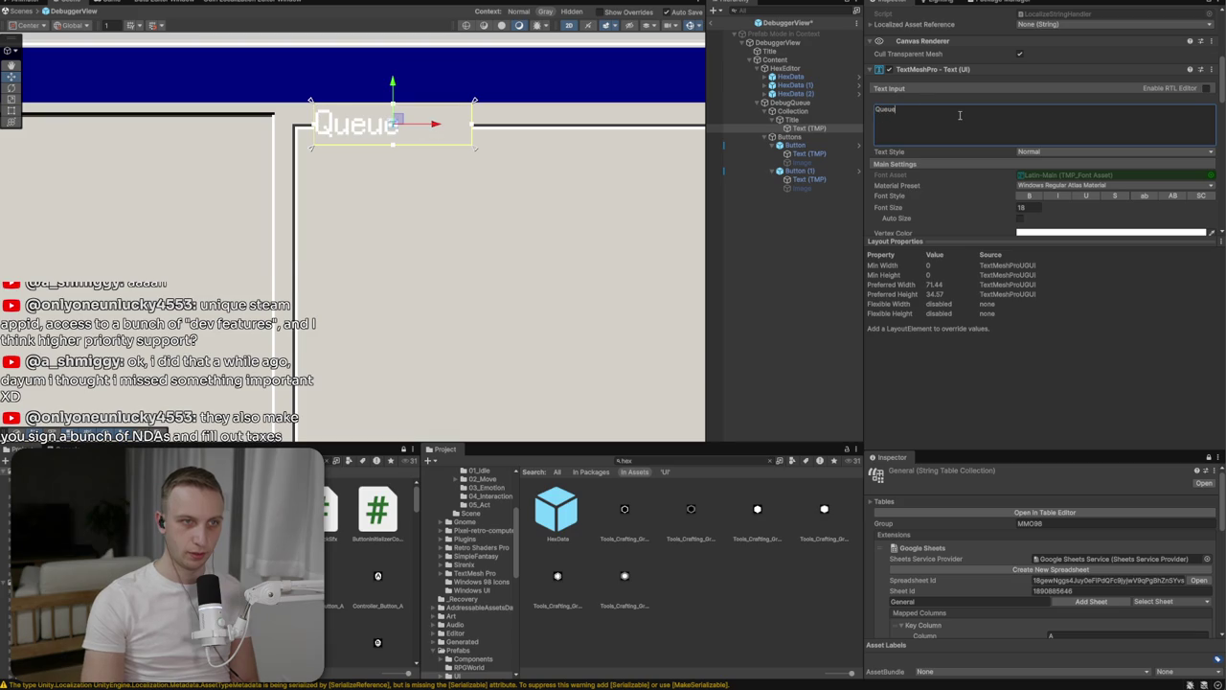
{"action": "key", "text": "ctrl+a"}
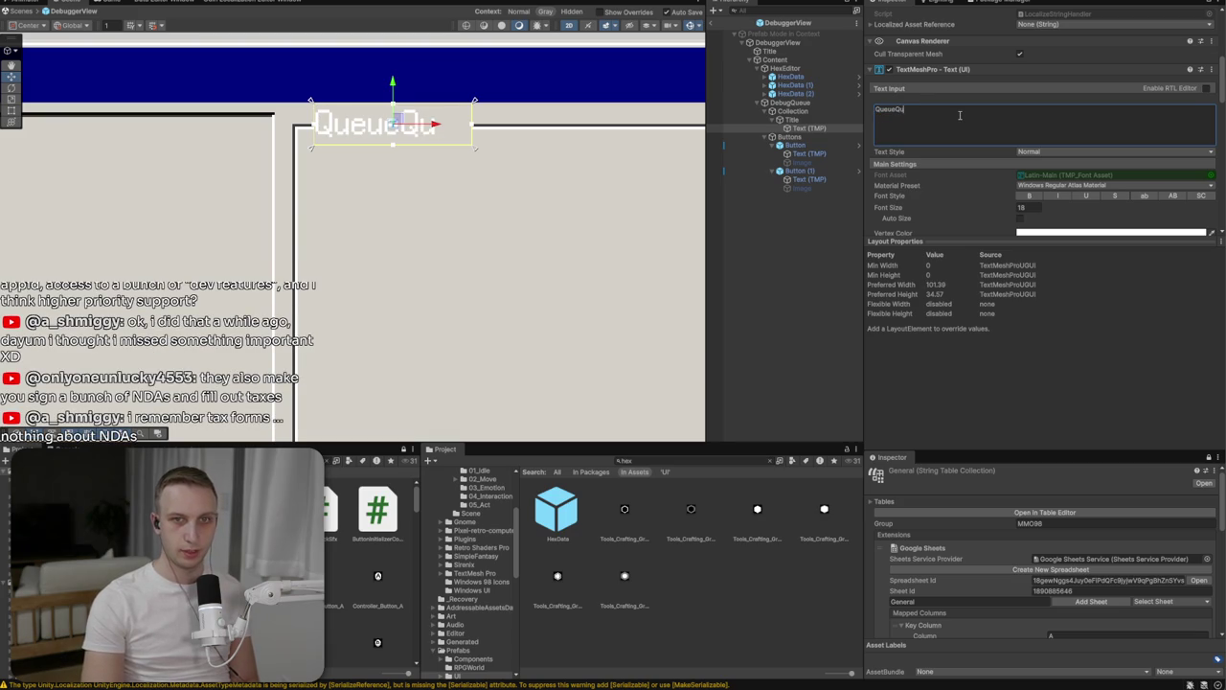
{"action": "key", "text": "ctrl+a"}
Give the Queue text a left margin of 4 and vertex colour 3A3A3A
{"action": "scroll", "coordinate": [997, 120], "scroll_direction": "up", "scroll_amount": 2}
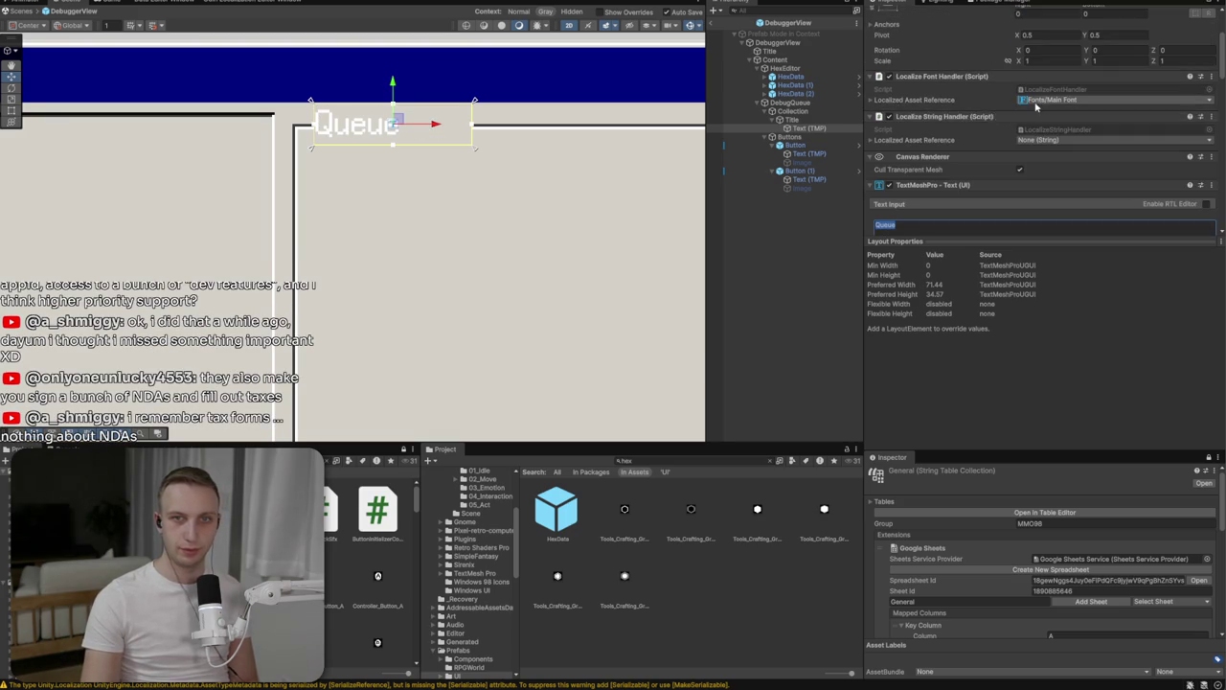
{"action": "scroll", "coordinate": [1026, 129], "scroll_direction": "down", "scroll_amount": 2}
{"action": "scroll", "coordinate": [1011, 144], "scroll_direction": "up", "scroll_amount": 5}
{"action": "type", "text": "4"}
{"action": "scroll", "coordinate": [1022, 191], "scroll_direction": "down", "scroll_amount": 5}
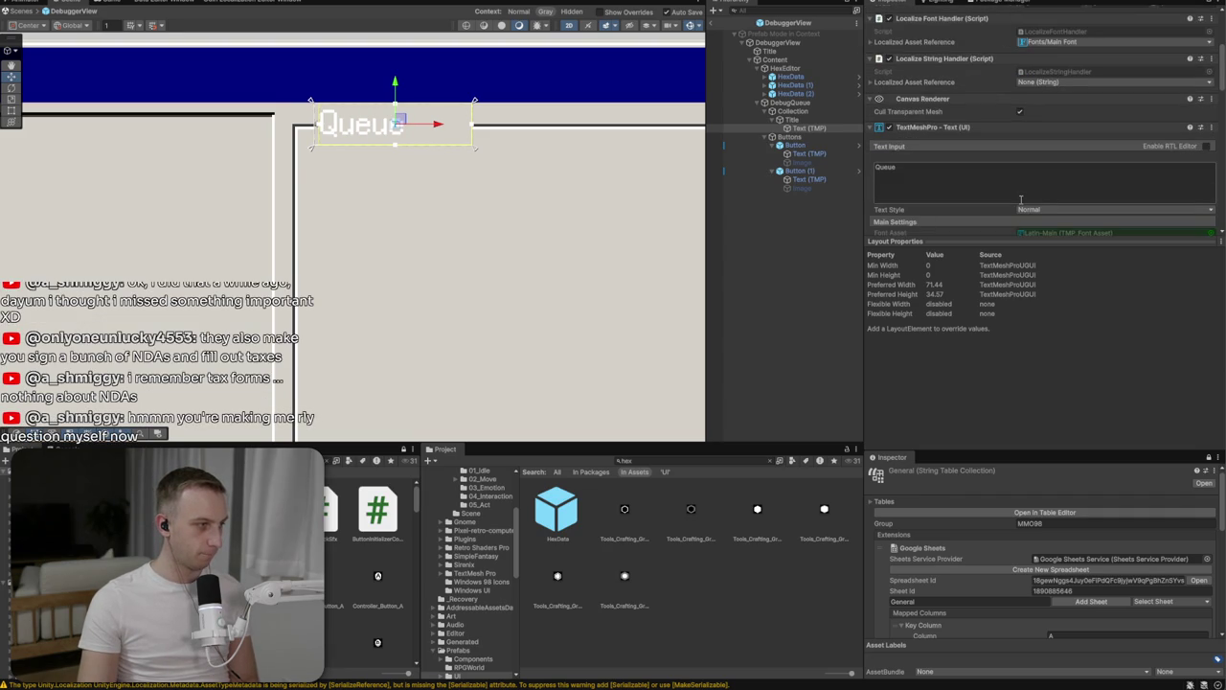
{"action": "scroll", "coordinate": [1022, 199], "scroll_direction": "down", "scroll_amount": 4}
{"action": "left_click", "coordinate": [1049, 177]}
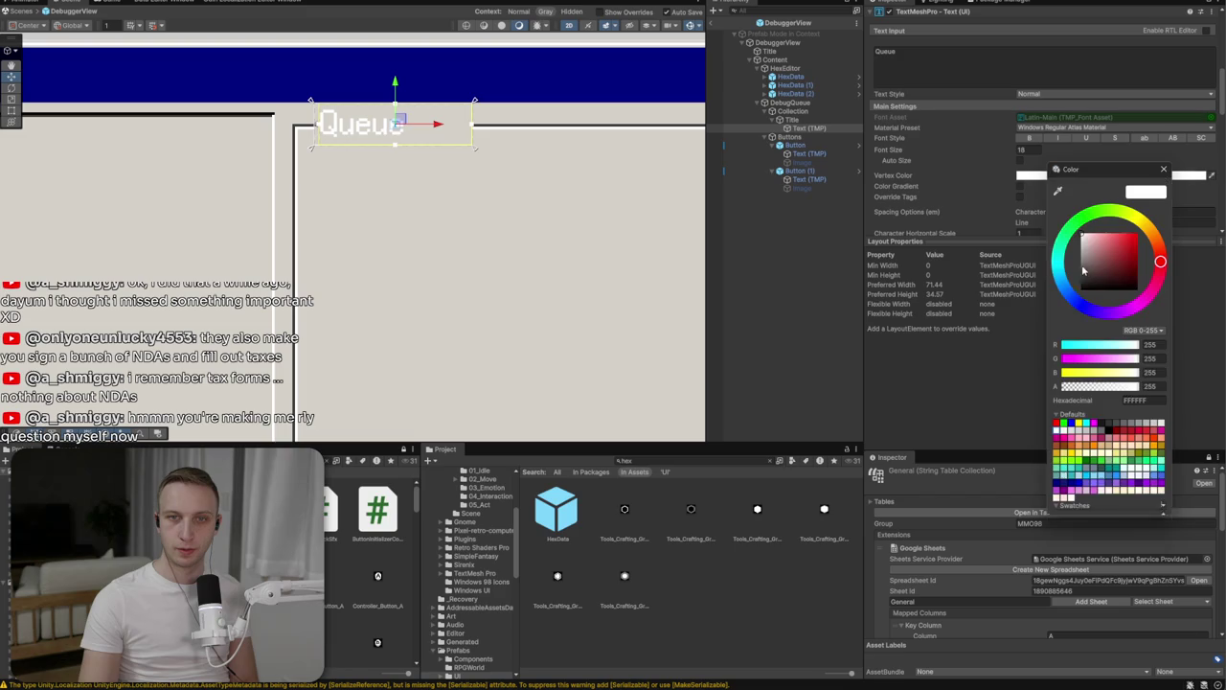
{"action": "left_click", "coordinate": [1083, 277]}
{"action": "left_click_drag", "start_coordinate": [1080, 286], "coordinate": [1080, 280]}
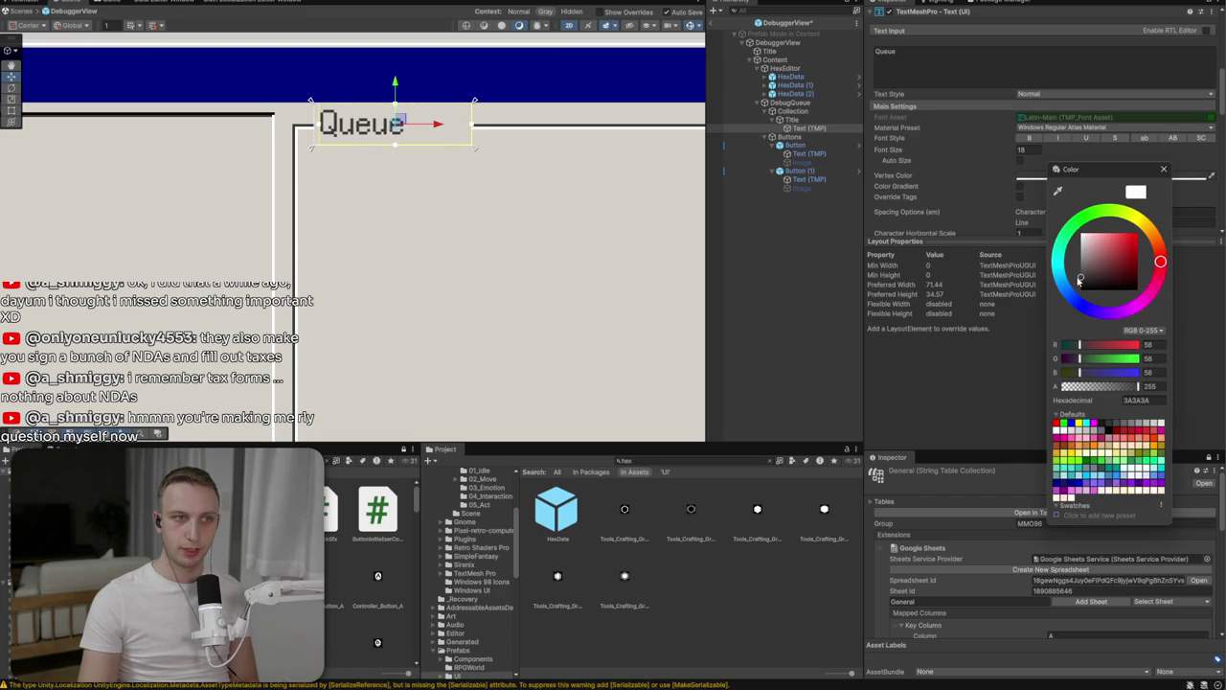
{"action": "left_click", "coordinate": [1164, 169]}
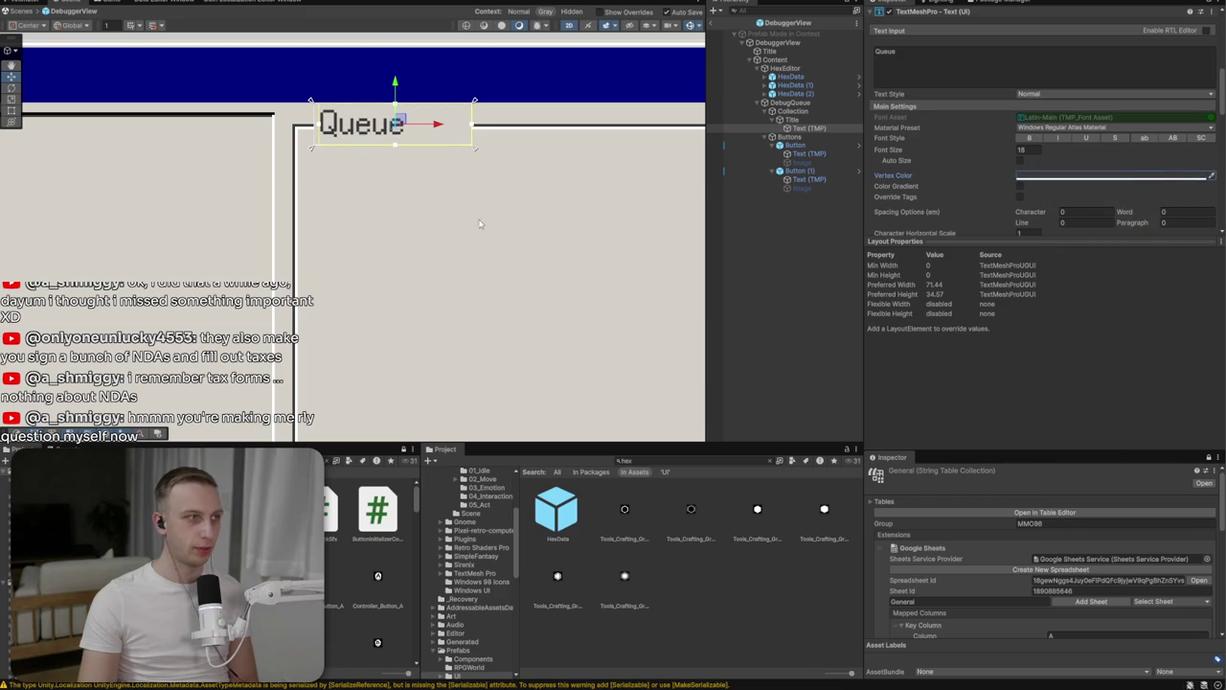
Narrow the Queue title bar from its right edge
{"action": "scroll", "coordinate": [483, 226], "scroll_direction": "down", "scroll_amount": 1}
{"action": "left_click", "coordinate": [482, 231]}
{"action": "scroll", "coordinate": [499, 237], "scroll_direction": "down", "scroll_amount": 4}
{"action": "scroll", "coordinate": [499, 235], "scroll_direction": "up", "scroll_amount": 5}
{"action": "left_click", "coordinate": [460, 156]}
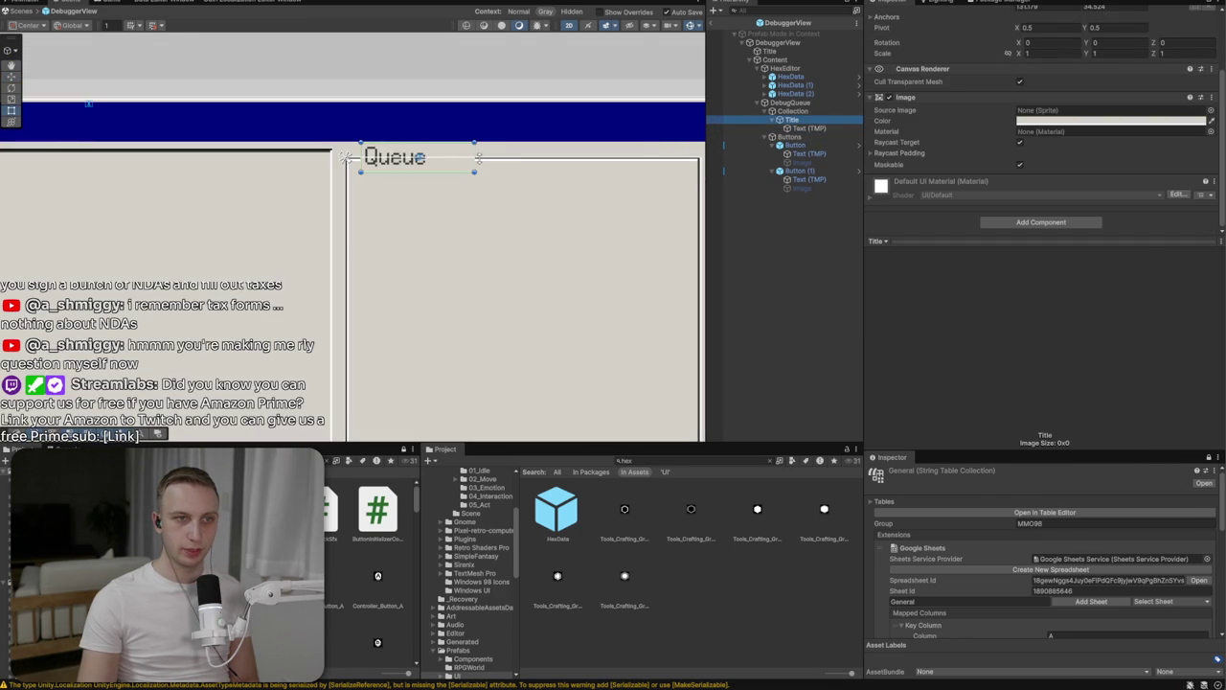
{"action": "left_click_drag", "start_coordinate": [476, 158], "coordinate": [438, 158]}
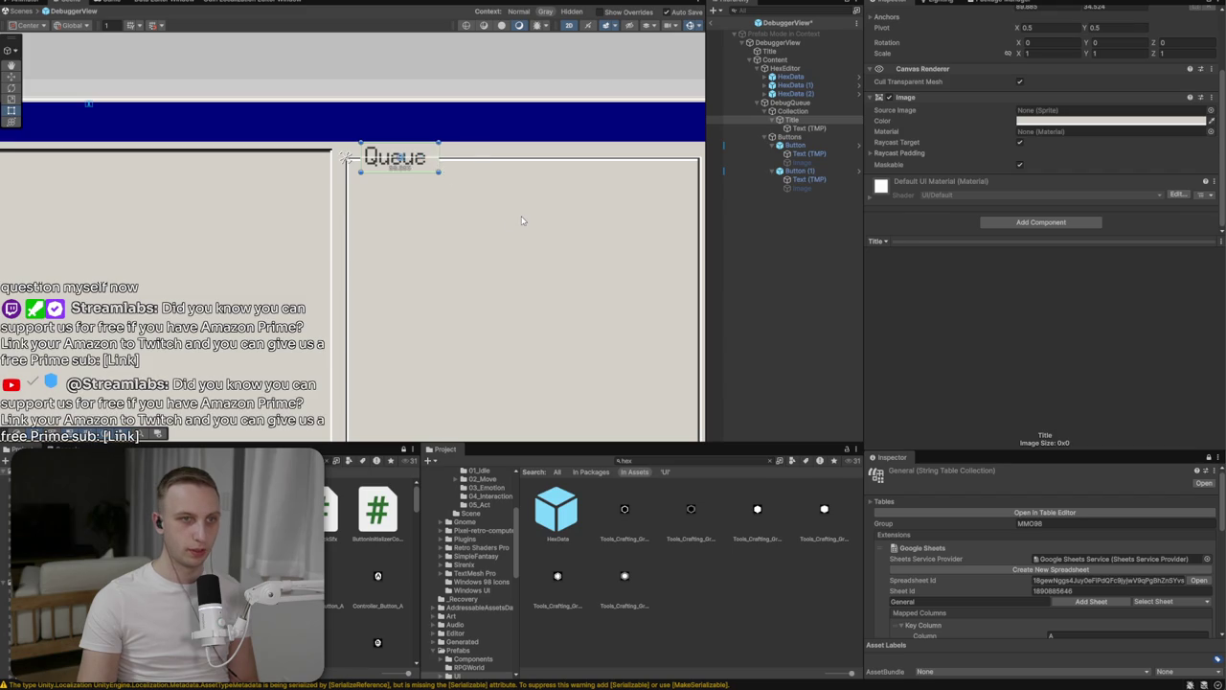
{"action": "left_click", "coordinate": [529, 263]}
{"action": "scroll", "coordinate": [529, 262], "scroll_direction": "down", "scroll_amount": 2}
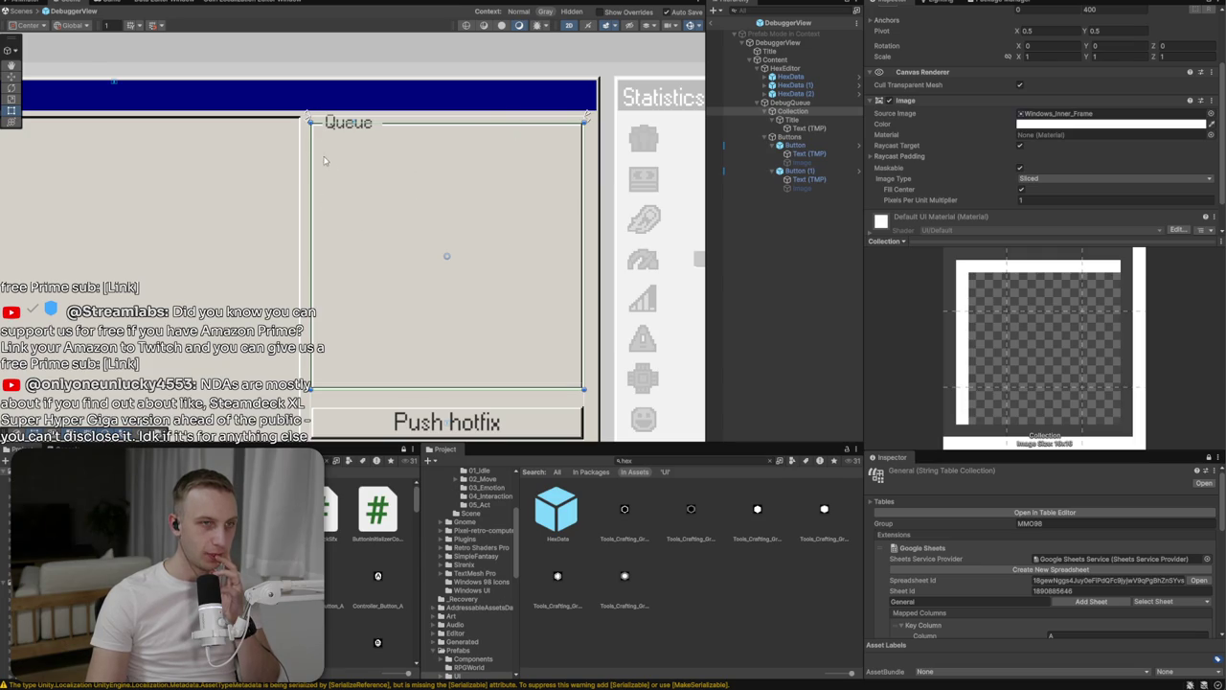
{"action": "scroll", "coordinate": [350, 180], "scroll_direction": "down", "scroll_amount": 3}
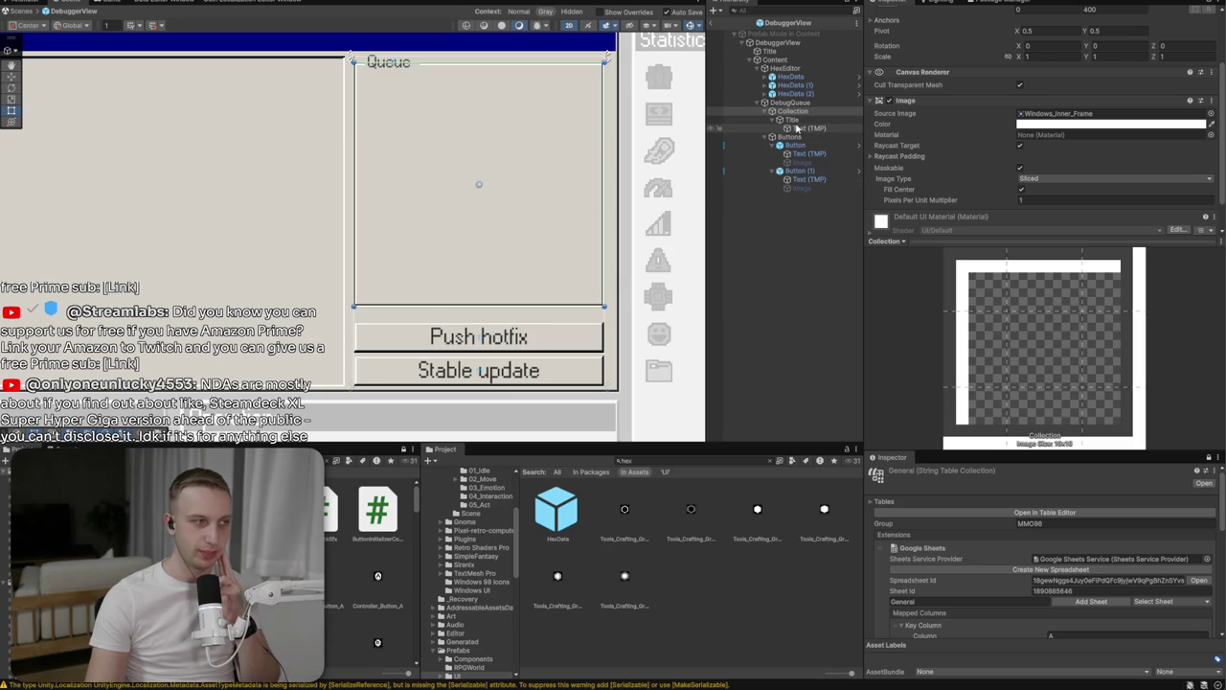
Set both button labels' Text (TMP) font size to 18
{"action": "left_click", "coordinate": [796, 155]}
{"action": "left_click", "coordinate": [798, 180], "text": "ctrl"}
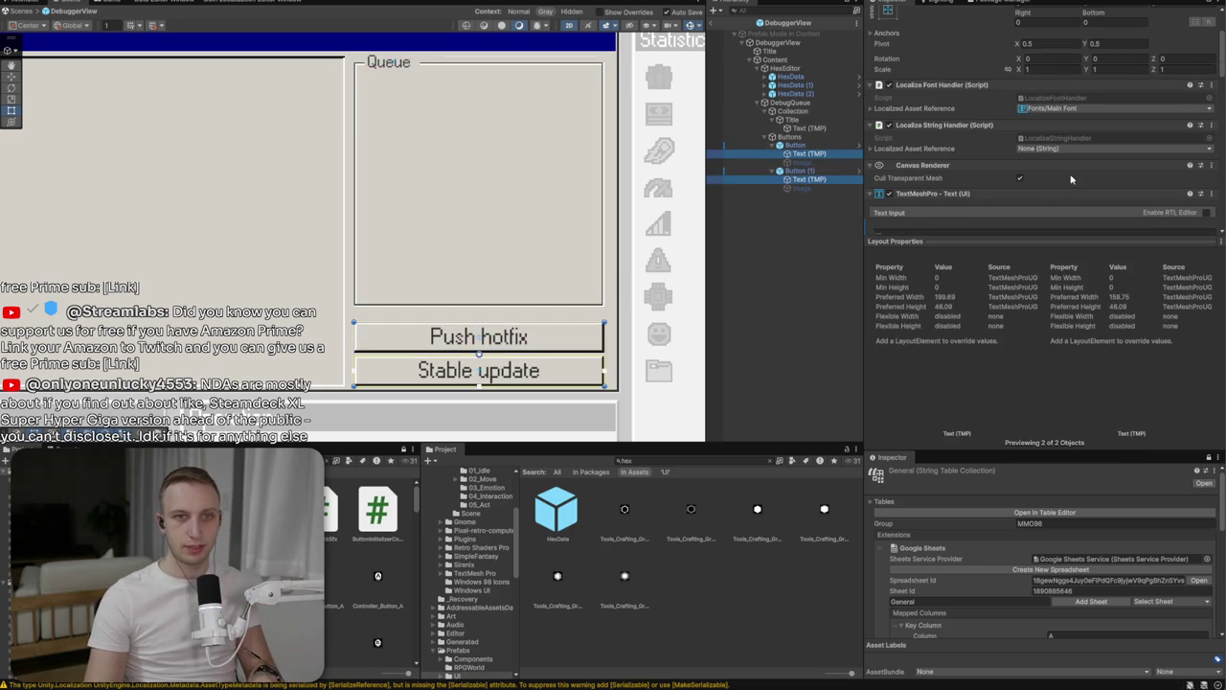
{"action": "left_click", "coordinate": [1034, 218]}
{"action": "type", "text": "18"}
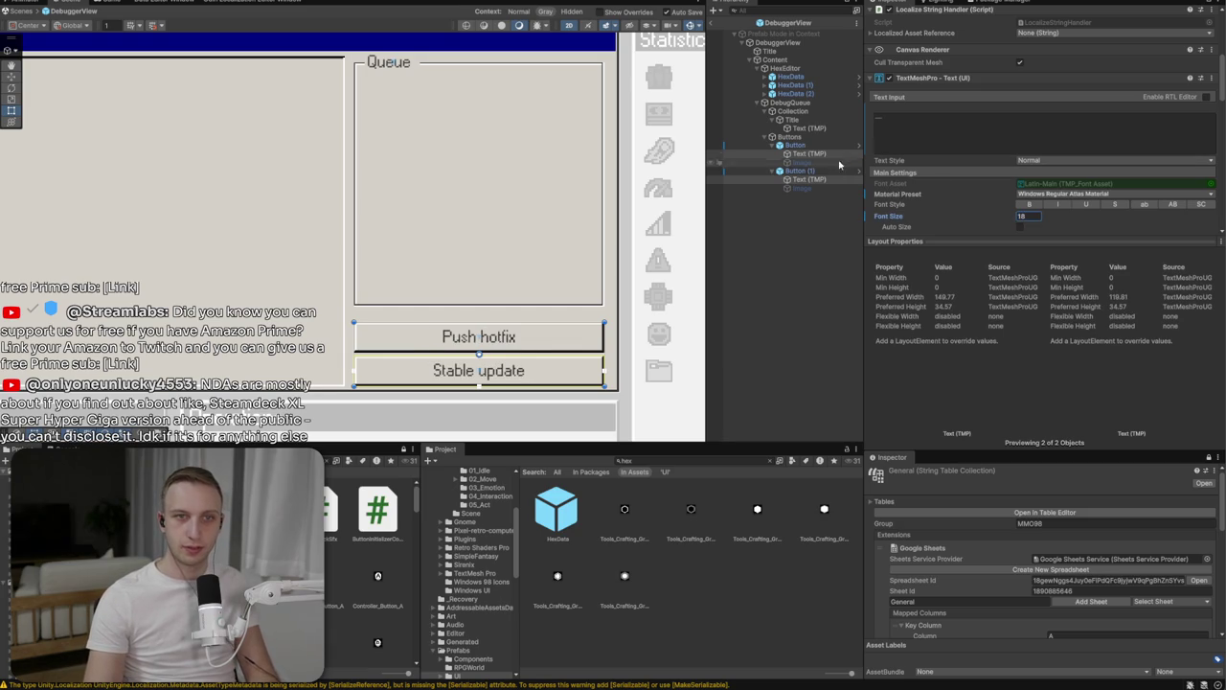
Set the Push hotfix and Stable update buttons' height to 40
{"action": "left_click", "coordinate": [803, 145]}
{"action": "left_click", "coordinate": [803, 171], "text": "ctrl"}
{"action": "left_click", "coordinate": [1113, 76]}
{"action": "type", "text": "40"}
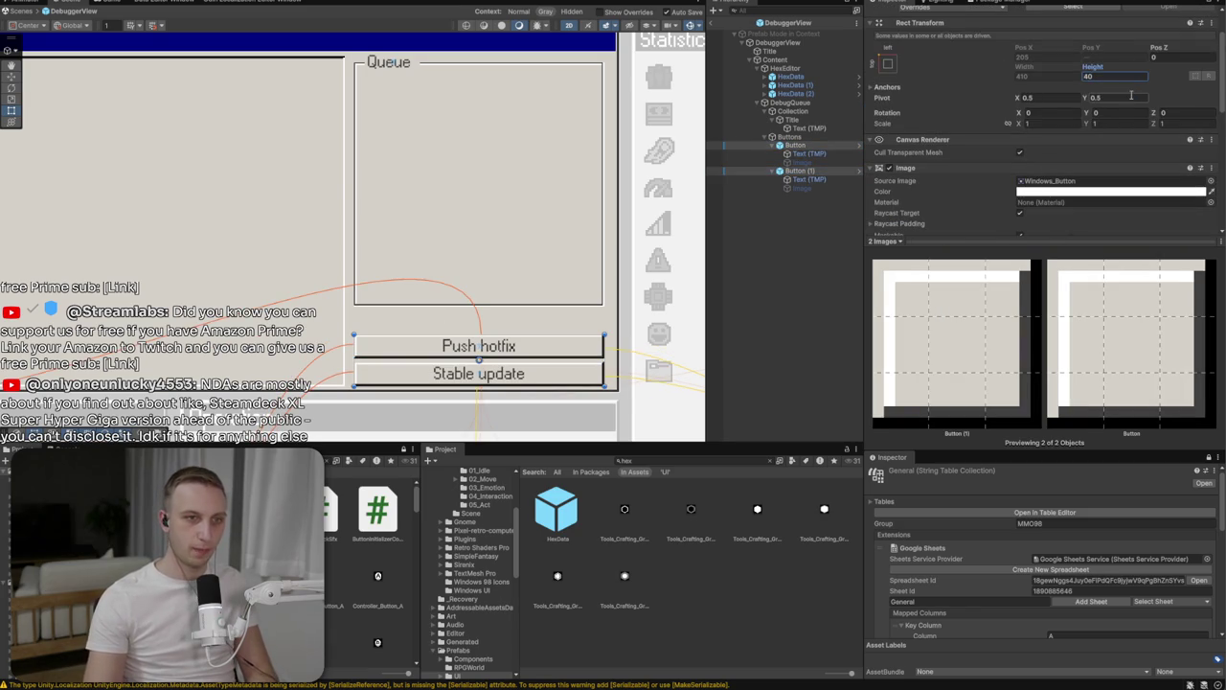
{"action": "scroll", "coordinate": [527, 275], "scroll_direction": "down", "scroll_amount": 3}
{"action": "scroll", "coordinate": [515, 130], "scroll_direction": "up", "scroll_amount": 2}
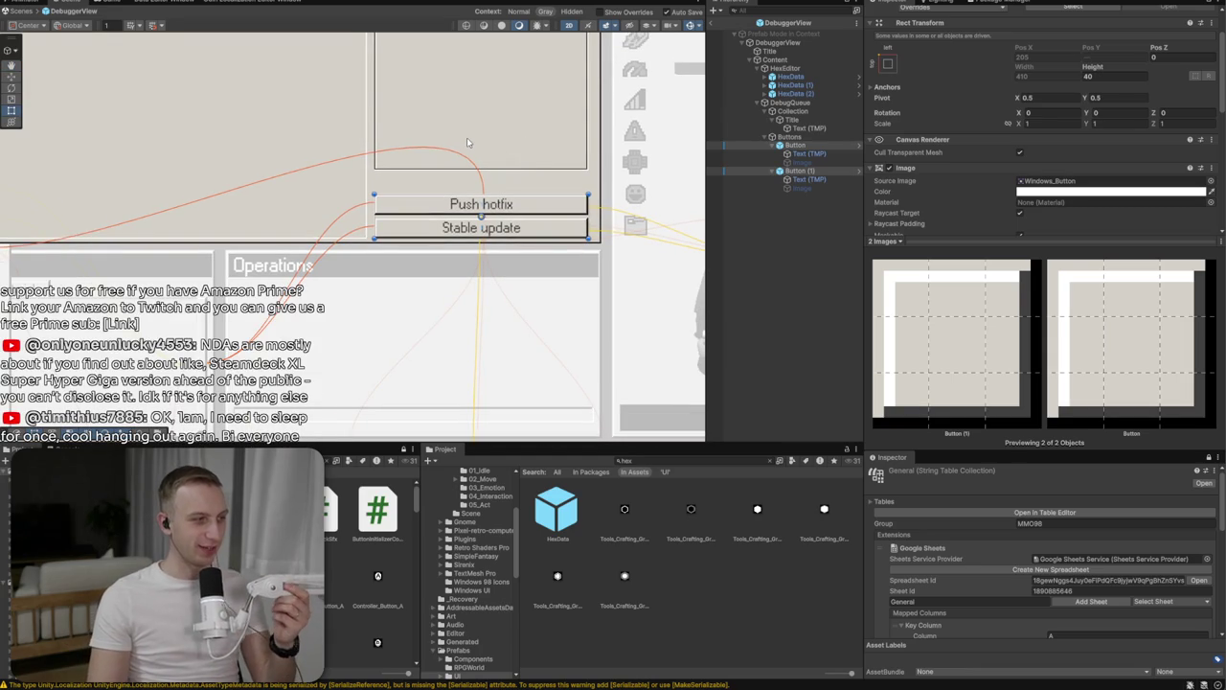
{"action": "left_click_drag", "start_coordinate": [467, 142], "coordinate": [383, 312]}
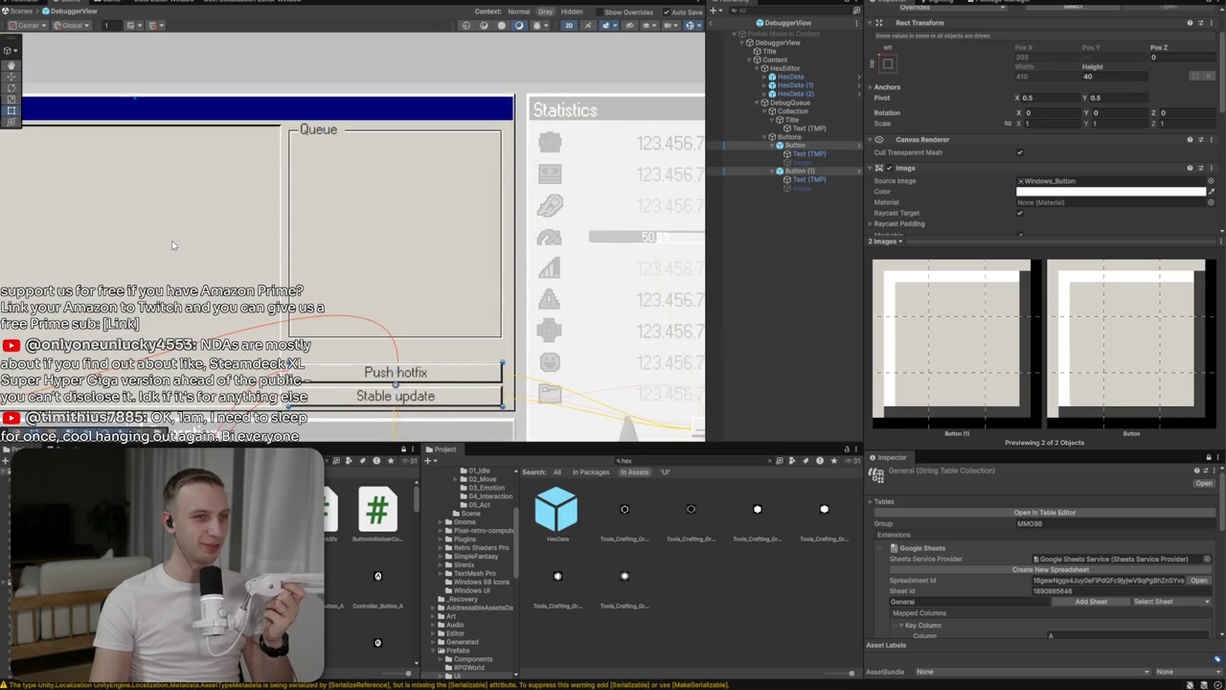
{"action": "left_click", "coordinate": [795, 145]}
{"action": "left_click", "coordinate": [789, 136]}
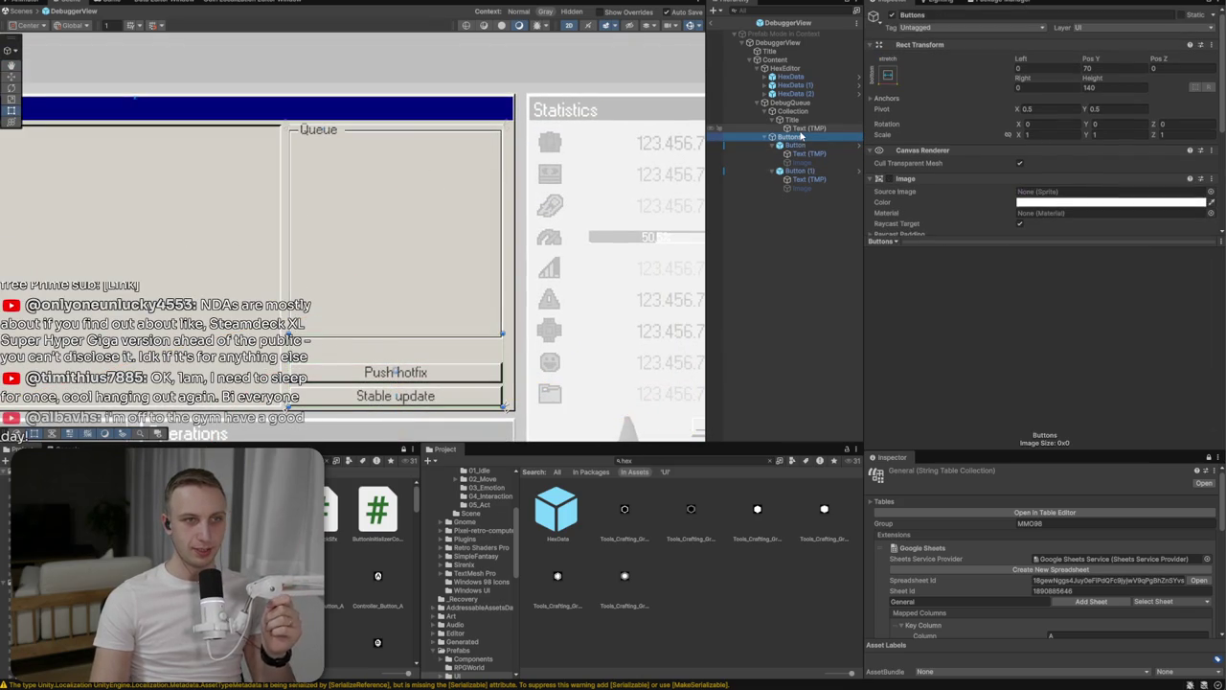
Add a stretch-anchored Image inside Collection using the white Toggle_Active sprite
{"action": "left_click", "coordinate": [801, 127]}
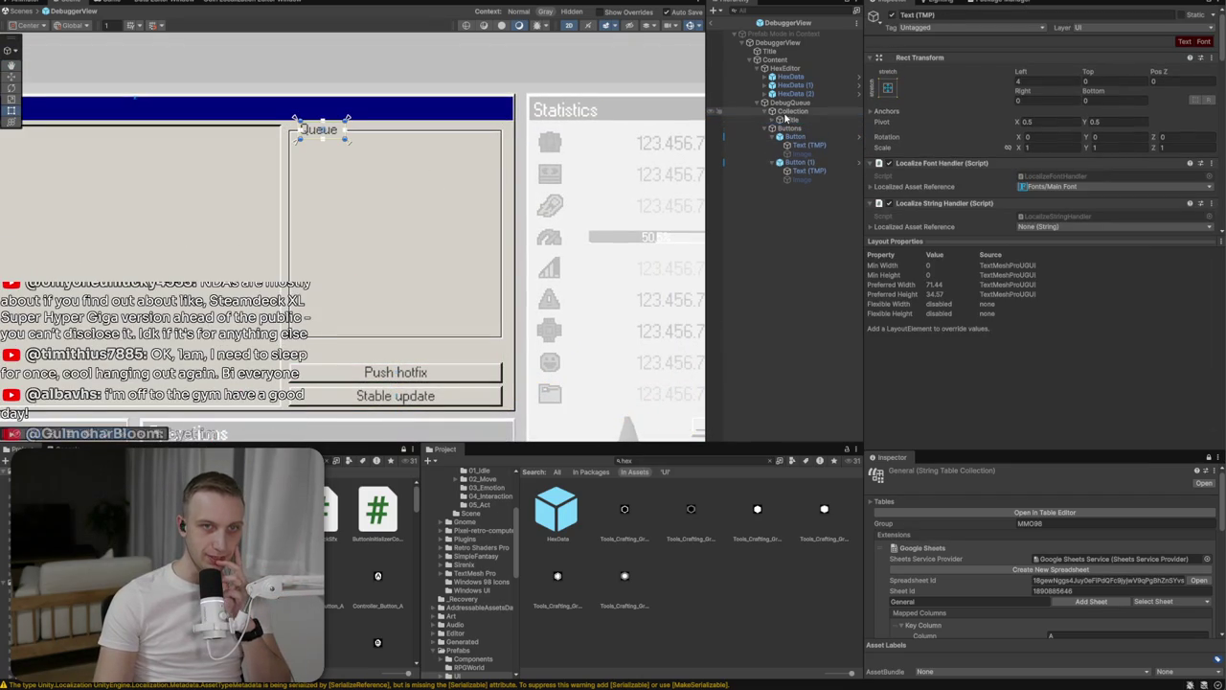
{"action": "right_click", "coordinate": [788, 113]}
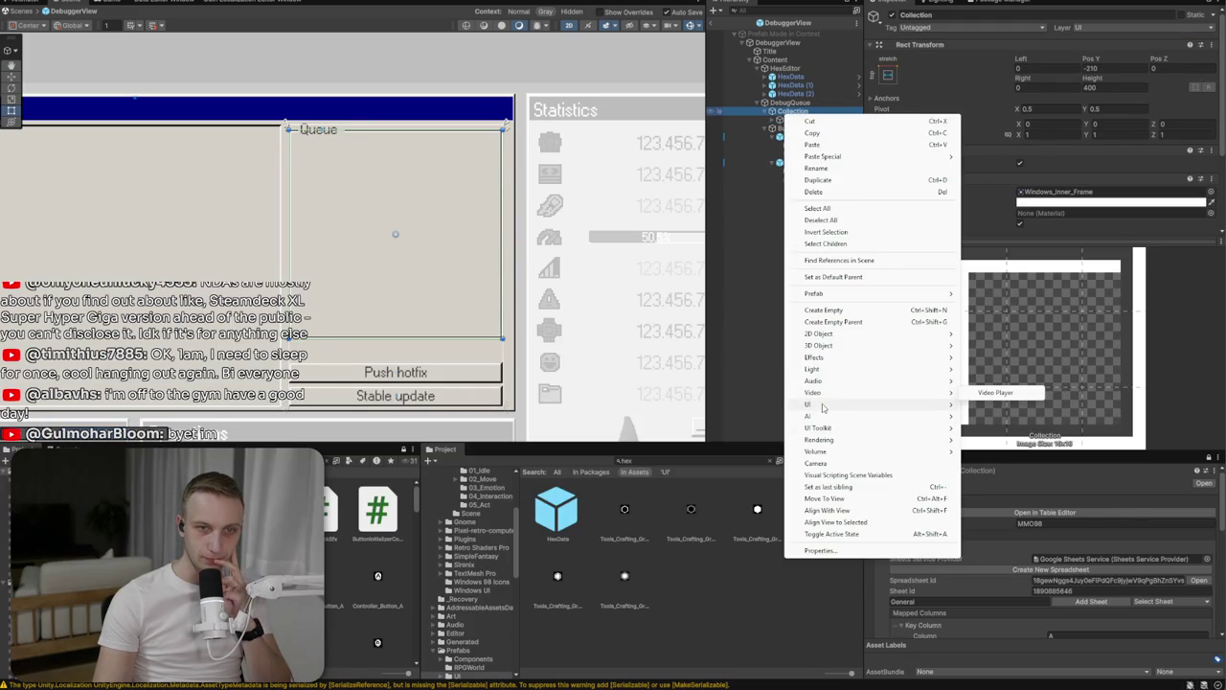
{"action": "mouse_move", "coordinate": [880, 405]}
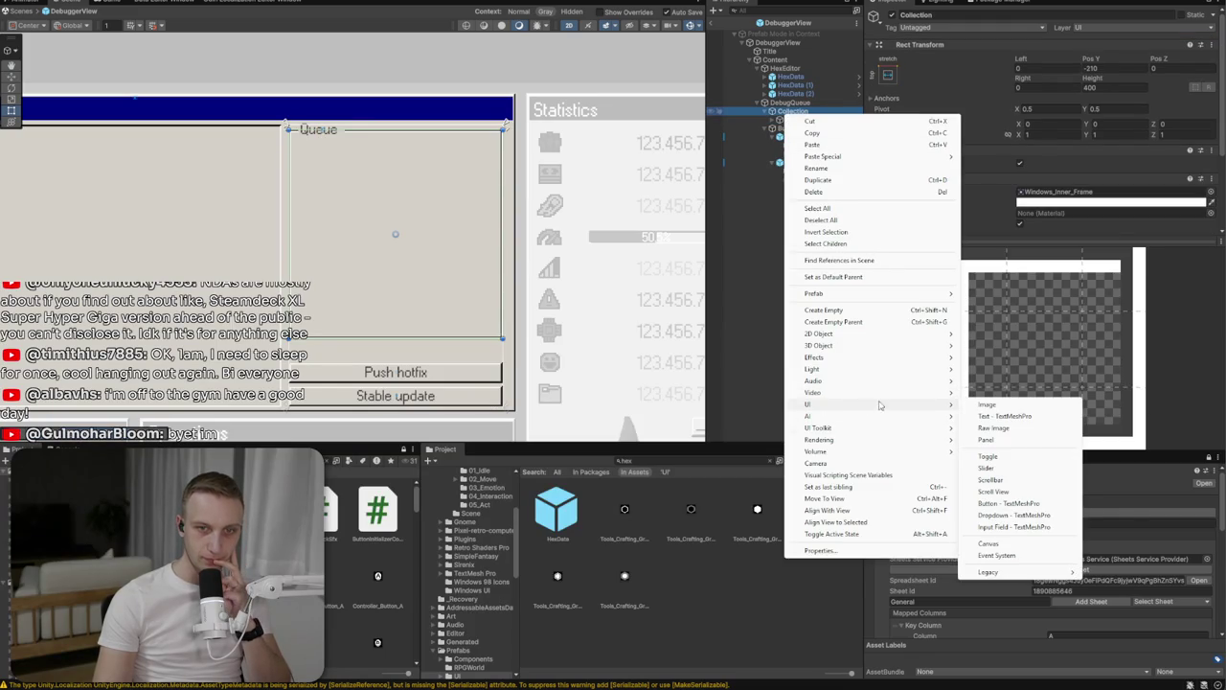
{"action": "left_click", "coordinate": [988, 405]}
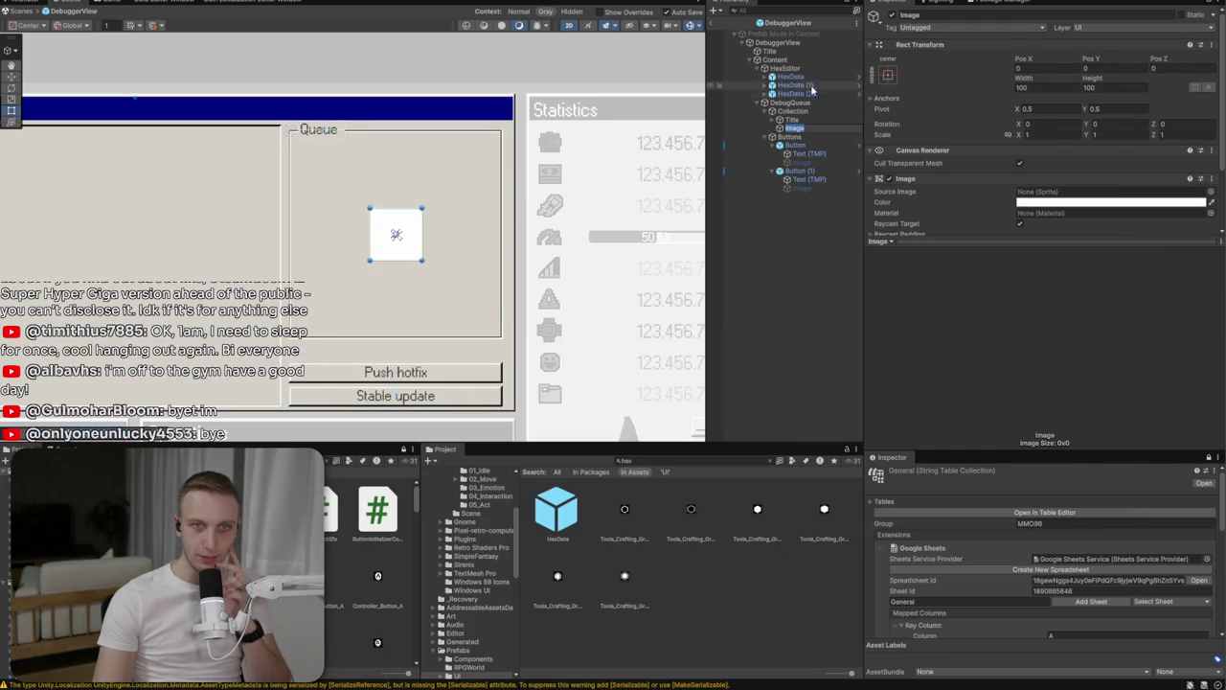
{"action": "left_click", "coordinate": [887, 75]}
{"action": "left_click", "coordinate": [1002, 235], "text": "alt"}
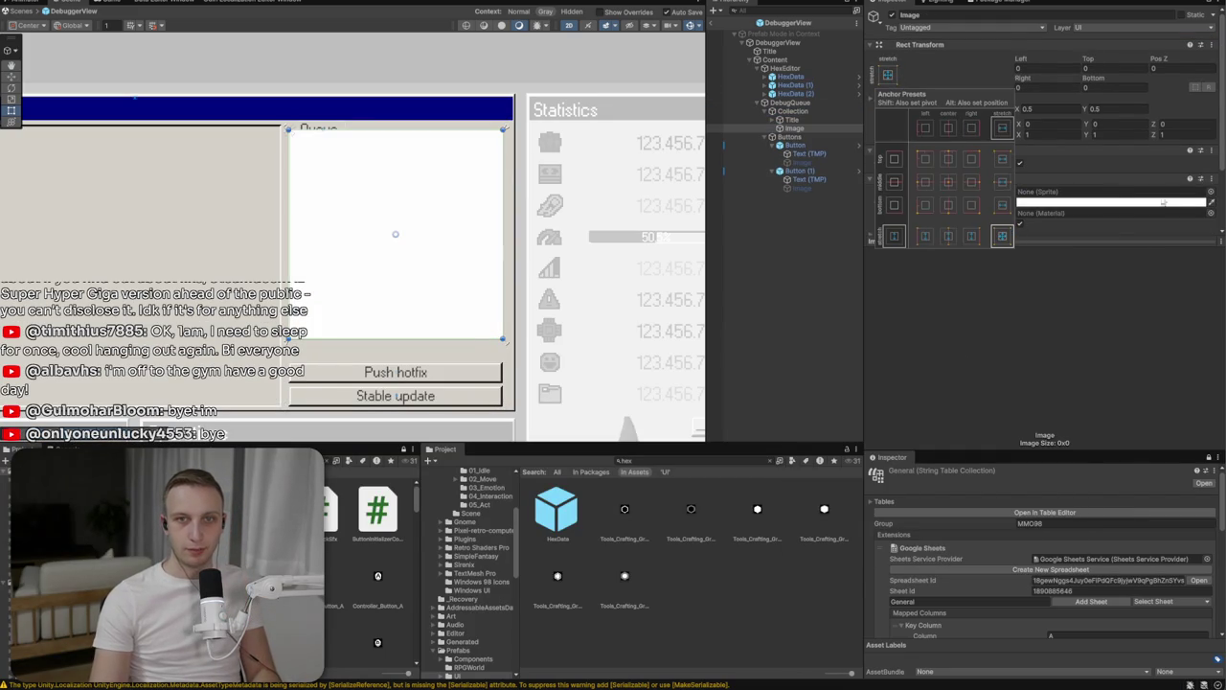
{"action": "left_click", "coordinate": [1211, 193]}
{"action": "scroll", "coordinate": [978, 341], "scroll_direction": "down", "scroll_amount": 10}
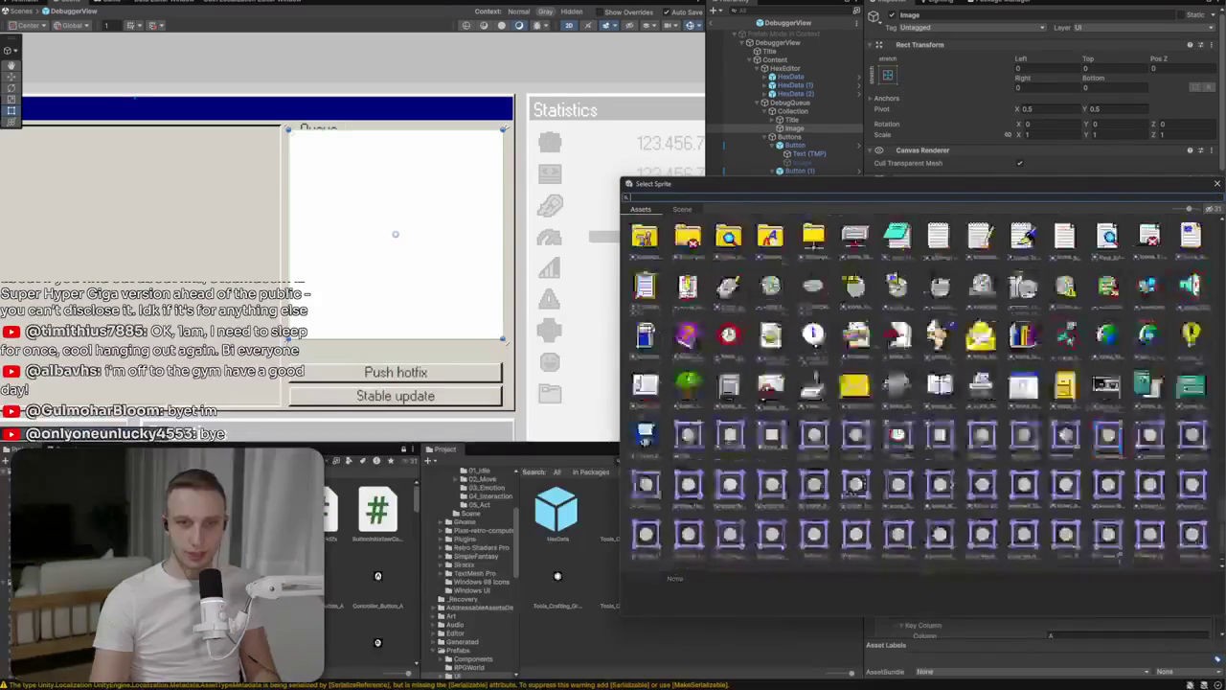
{"action": "double_click", "coordinate": [977, 341]}
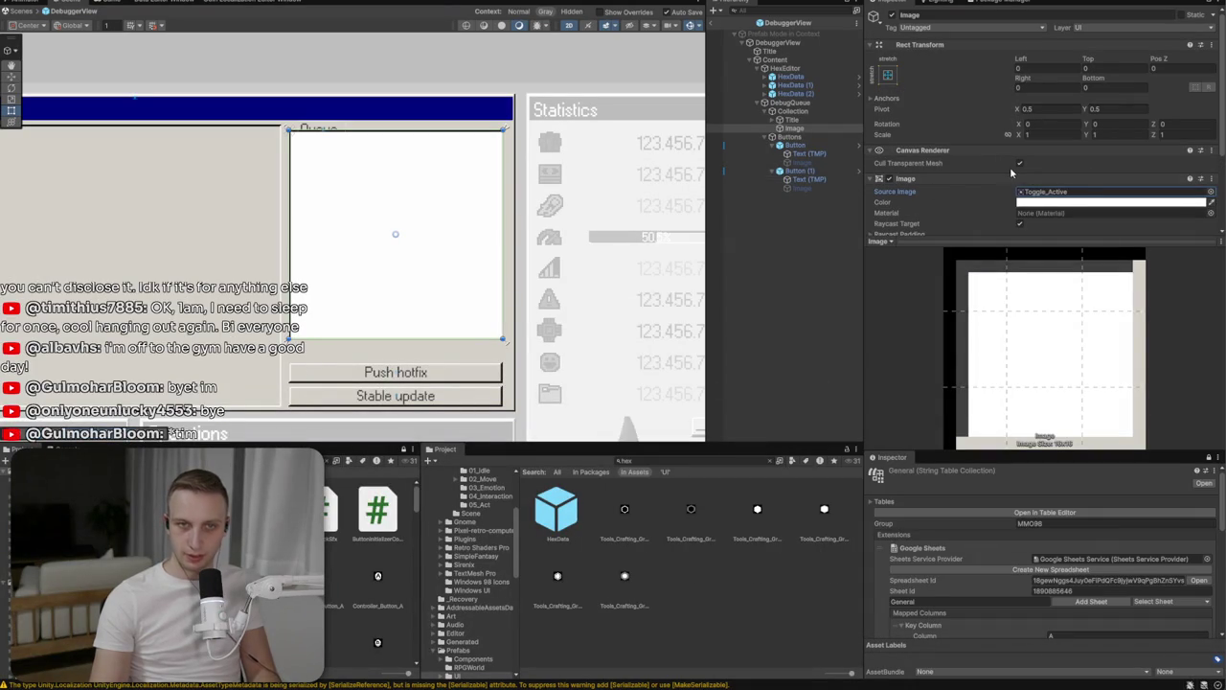
Inset the image Left 8, Top 16, Right 8, Bottom 8
{"action": "left_click", "coordinate": [1034, 70]}
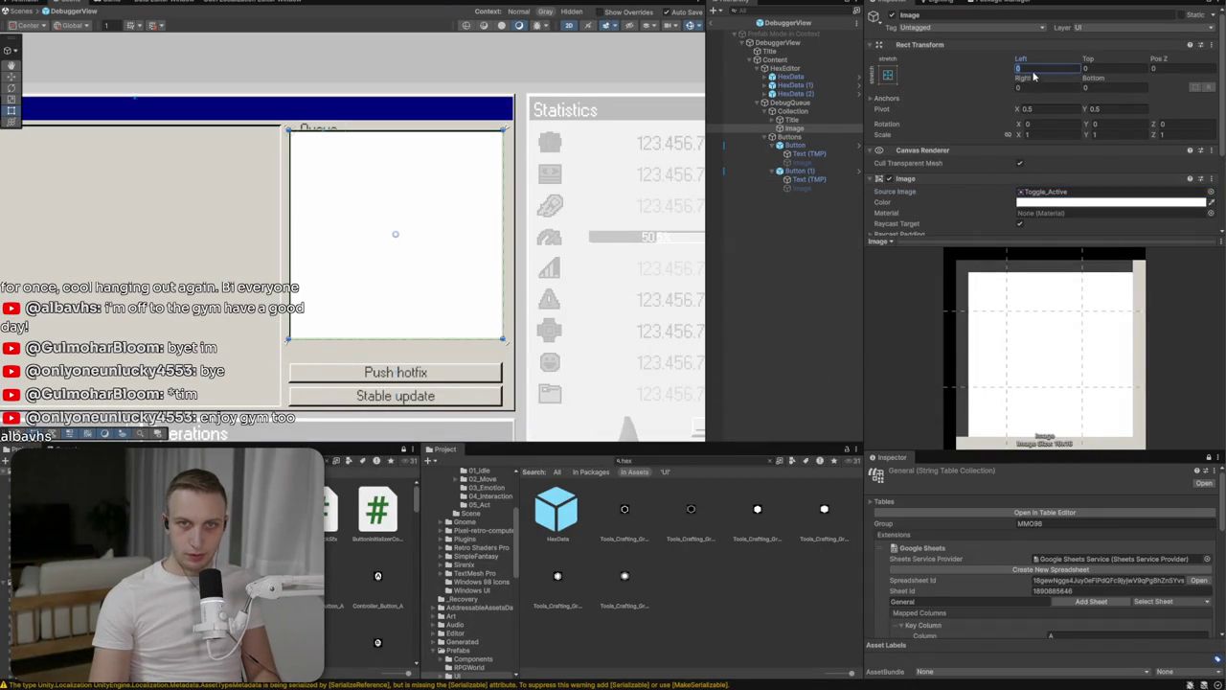
{"action": "type", "text": "5"}
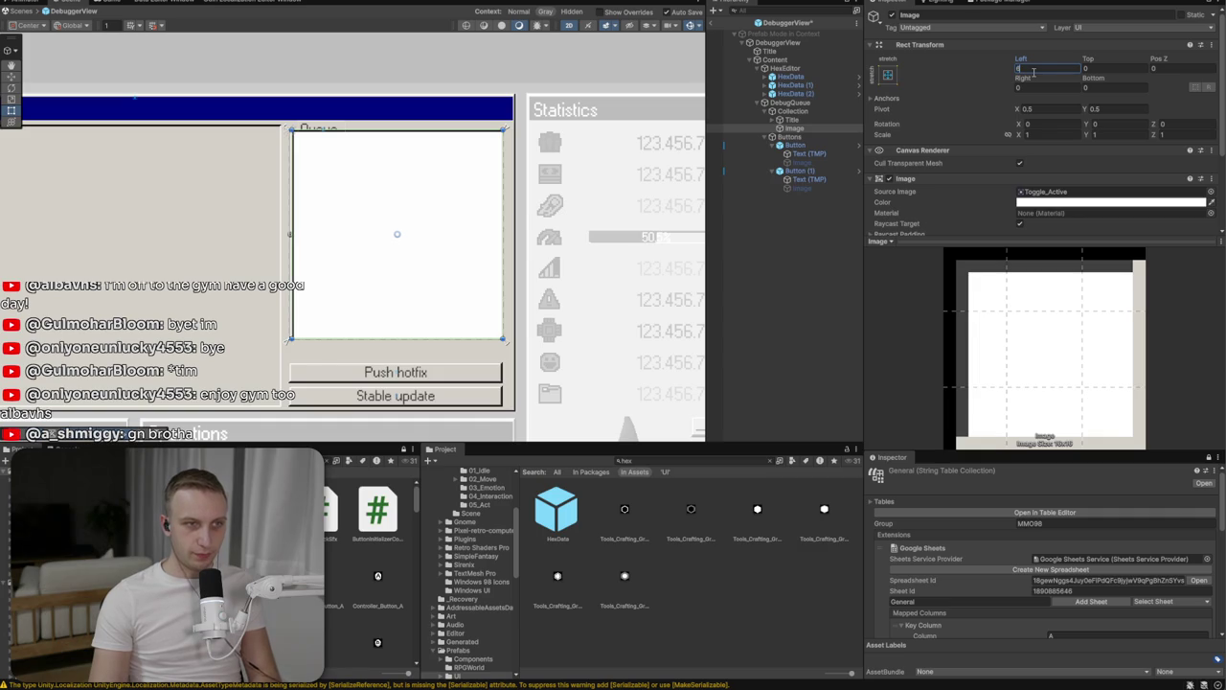
{"action": "type", "text": "6"}
{"action": "left_click", "coordinate": [1102, 68]}
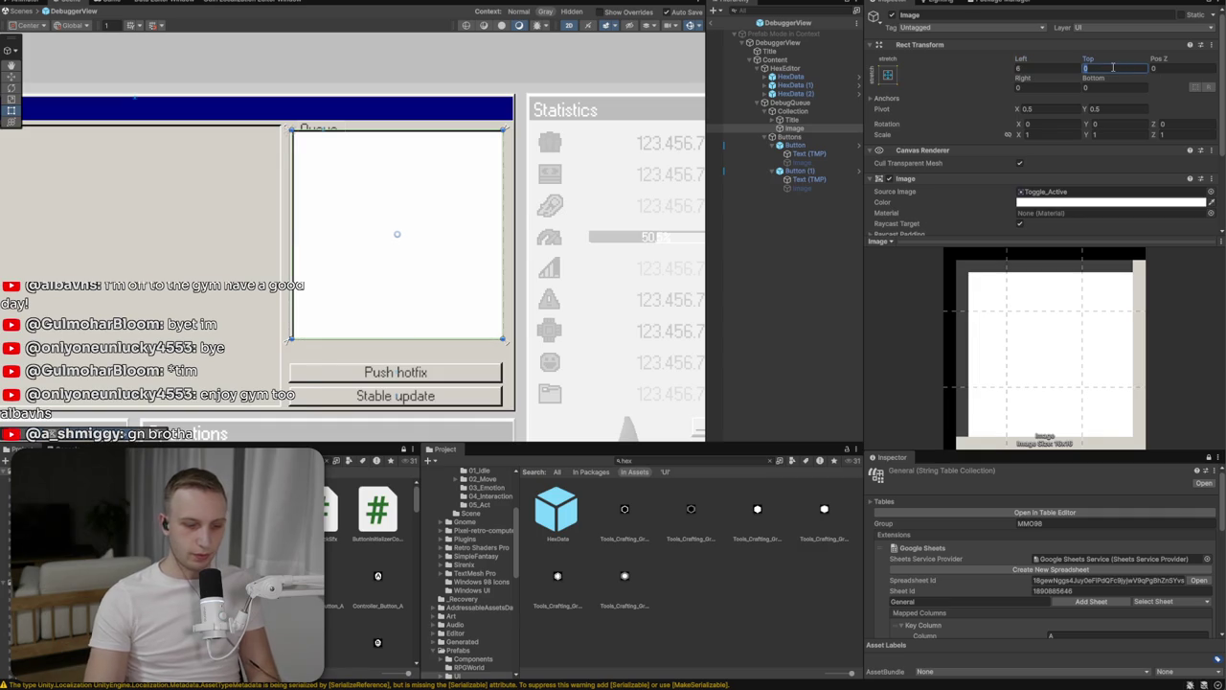
{"action": "type", "text": "50"}
{"action": "key", "text": "BackSpace"}
{"action": "type", "text": "5"}
{"action": "left_click", "coordinate": [1043, 87]}
{"action": "type", "text": "8"}
{"action": "left_click", "coordinate": [1108, 87]}
{"action": "type", "text": "8"}
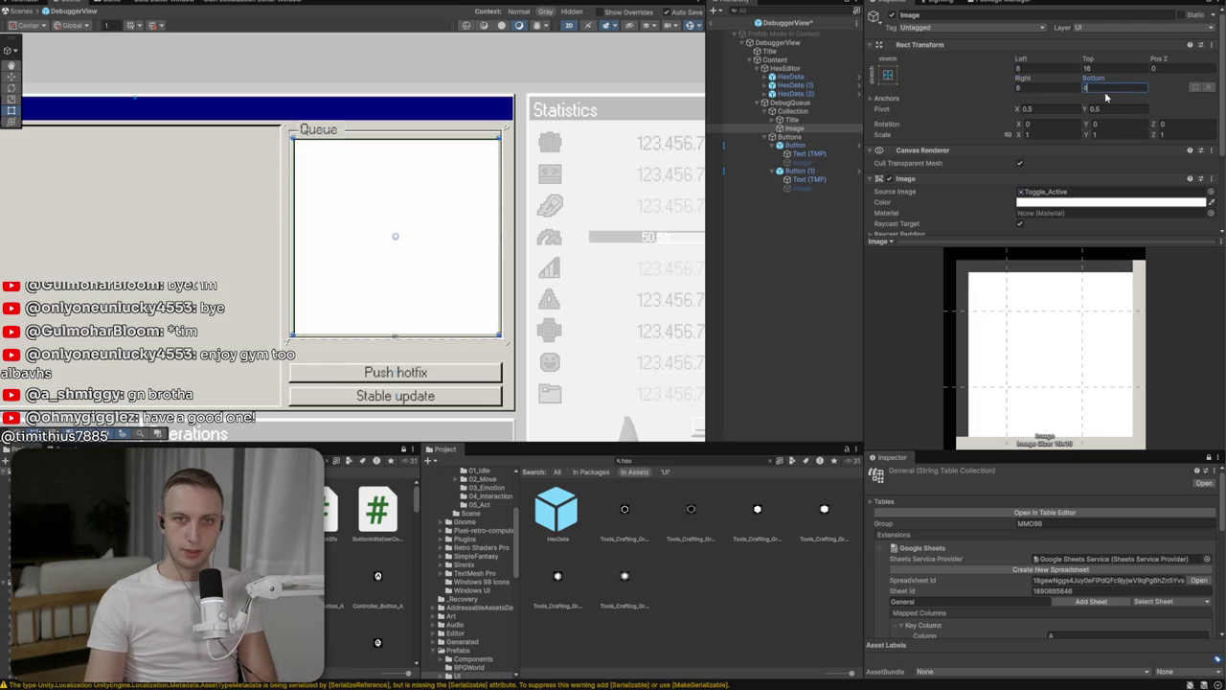
{"action": "left_click", "coordinate": [548, 275]}
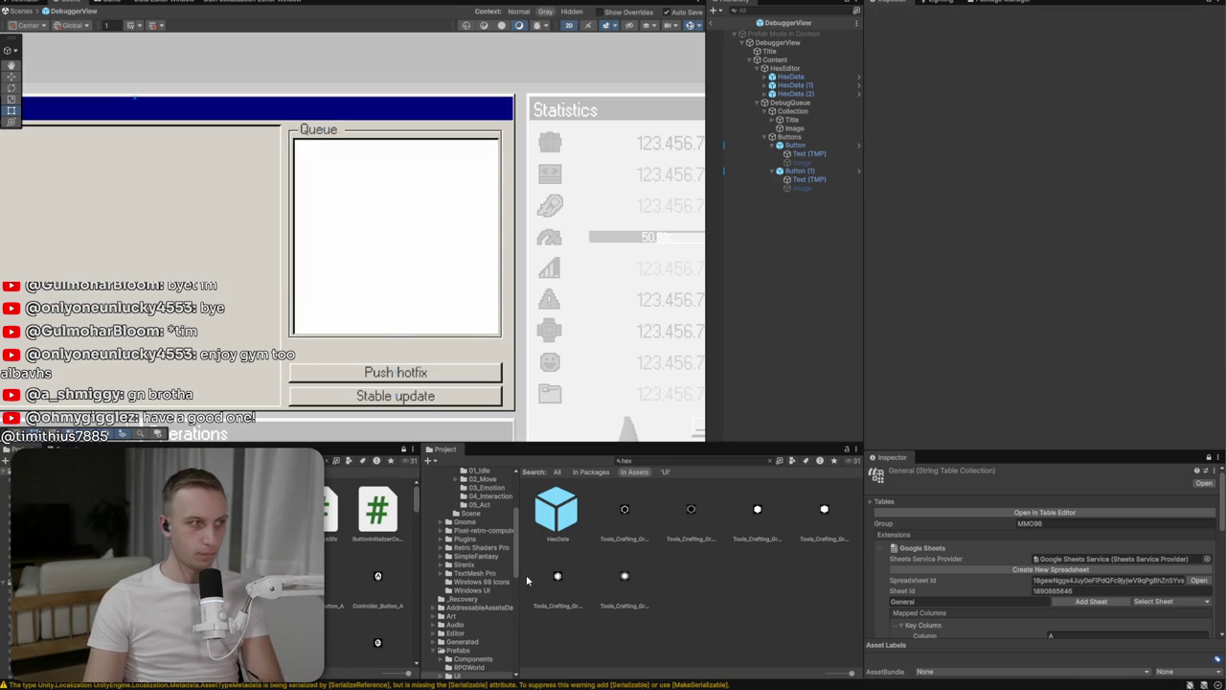
Raise the white Image's bottom edge above the buttons, to Bottom about 59
{"action": "scroll", "coordinate": [587, 385], "scroll_direction": "down", "scroll_amount": 5}
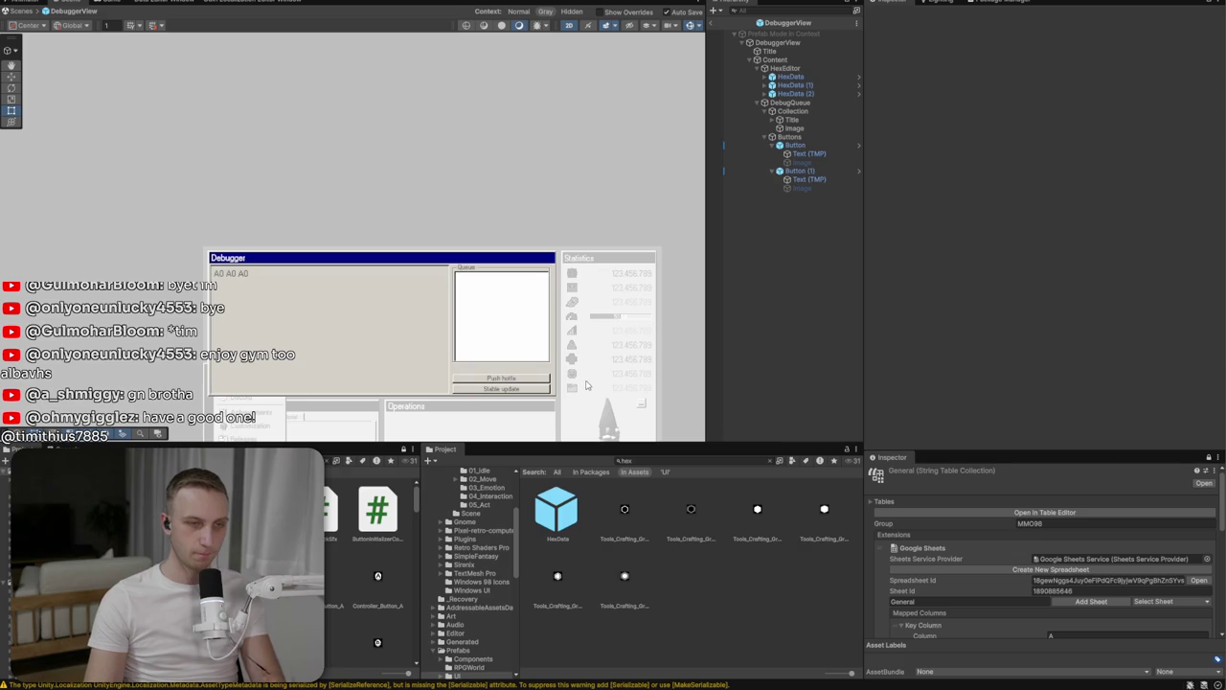
{"action": "scroll", "coordinate": [586, 384], "scroll_direction": "up", "scroll_amount": 2}
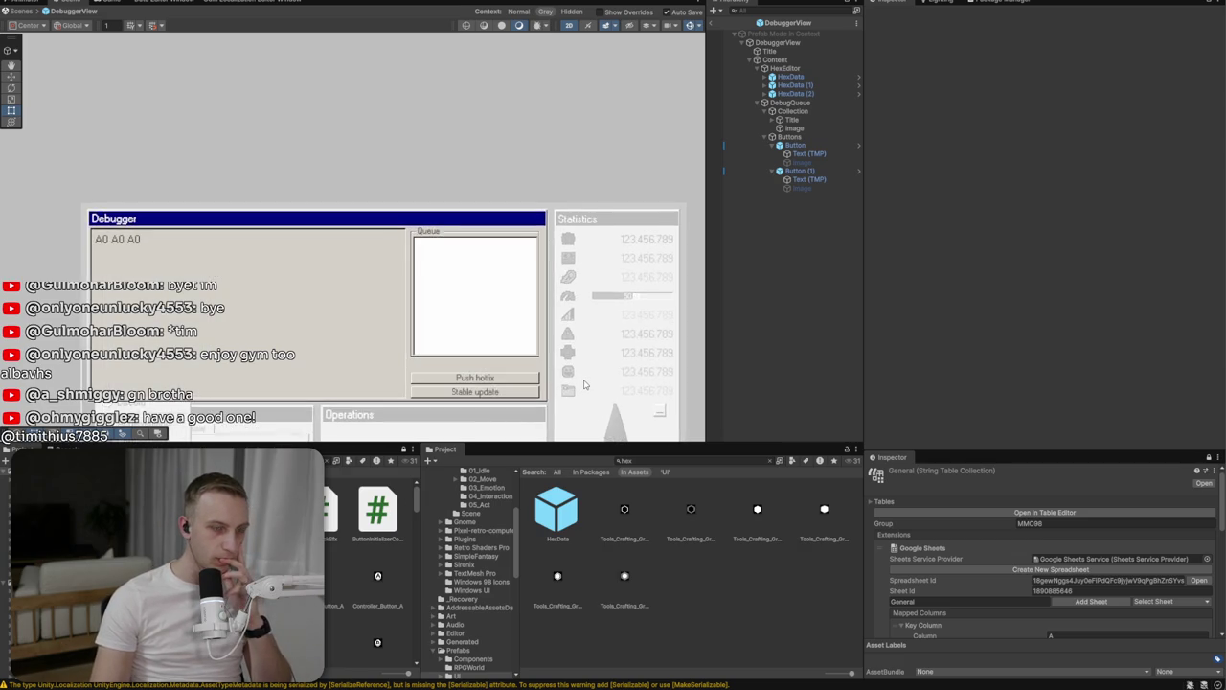
{"action": "scroll", "coordinate": [584, 384], "scroll_direction": "up", "scroll_amount": 3}
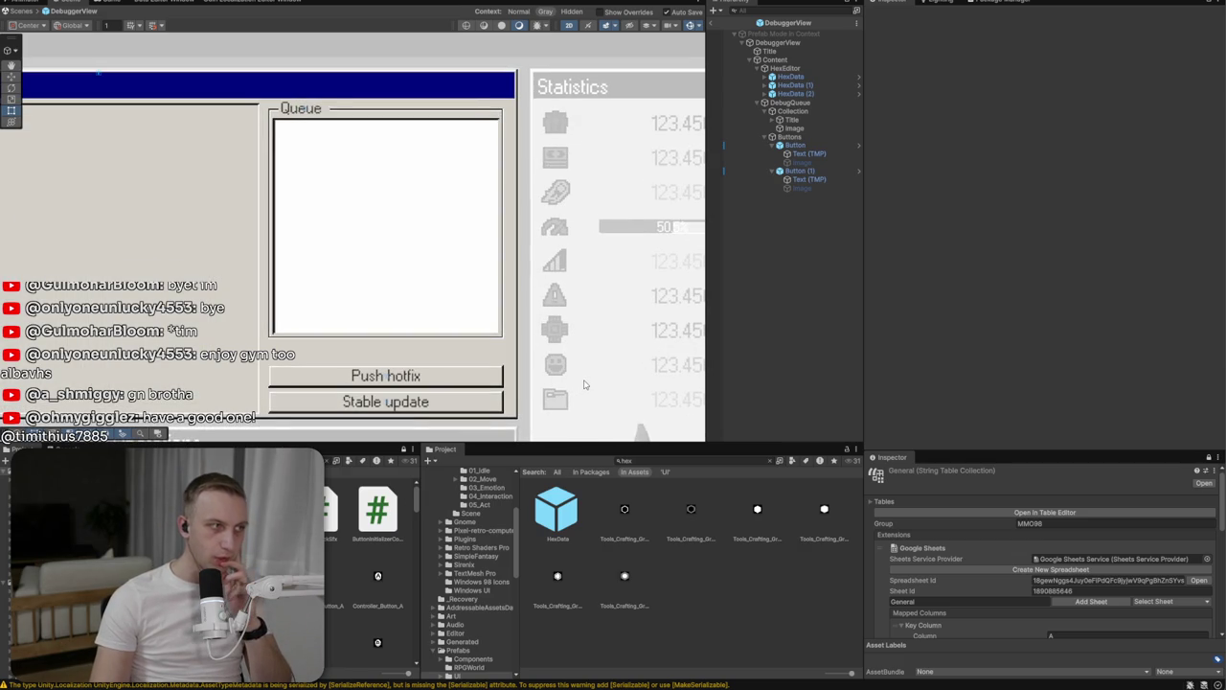
{"action": "right_click", "coordinate": [787, 119]}
{"action": "key", "text": "Escape"}
{"action": "left_click", "coordinate": [794, 128]}
{"action": "left_click_drag", "start_coordinate": [431, 120], "coordinate": [431, 121]}
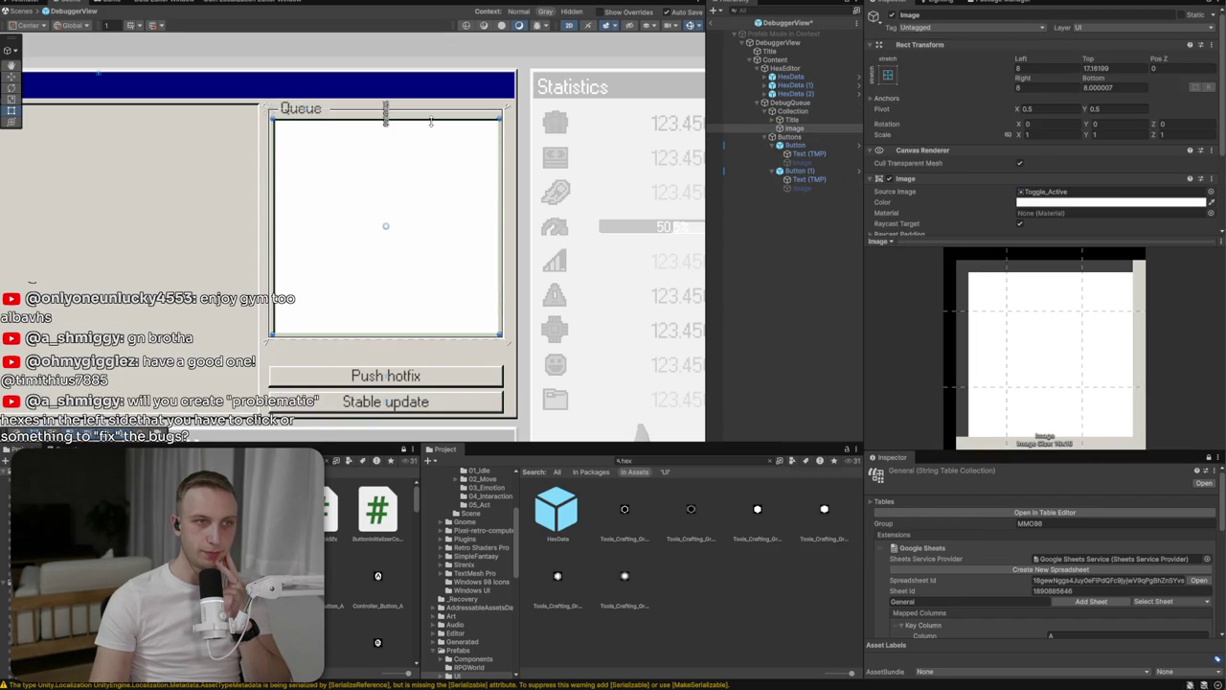
{"action": "left_click_drag", "start_coordinate": [422, 336], "coordinate": [414, 303]}
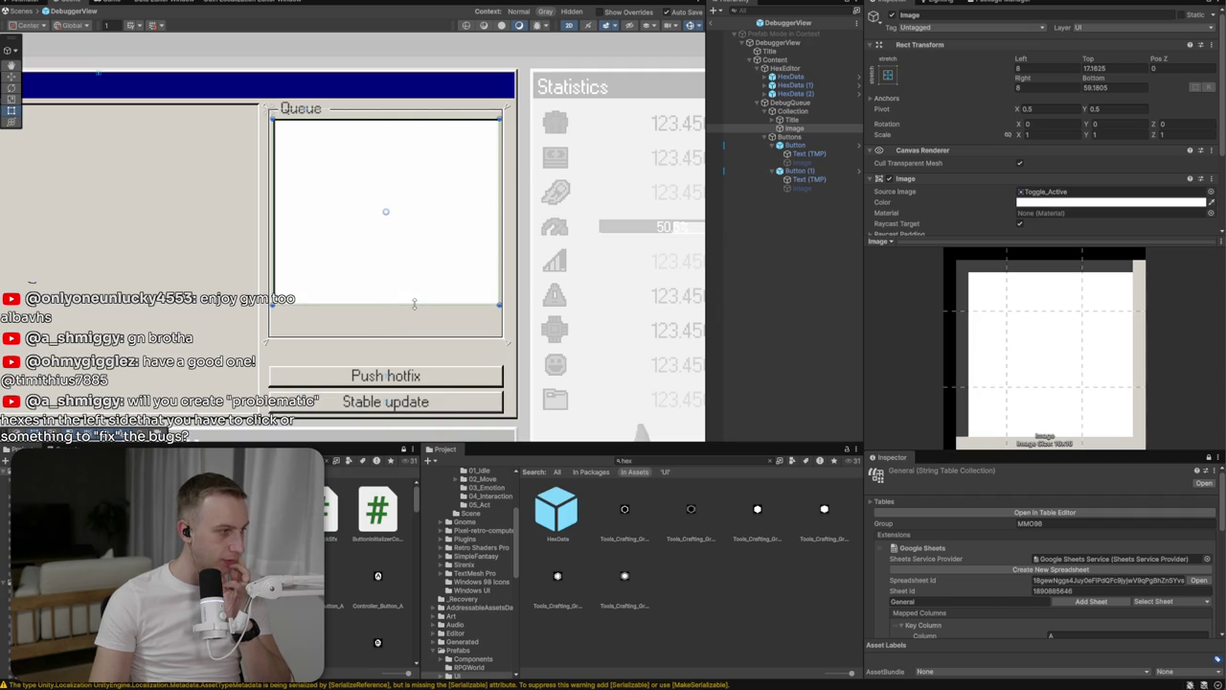
View the whole Debugger window, then switch to the 'windows 98 hex editor' image search
{"action": "scroll", "coordinate": [322, 303], "scroll_direction": "down", "scroll_amount": 2}
{"action": "mouse_move", "coordinate": [288, 307]}
{"action": "left_mouse_down"}
{"action": "mouse_move", "coordinate": [484, 251]}
{"action": "mouse_move", "coordinate": [425, 265]}
{"action": "left_mouse_up"}
{"action": "scroll", "coordinate": [491, 251], "scroll_direction": "down", "scroll_amount": 2}
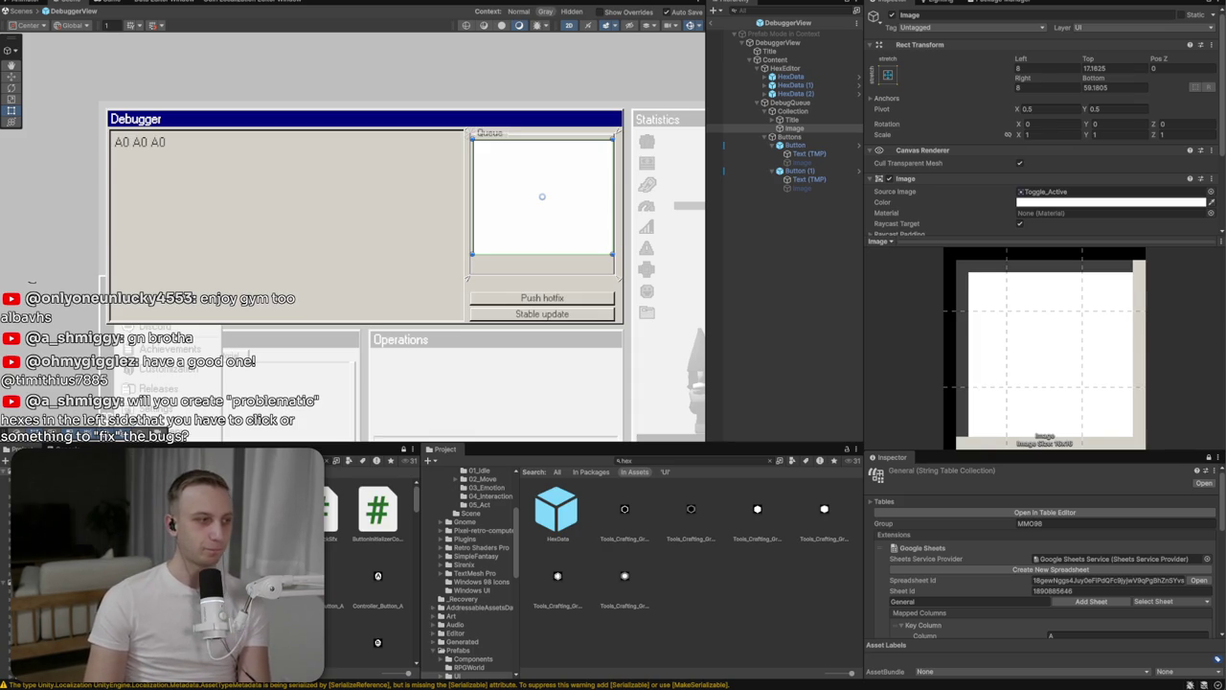
{"action": "key", "text": "alt+Tab"}
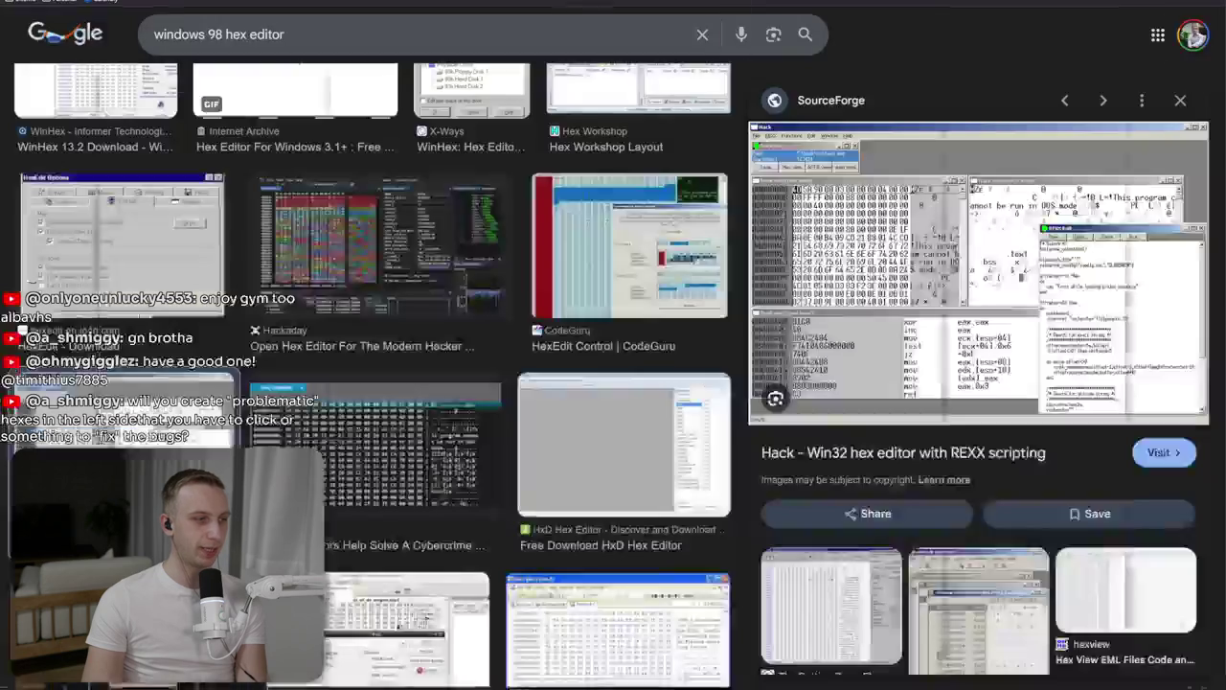
{"action": "left_click", "coordinate": [218, 35]}
{"action": "type", "text": "hard drive ser"}
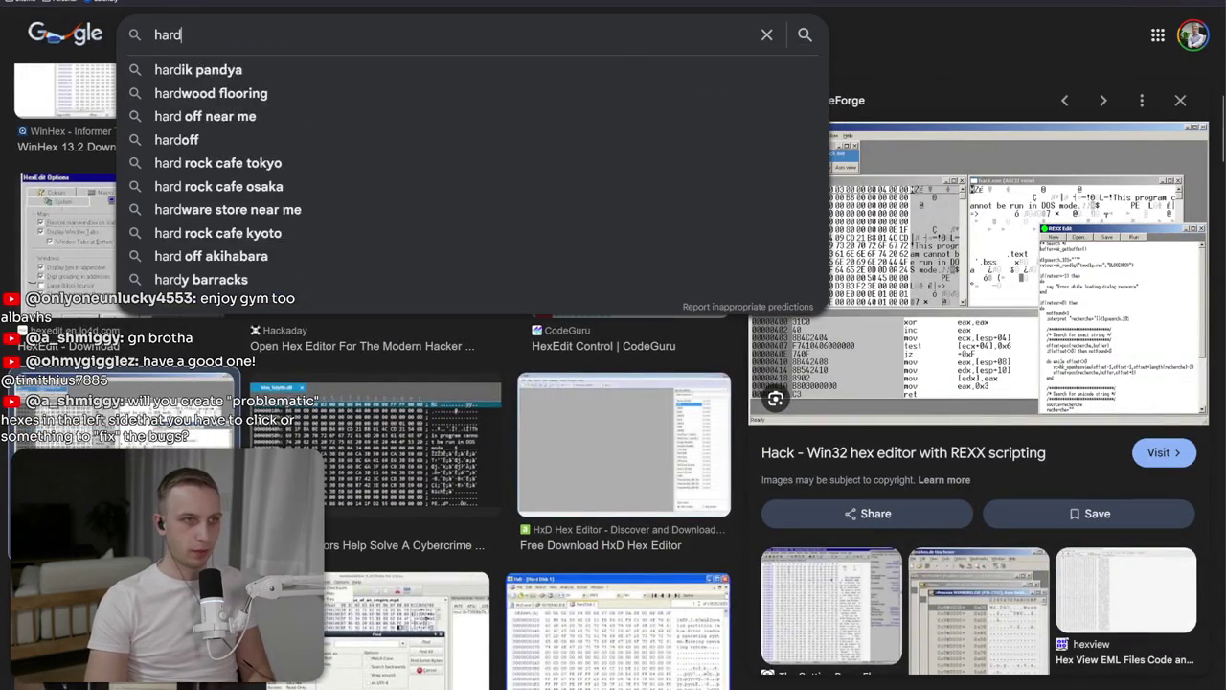
{"action": "key", "text": "BackSpace"}
{"action": "type", "text": "ctor insp"}
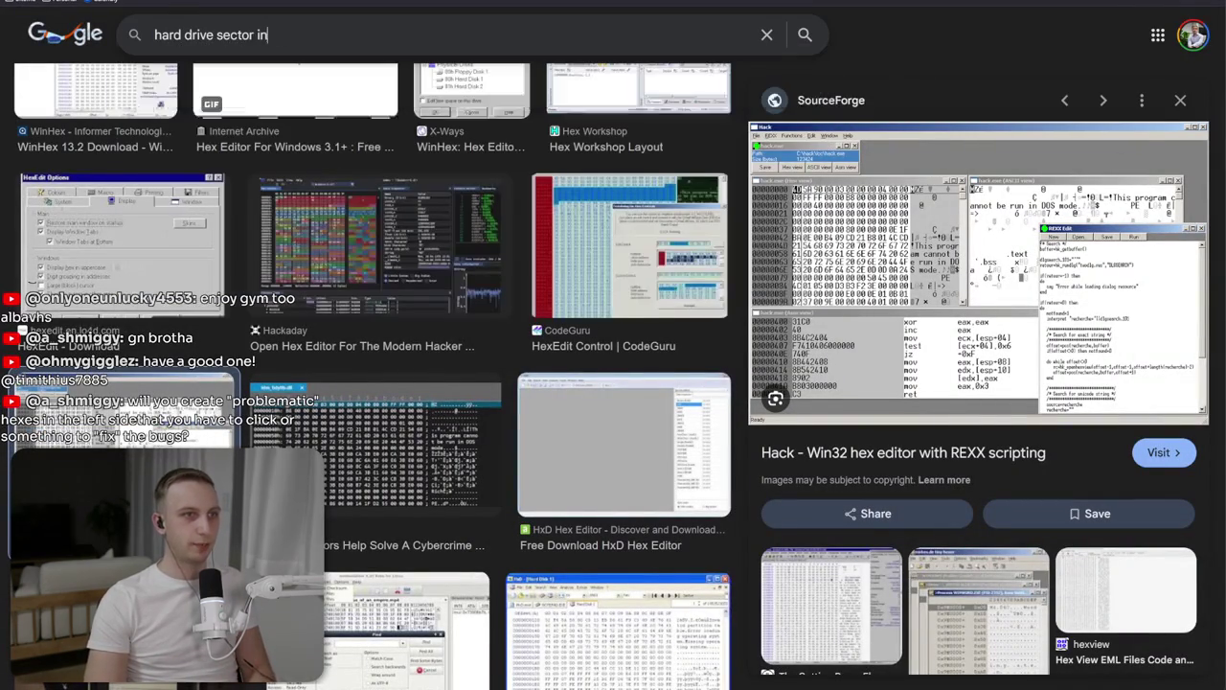
{"action": "key", "text": "BackSpace"}
{"action": "key", "text": "BackSpace"}
{"action": "key", "text": "BackSpace"}
{"action": "key", "text": "Return"}
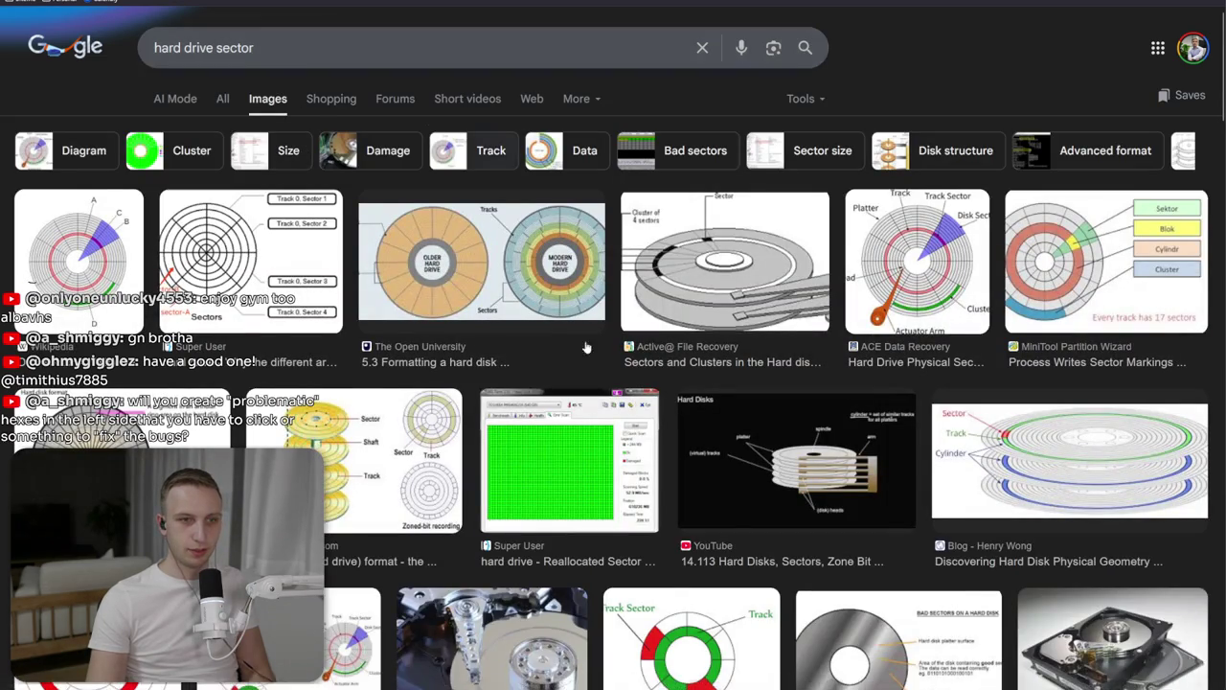
{"action": "left_click", "coordinate": [579, 439]}
{"action": "scroll", "coordinate": [668, 467], "scroll_direction": "down", "scroll_amount": 2}
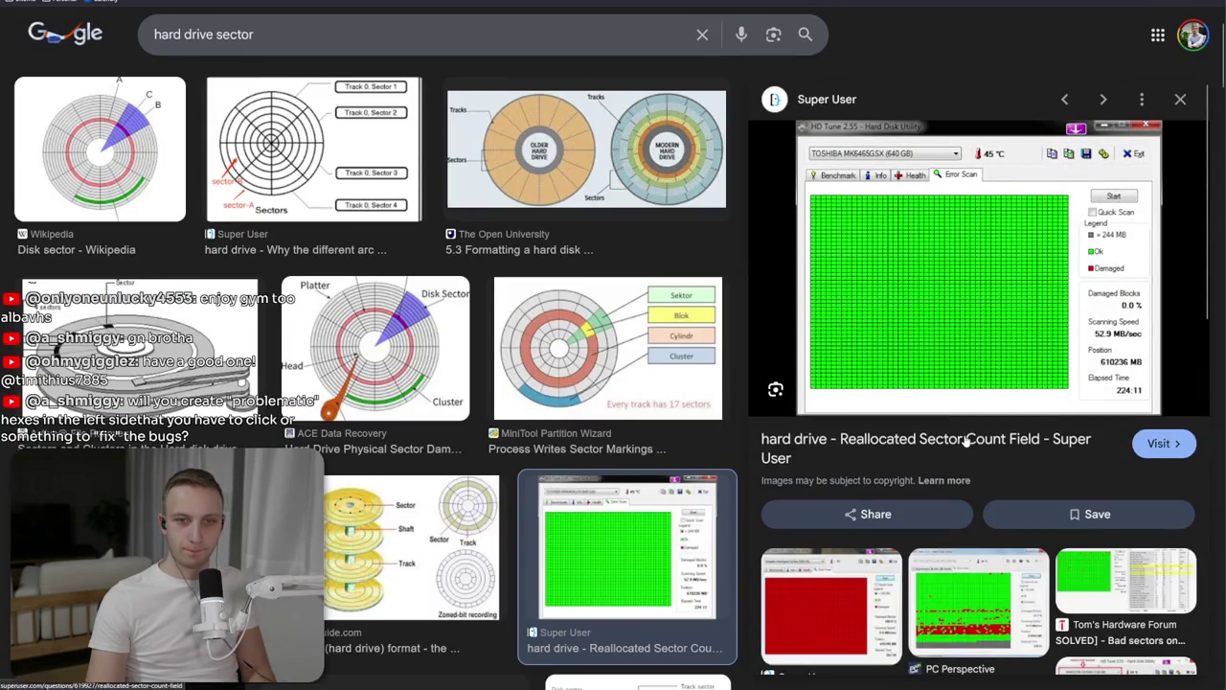
{"action": "key", "text": "Right"}
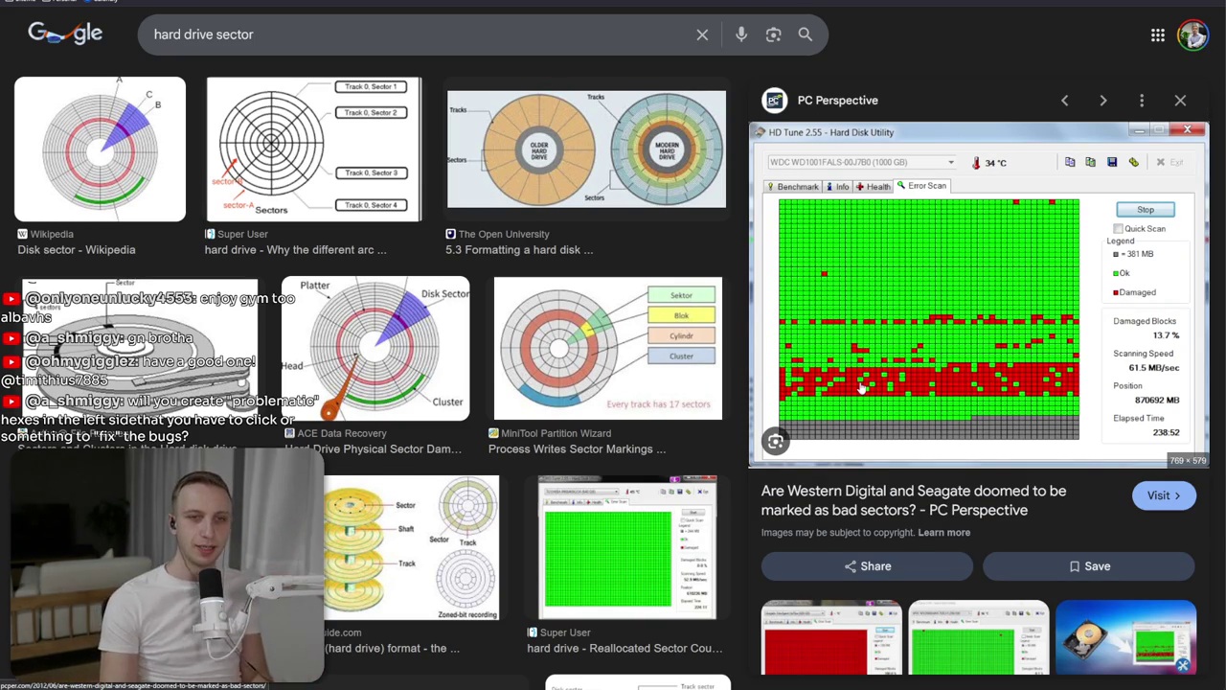
{"action": "key", "text": "alt+Tab"}
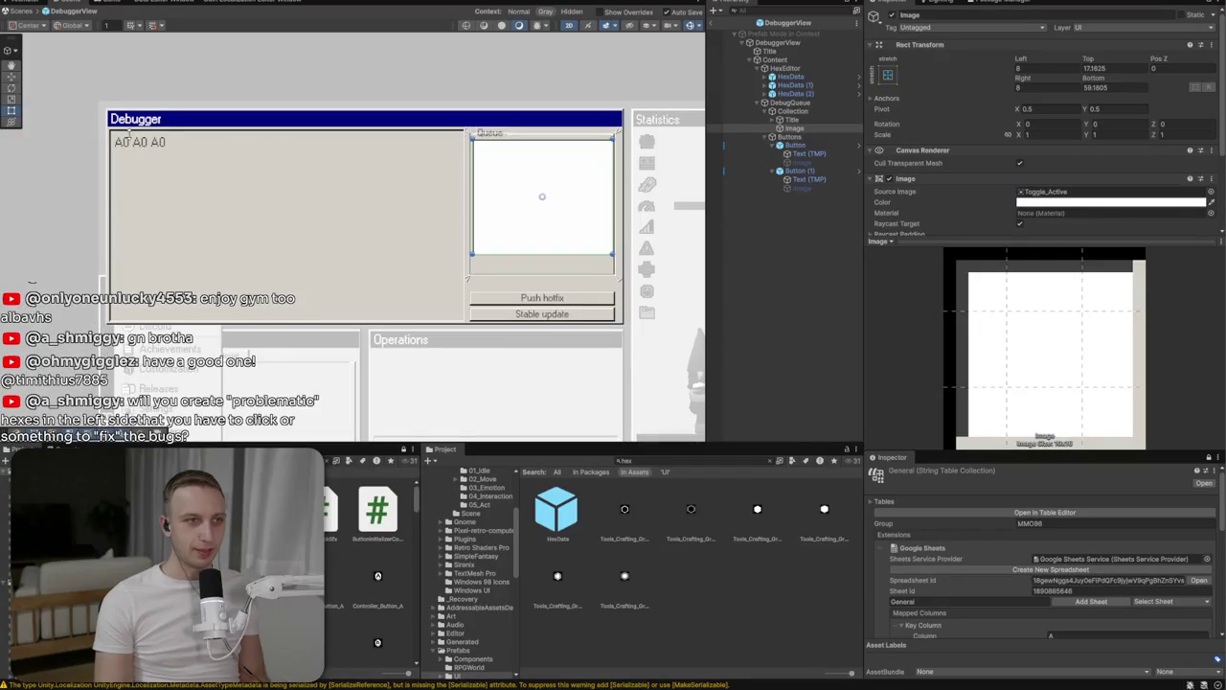
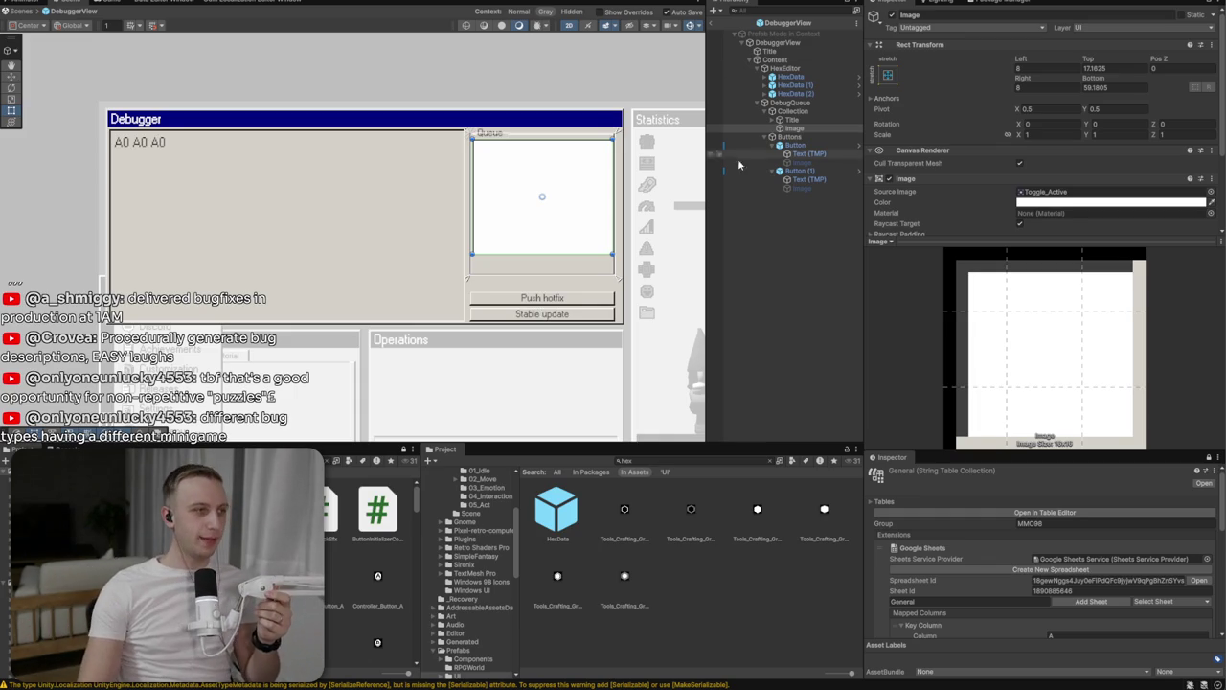
Frame the Debugger, Queue and Statistics panels and start editing the grid Cell Size X
{"action": "mouse_move", "coordinate": [564, 160]}
{"action": "left_mouse_down"}
{"action": "mouse_move", "coordinate": [396, 135]}
{"action": "mouse_move", "coordinate": [592, 232]}
{"action": "left_mouse_up"}
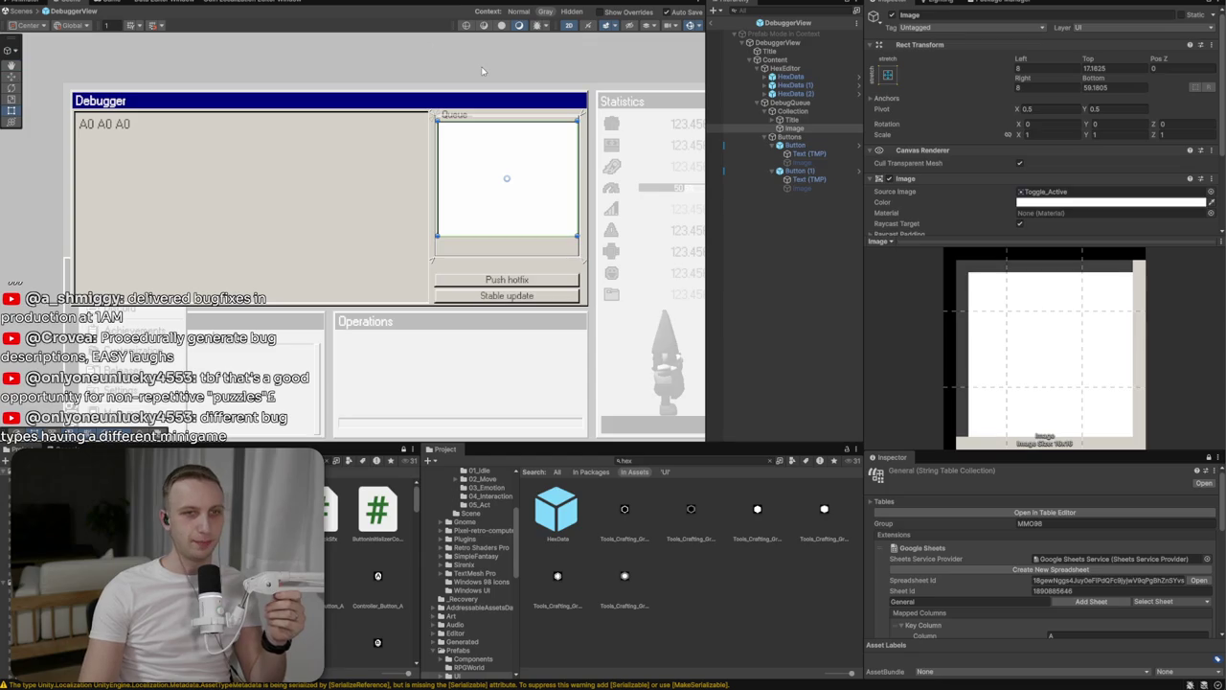
{"action": "scroll", "coordinate": [479, 77], "scroll_direction": "up", "scroll_amount": 3}
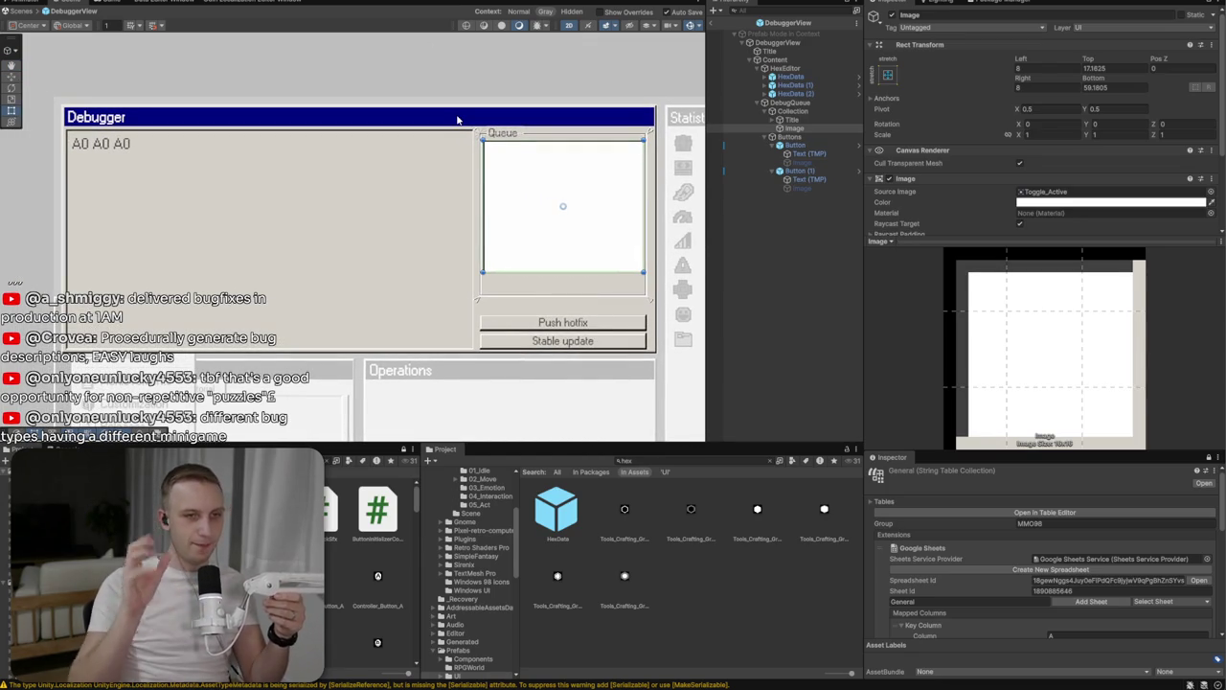
{"action": "left_click_drag", "start_coordinate": [406, 115], "coordinate": [306, 62]}
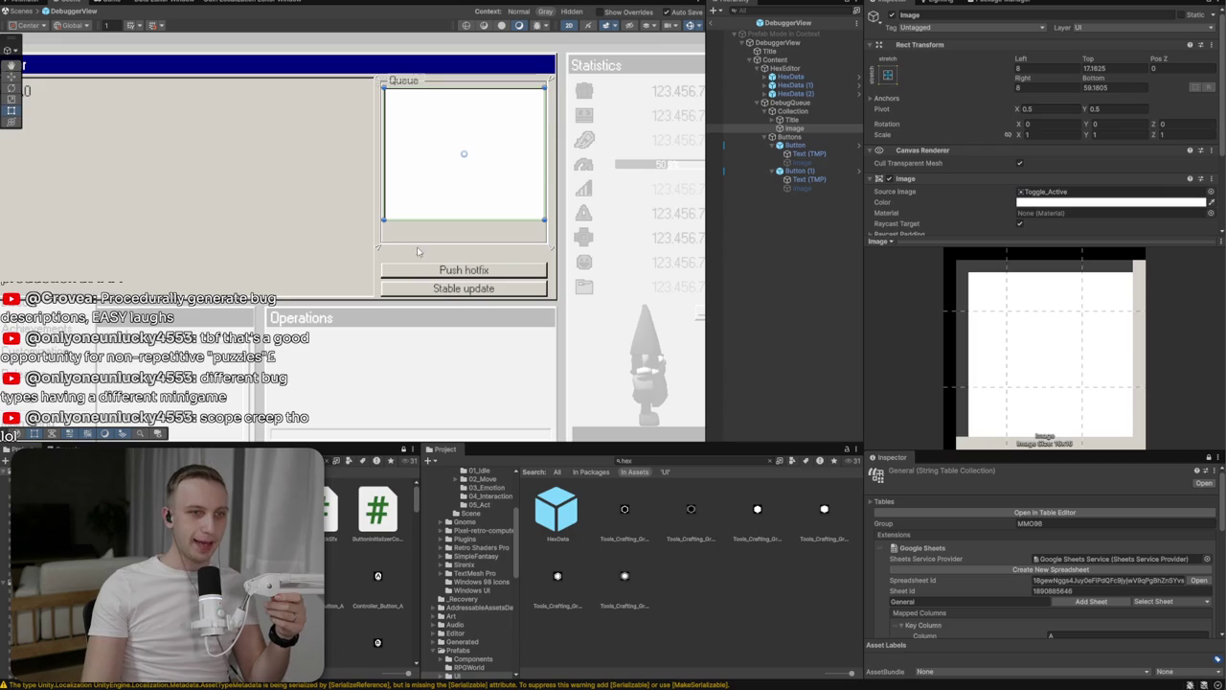
{"action": "scroll", "coordinate": [1027, 121], "scroll_direction": "down", "scroll_amount": 5}
{"action": "left_click", "coordinate": [1024, 120]}
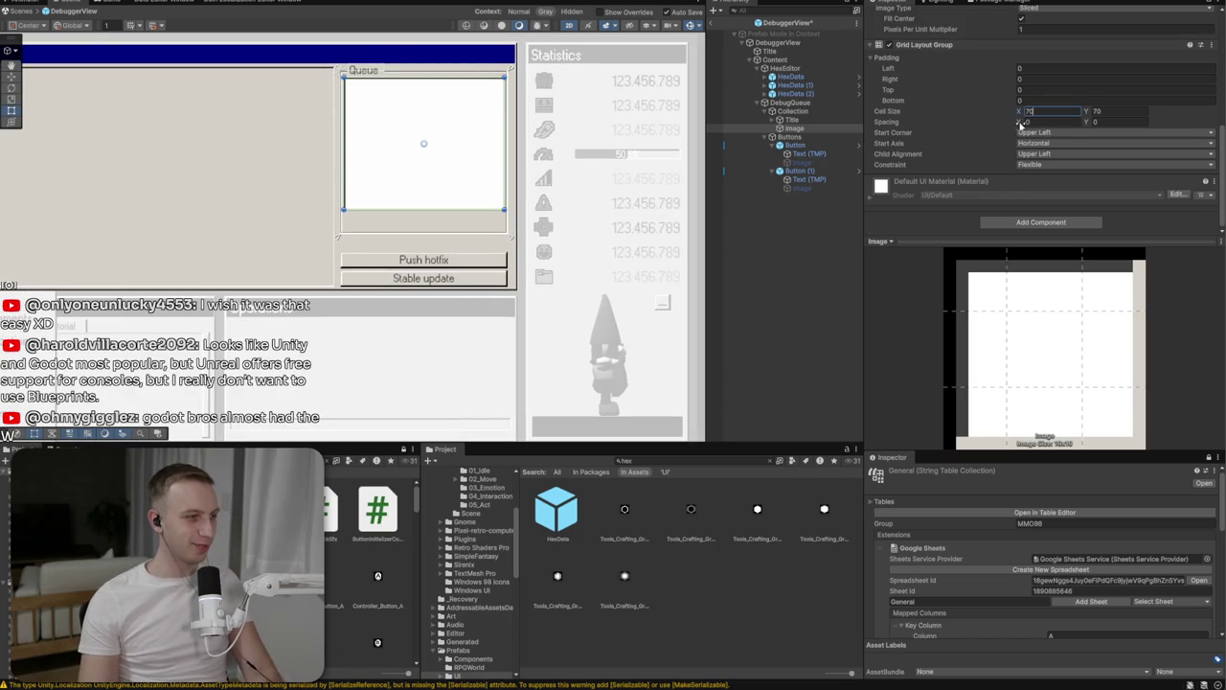
Commit the 70 by 70 cell size, then select HexData (1) in the Hierarchy
{"action": "key", "text": "Return"}
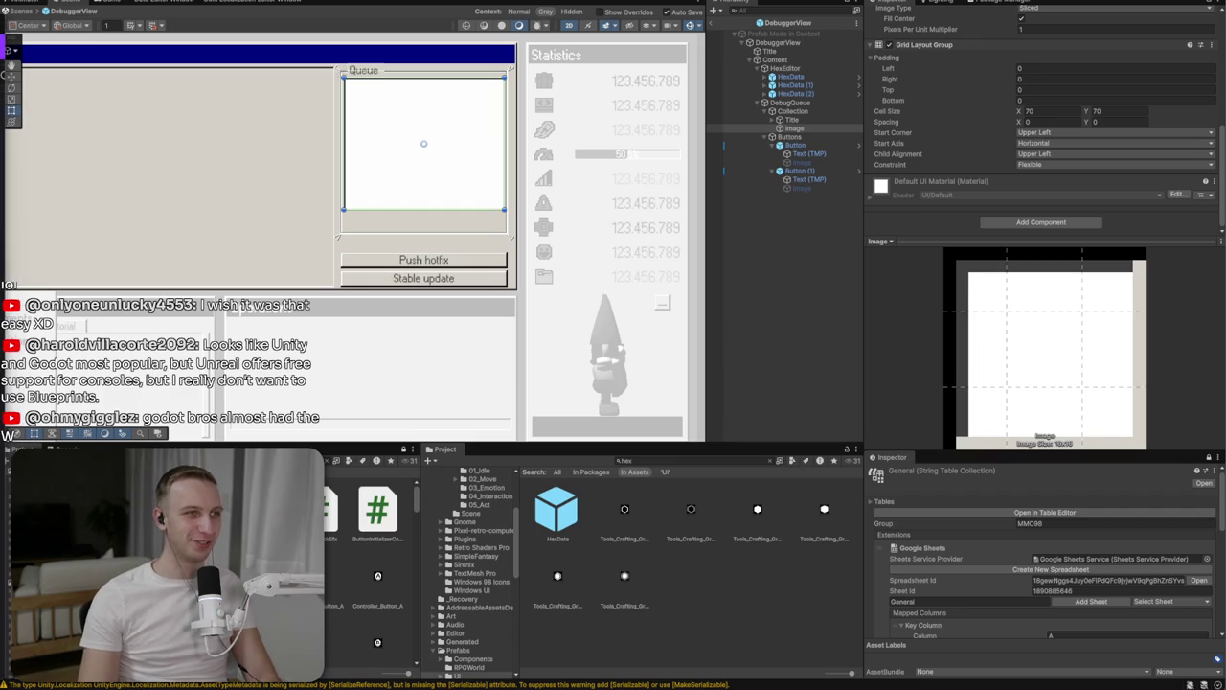
{"action": "left_click", "coordinate": [1049, 111]}
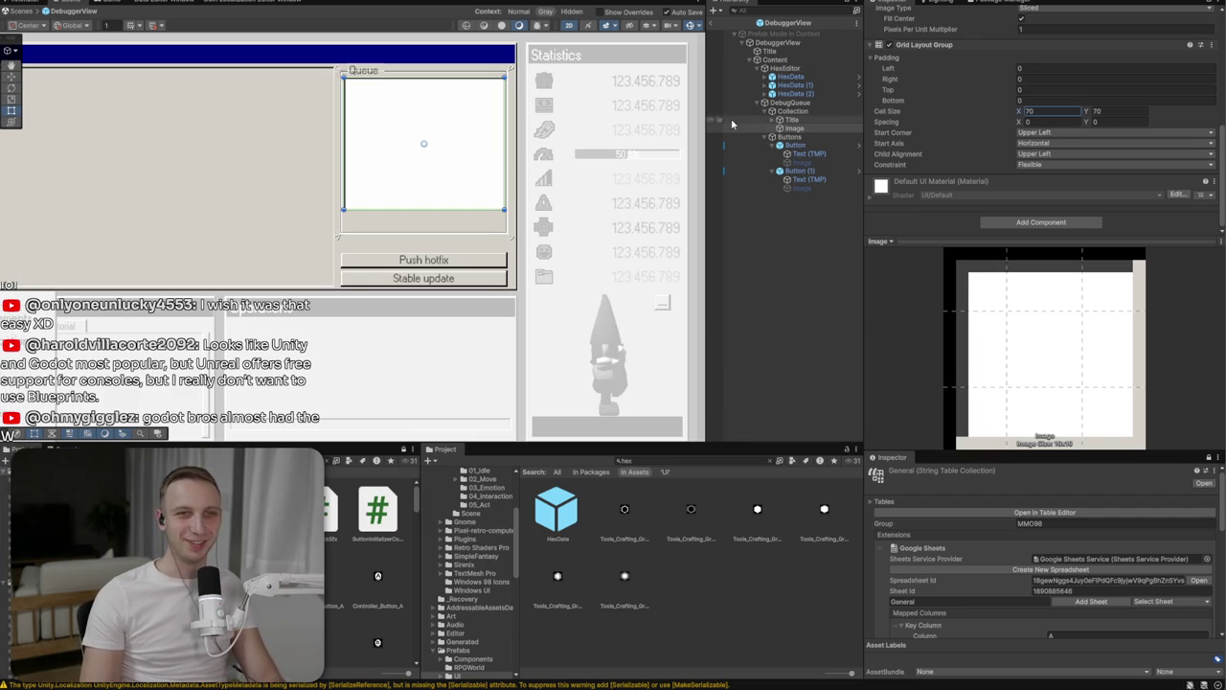
{"action": "right_click", "coordinate": [801, 129]}
{"action": "mouse_move", "coordinate": [840, 421]}
{"action": "left_click", "coordinate": [795, 85]}
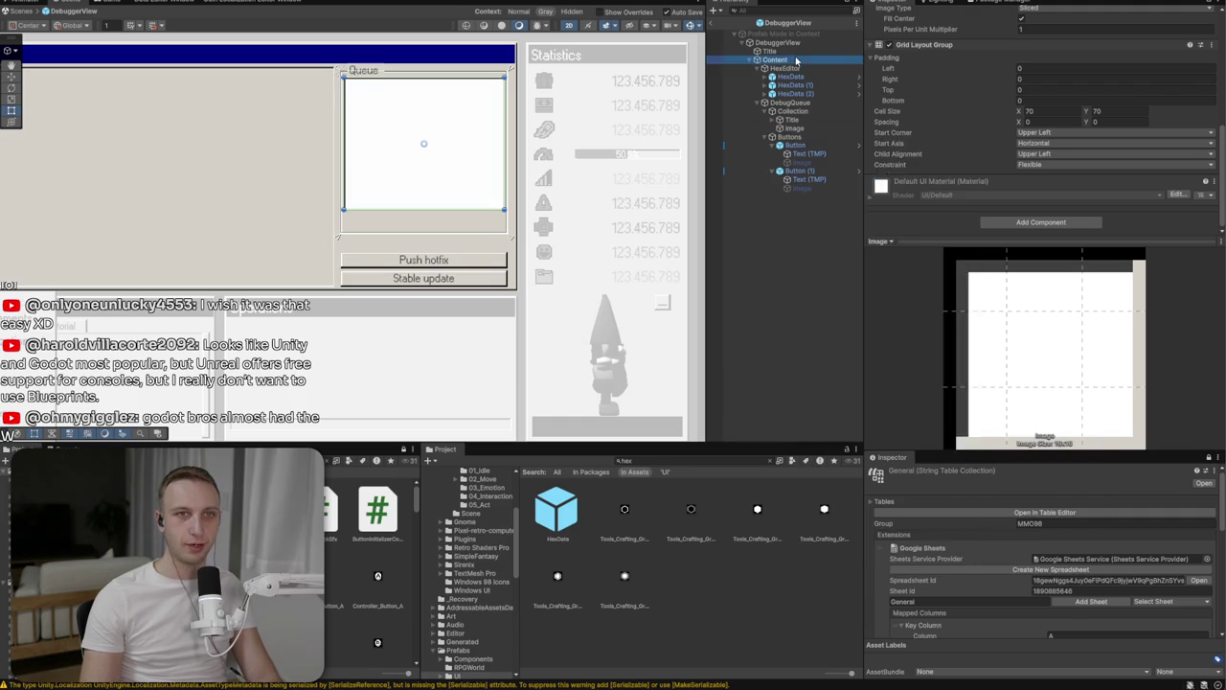
{"action": "scroll", "coordinate": [943, 143], "scroll_direction": "down", "scroll_amount": 2}
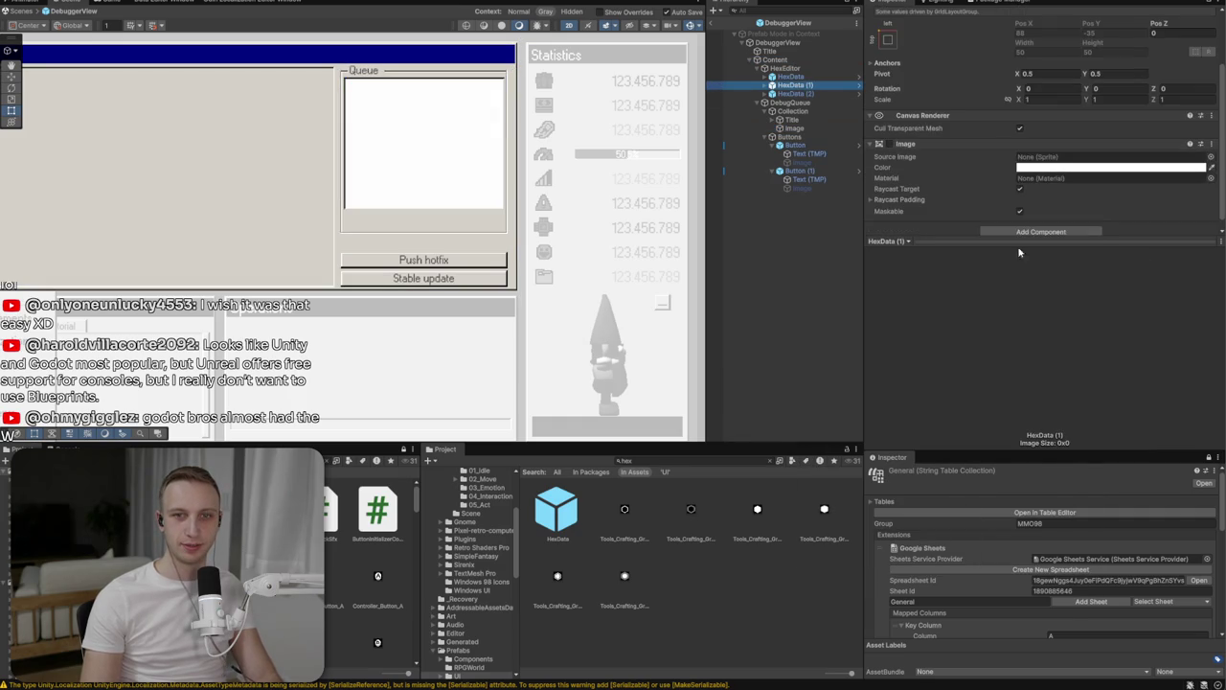
{"action": "left_click", "coordinate": [785, 80]}
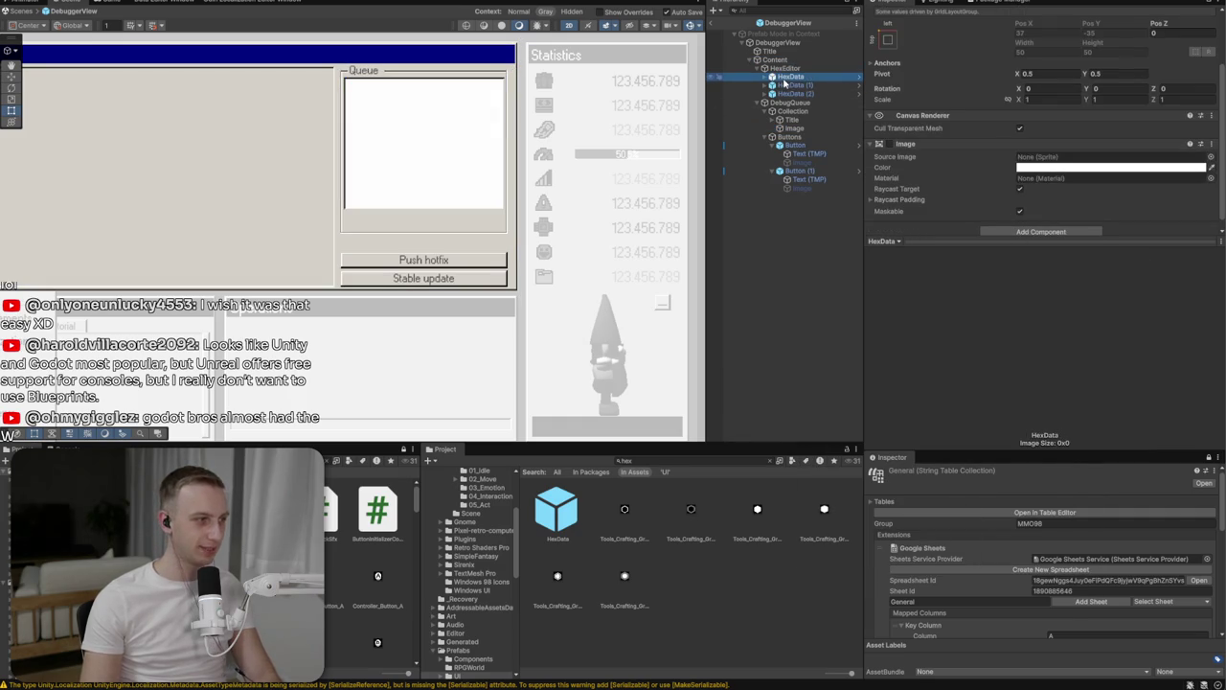
{"action": "left_click", "coordinate": [794, 94], "text": "shift"}
{"action": "left_click", "coordinate": [1041, 222]}
{"action": "type", "text": "layou"}
{"action": "type", "text": "but"}
{"action": "key", "text": "Escape"}
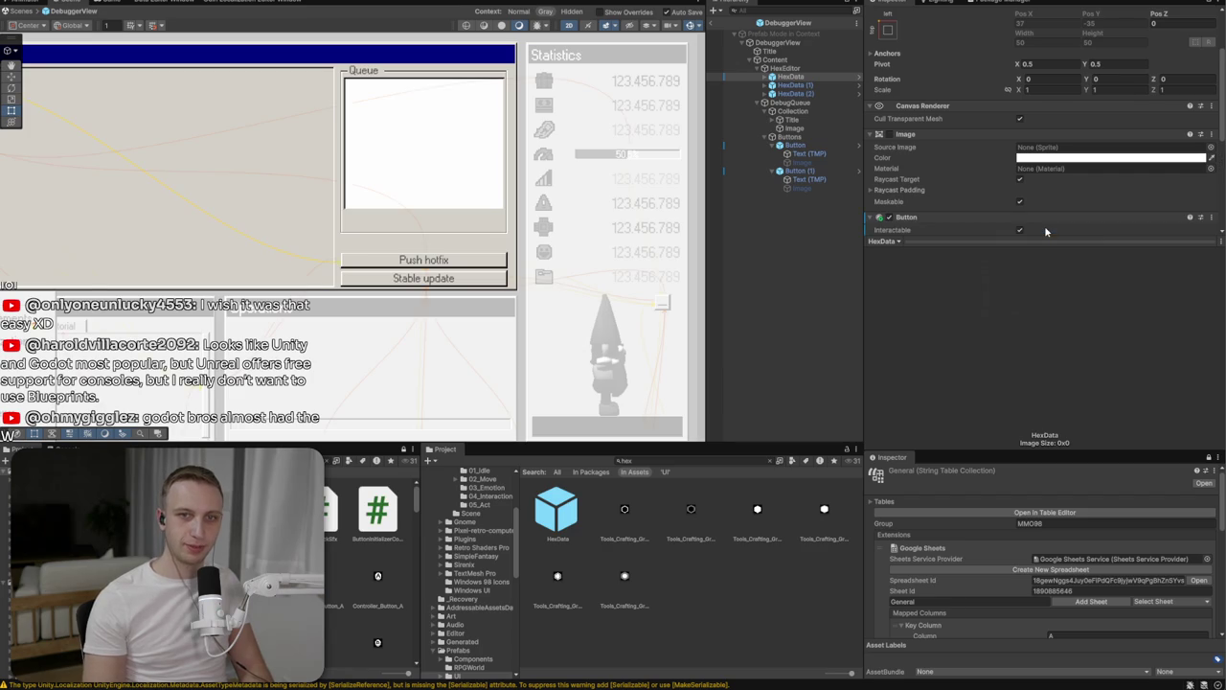
{"action": "scroll", "coordinate": [958, 144], "scroll_direction": "up", "scroll_amount": 3}
{"action": "left_click", "coordinate": [916, 59]}
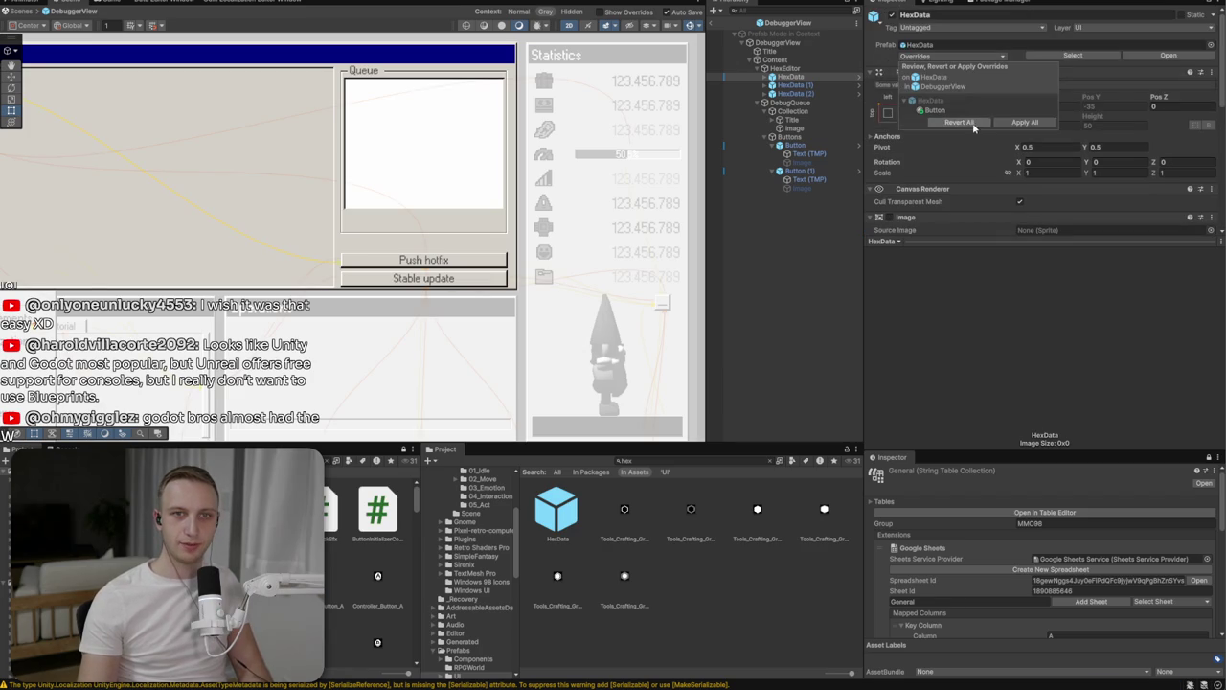
{"action": "left_click", "coordinate": [1014, 139]}
{"action": "scroll", "coordinate": [1007, 154], "scroll_direction": "down", "scroll_amount": 5}
{"action": "scroll", "coordinate": [1007, 153], "scroll_direction": "up", "scroll_amount": 3}
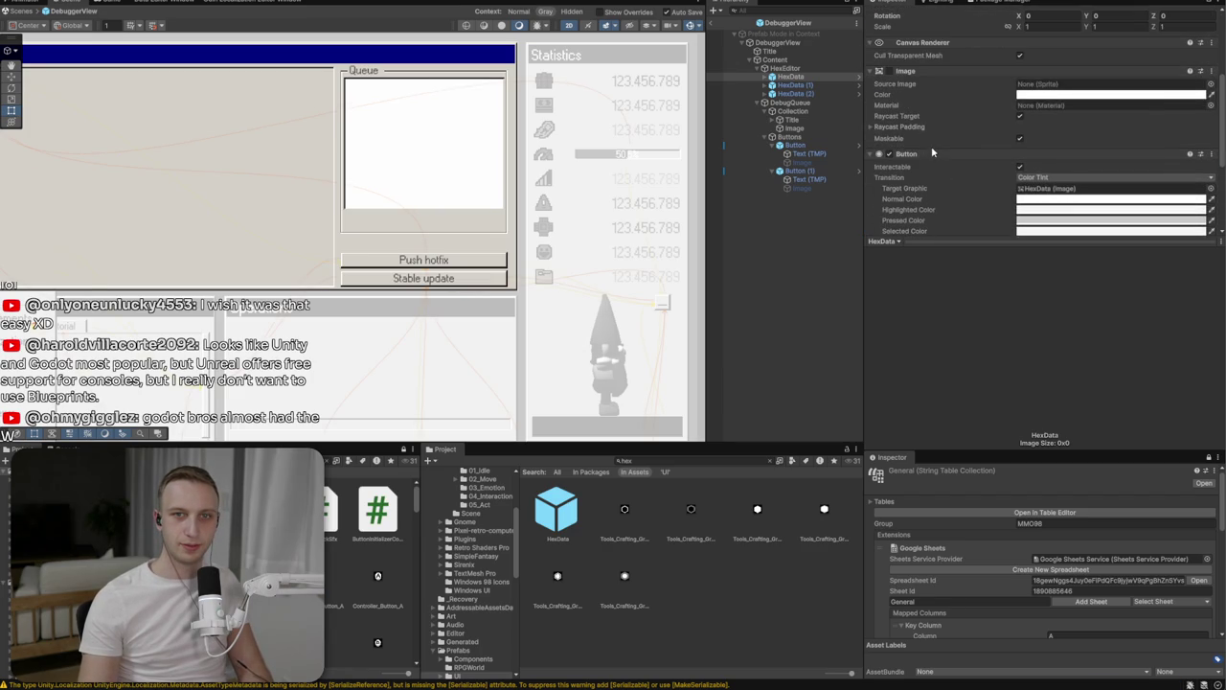
{"action": "left_click_drag", "start_coordinate": [924, 148], "coordinate": [921, 67]}
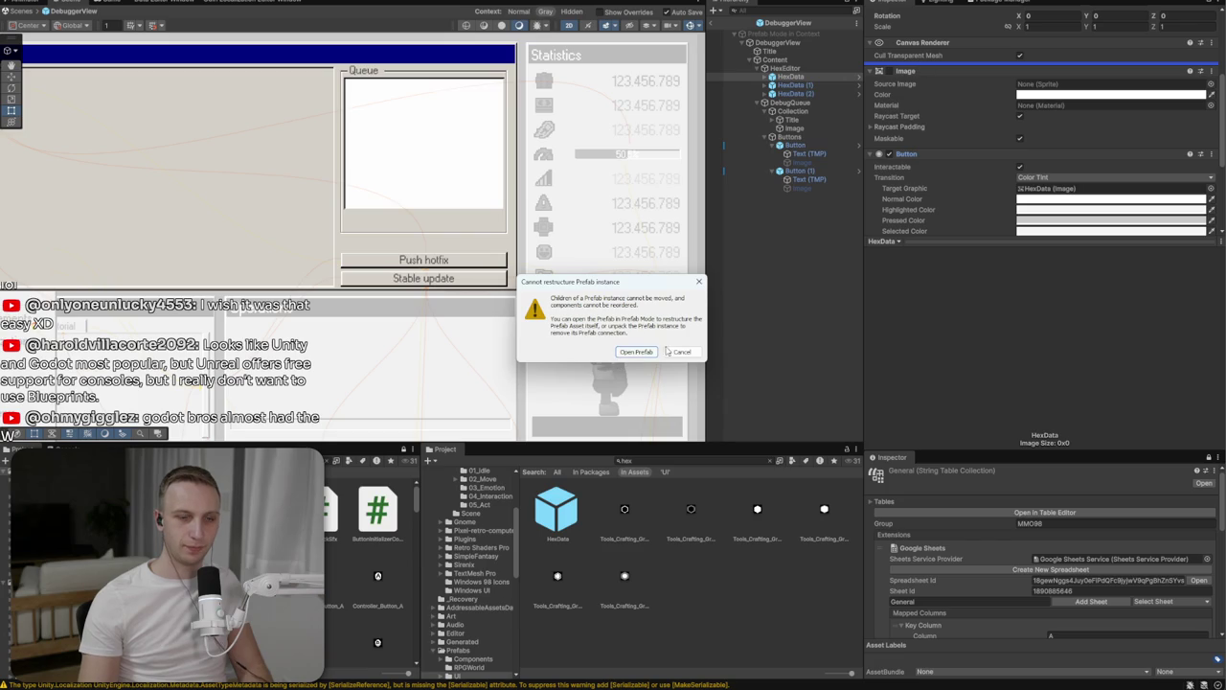
{"action": "left_click", "coordinate": [681, 352]}
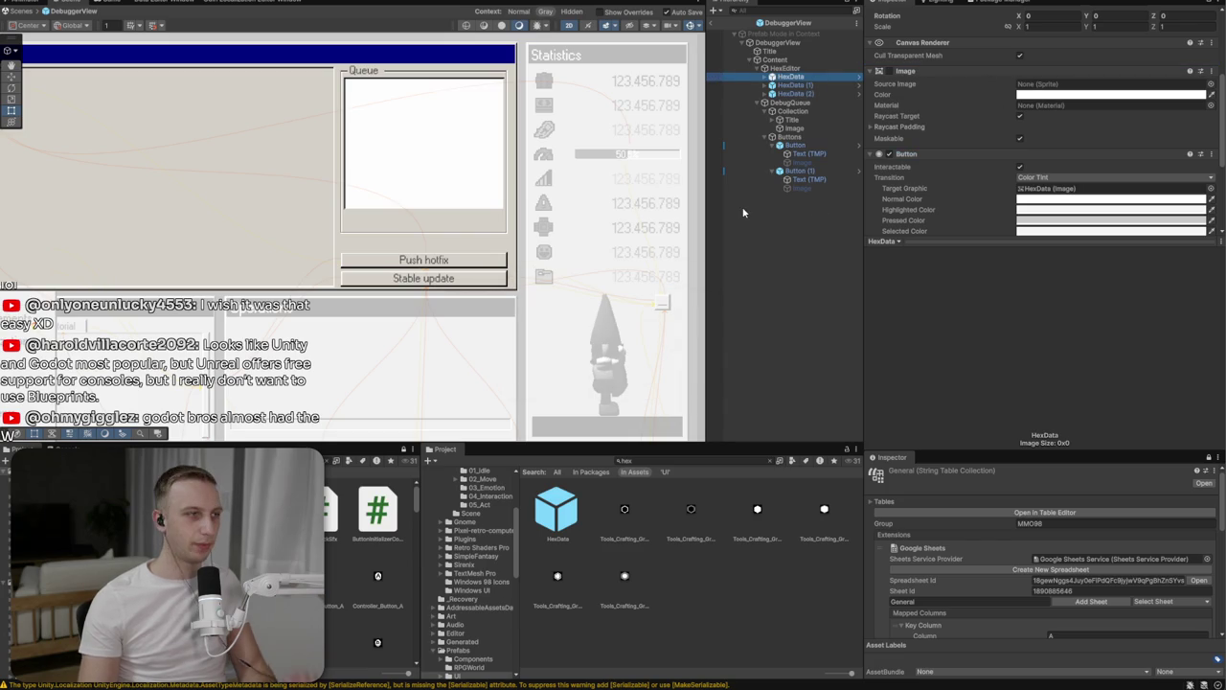
{"action": "left_click", "coordinate": [794, 127]}
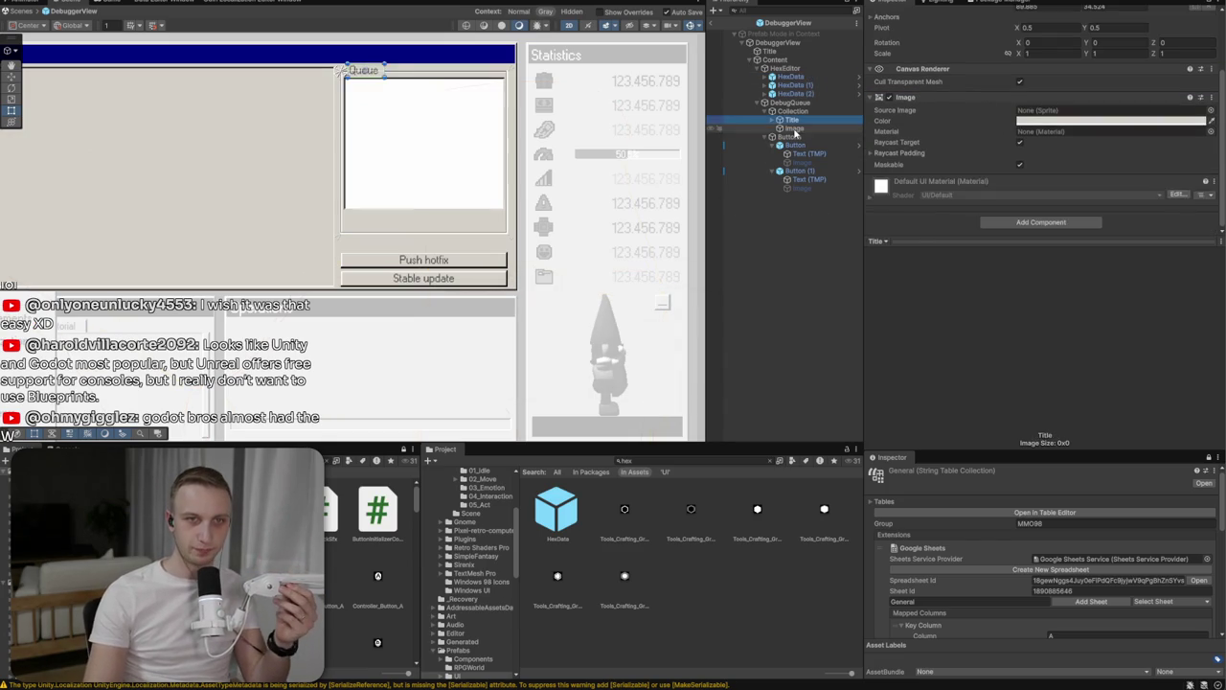
Add a UI Image child under the Queue collection's Image
{"action": "right_click", "coordinate": [793, 129]}
{"action": "mouse_move", "coordinate": [817, 422]}
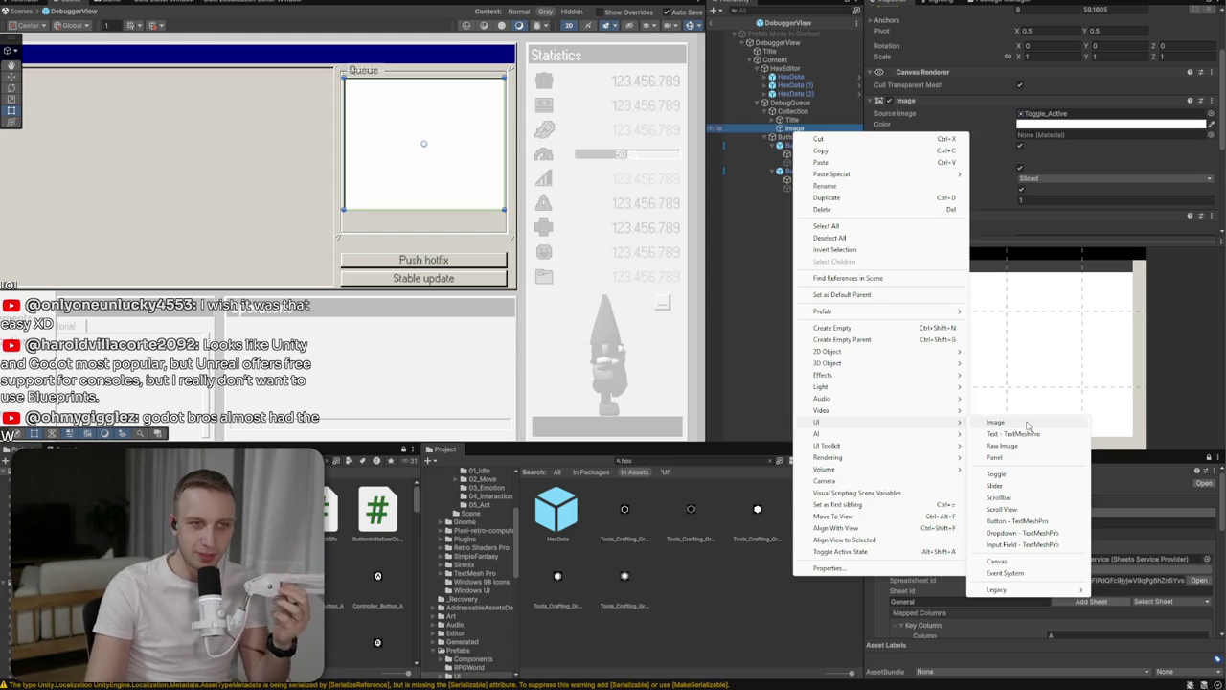
{"action": "left_click", "coordinate": [1003, 421]}
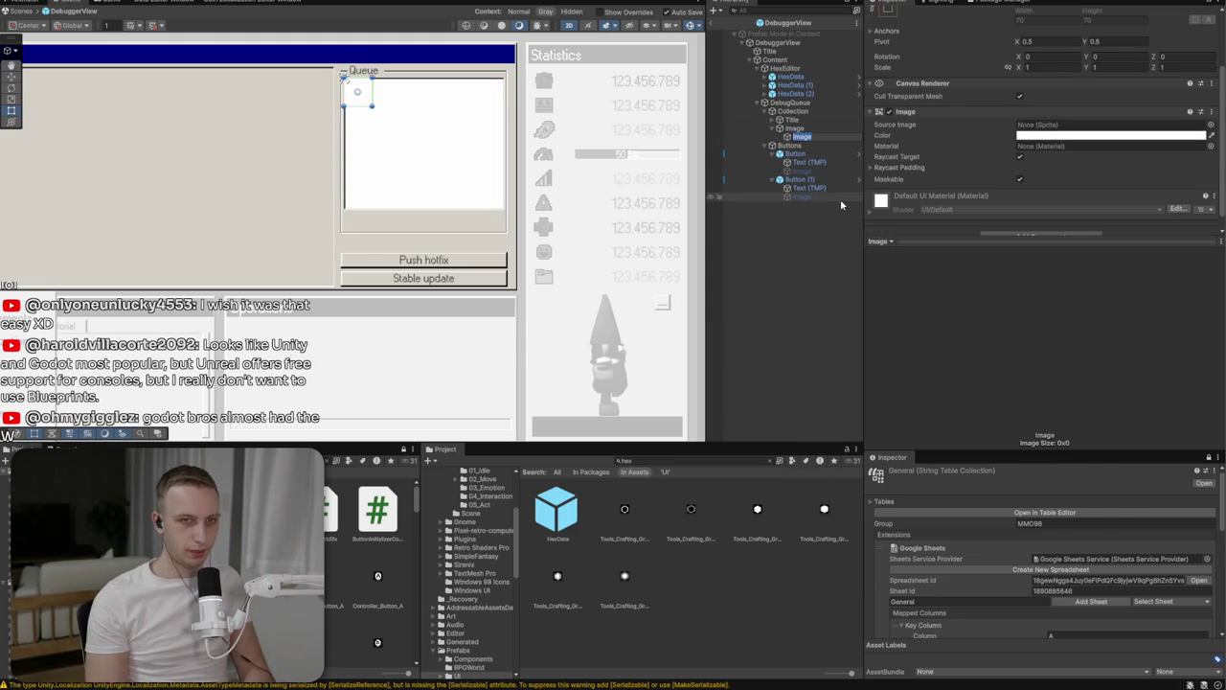
Rename the new image object to SolvedHex
{"action": "type", "text": "SSo"}
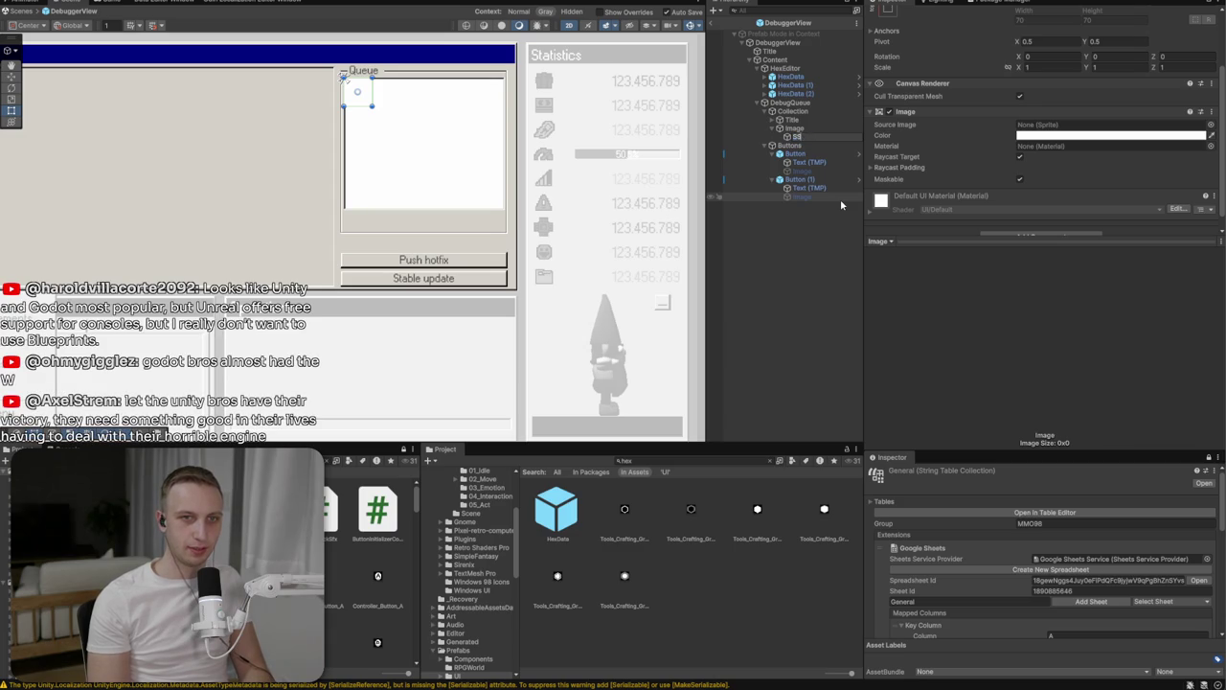
{"action": "key", "text": "BackSpace"}
{"action": "key", "text": "BackSpace"}
{"action": "type", "text": "olvedHex"}
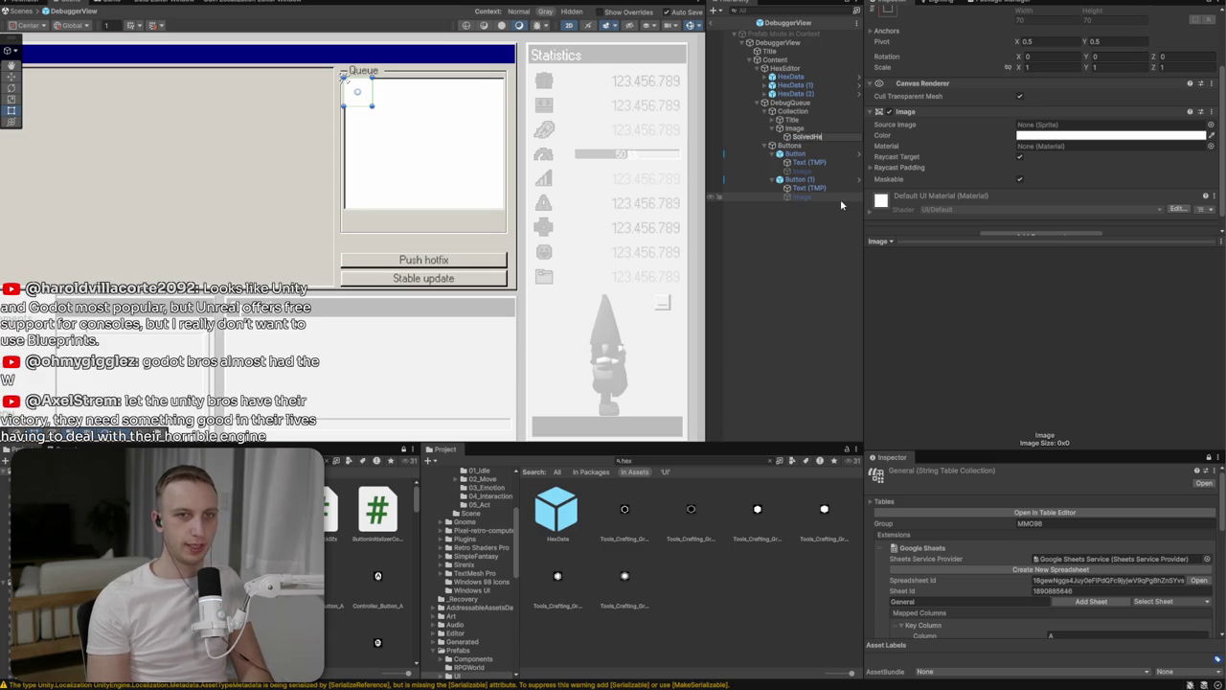
{"action": "key", "text": "Return"}
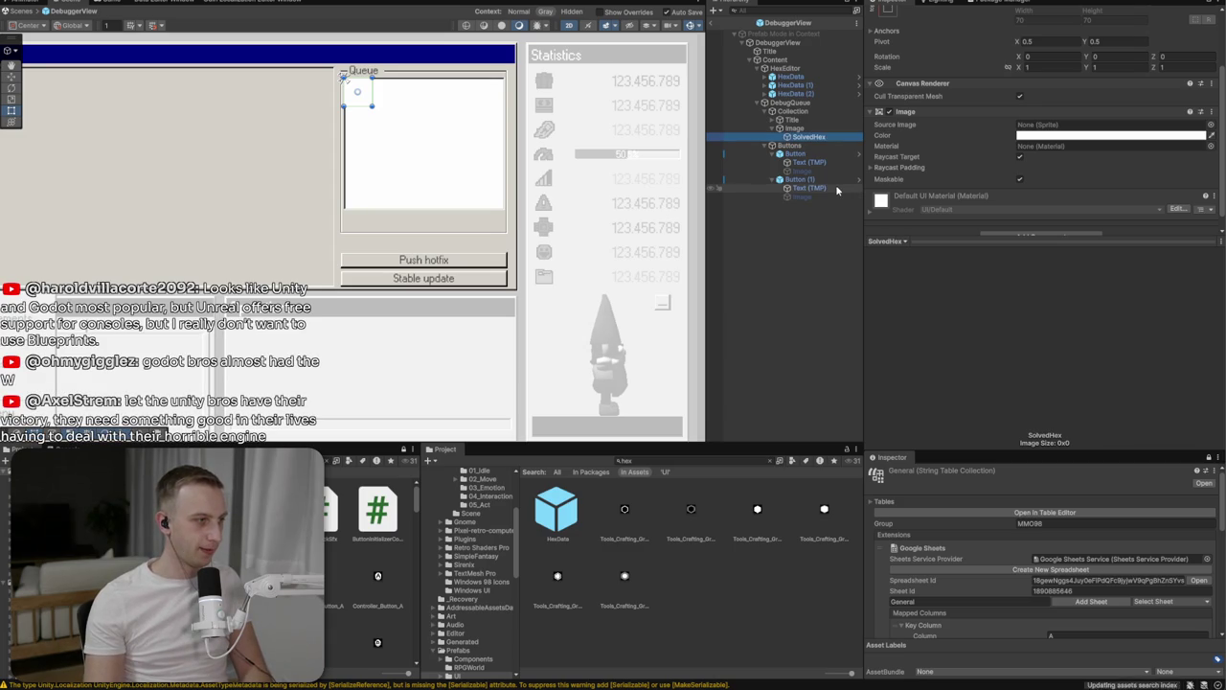
{"action": "scroll", "coordinate": [1016, 115], "scroll_direction": "up", "scroll_amount": 2}
{"action": "left_click", "coordinate": [982, 14]}
{"action": "type", "text": "D"}
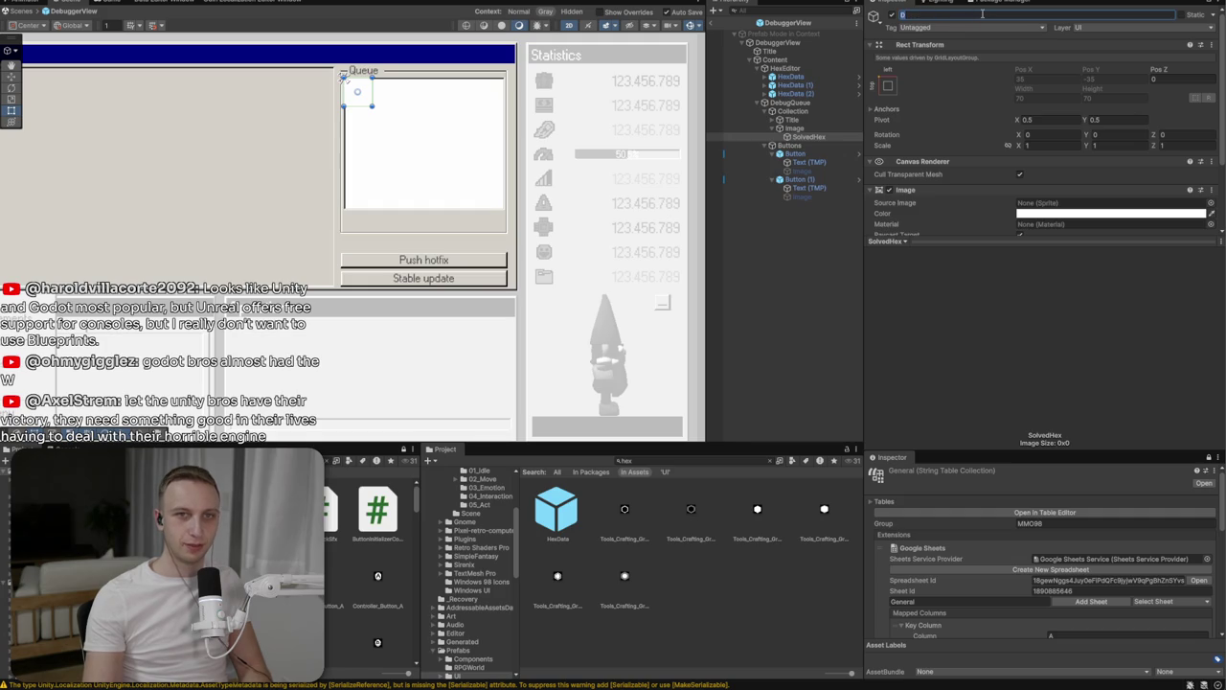
{"action": "type", "text": "olved"}
{"action": "type", "text": "xData"}
{"action": "scroll", "coordinate": [1150, 144], "scroll_direction": "down", "scroll_amount": 3}
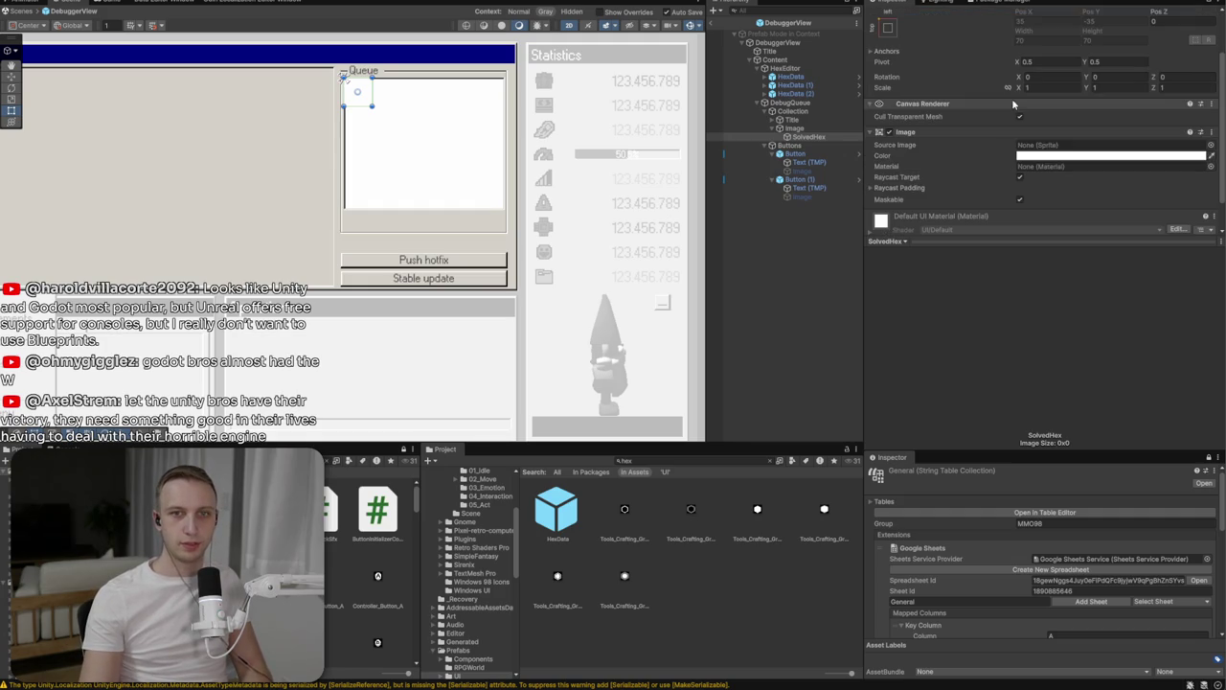
Preview several Windows UI sprites, then assign Window_Base as SolvedHex's Source Image
{"action": "left_click", "coordinate": [1211, 145]}
{"action": "scroll", "coordinate": [925, 350], "scroll_direction": "down", "scroll_amount": 15}
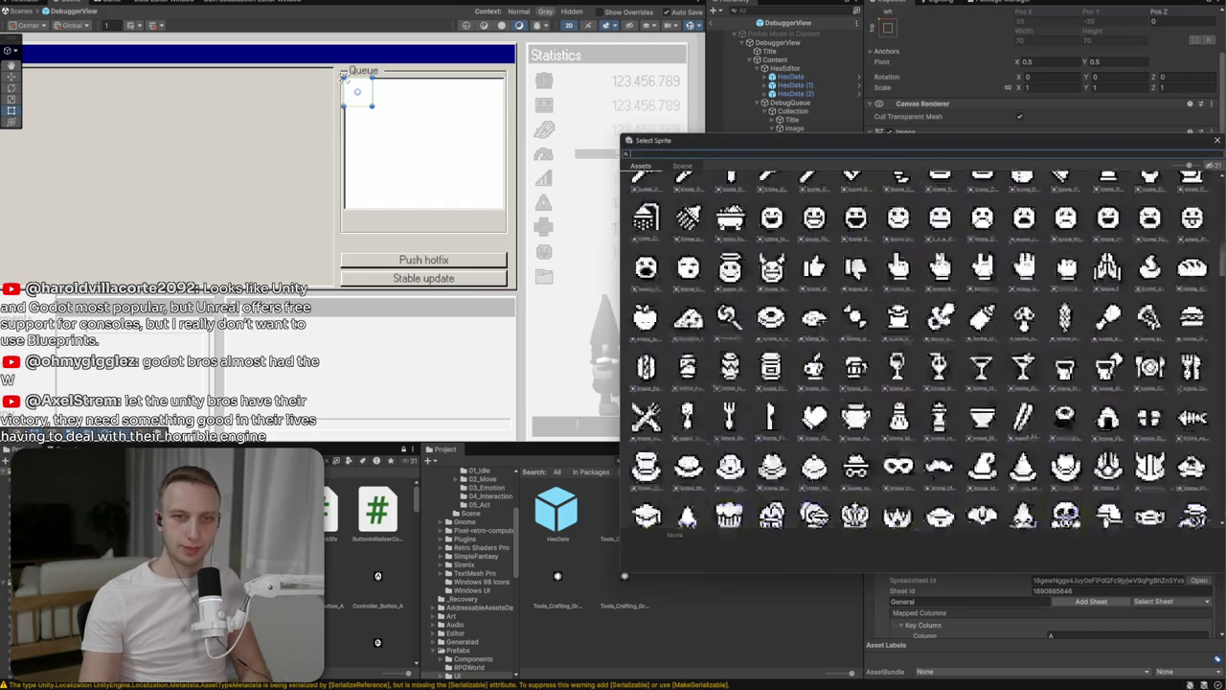
{"action": "scroll", "coordinate": [925, 306], "scroll_direction": "down", "scroll_amount": 10}
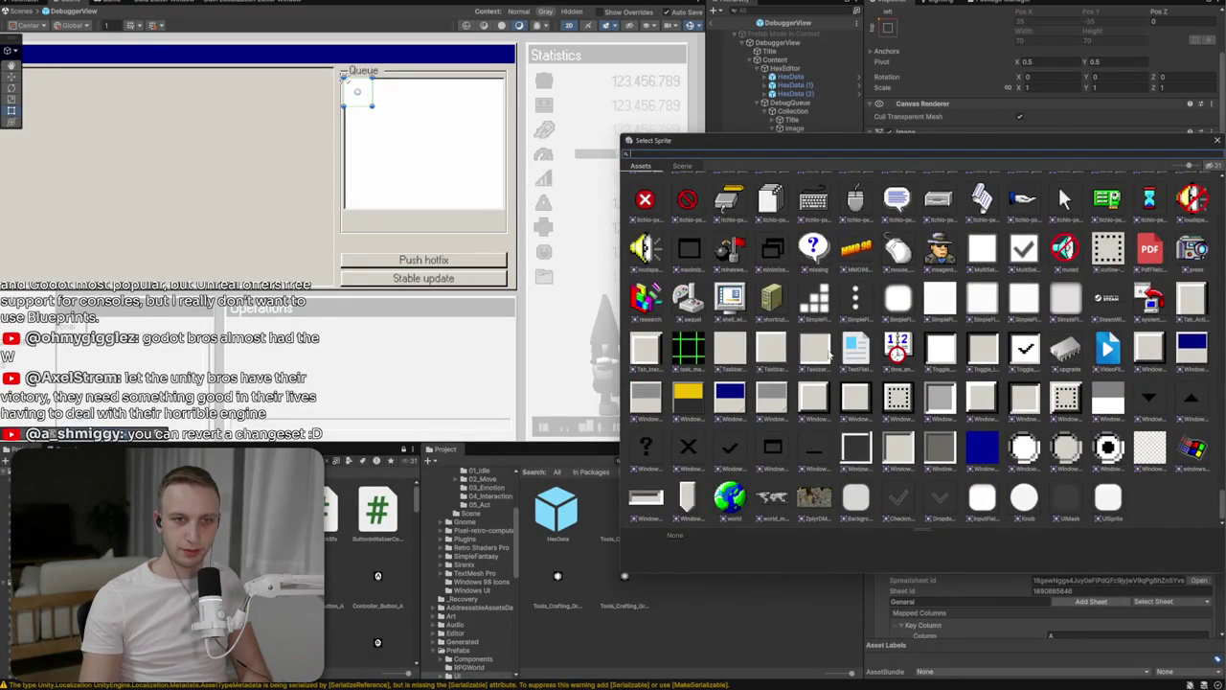
{"action": "left_click", "coordinate": [810, 400]}
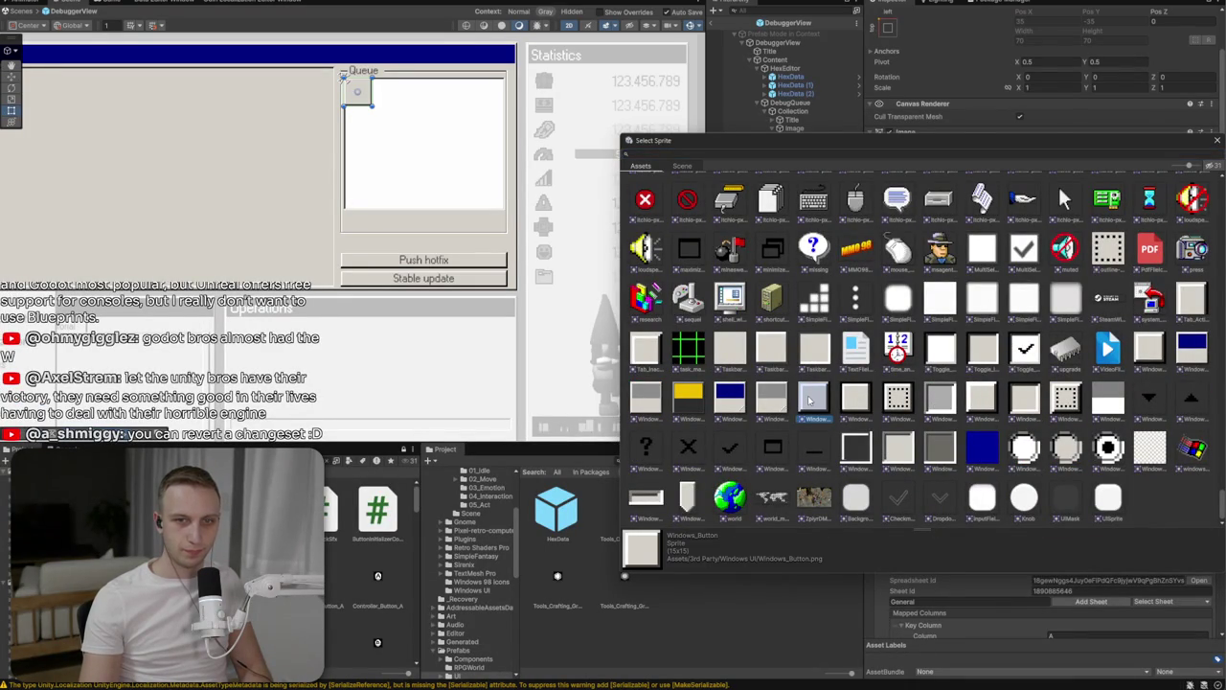
{"action": "left_click", "coordinate": [889, 395]}
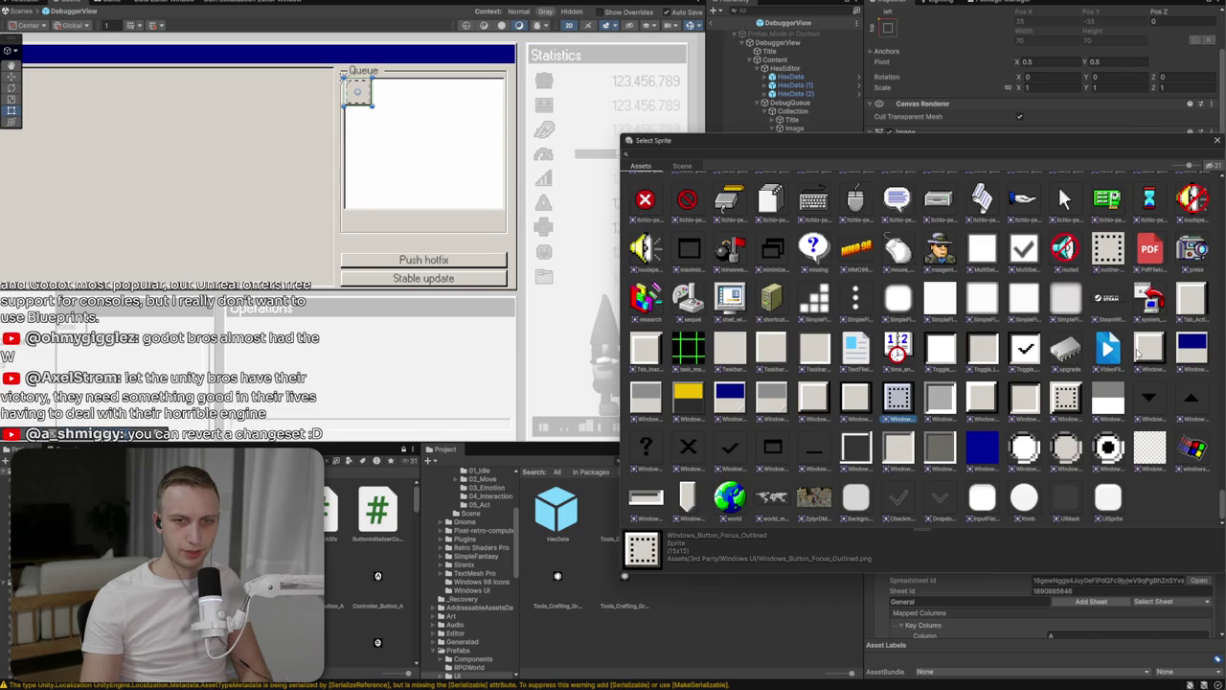
{"action": "left_click", "coordinate": [991, 397]}
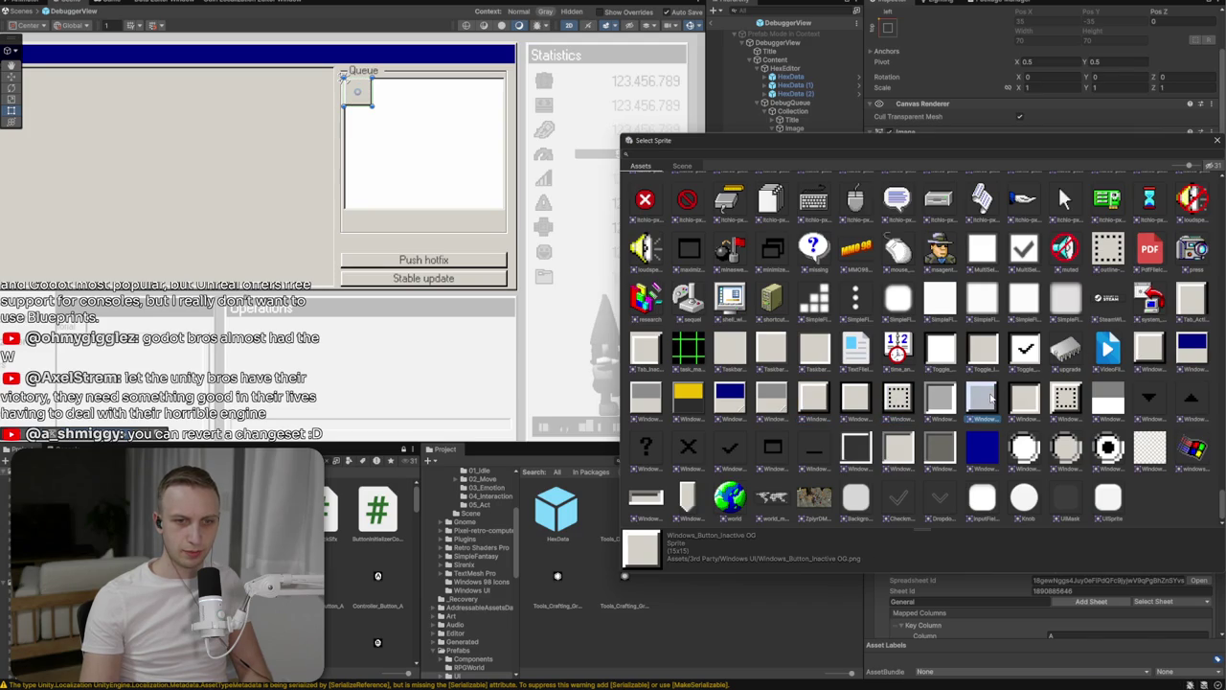
{"action": "left_click", "coordinate": [1149, 347]}
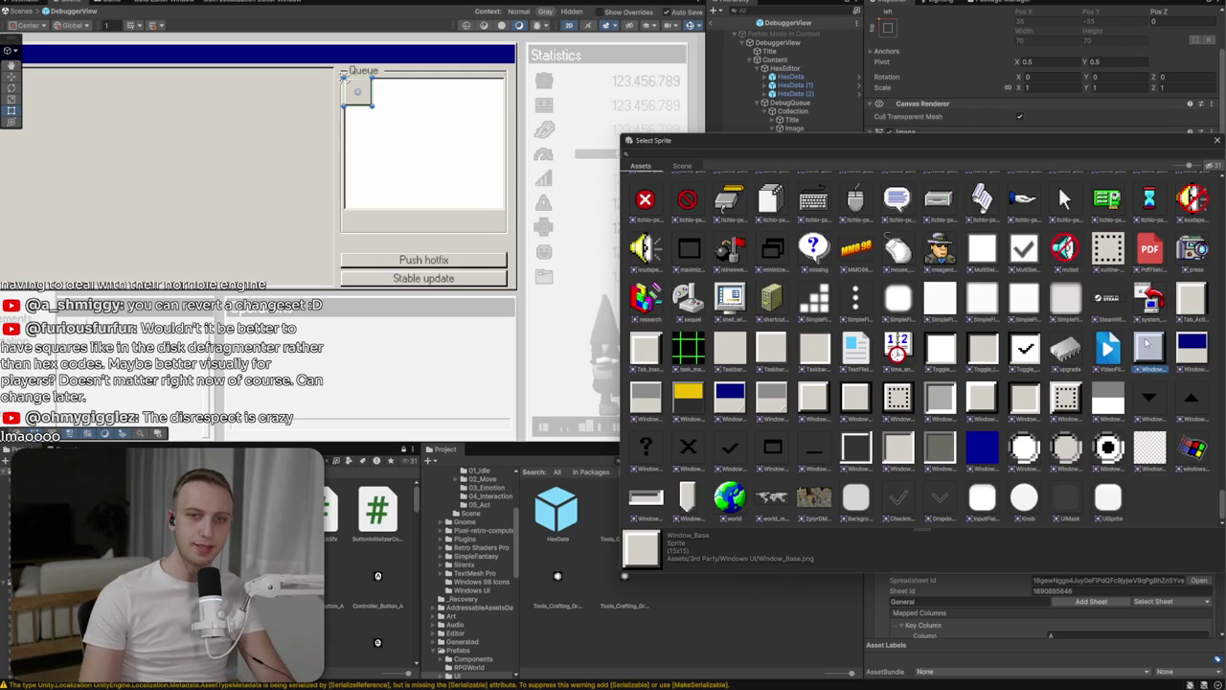
{"action": "double_click", "coordinate": [1100, 386]}
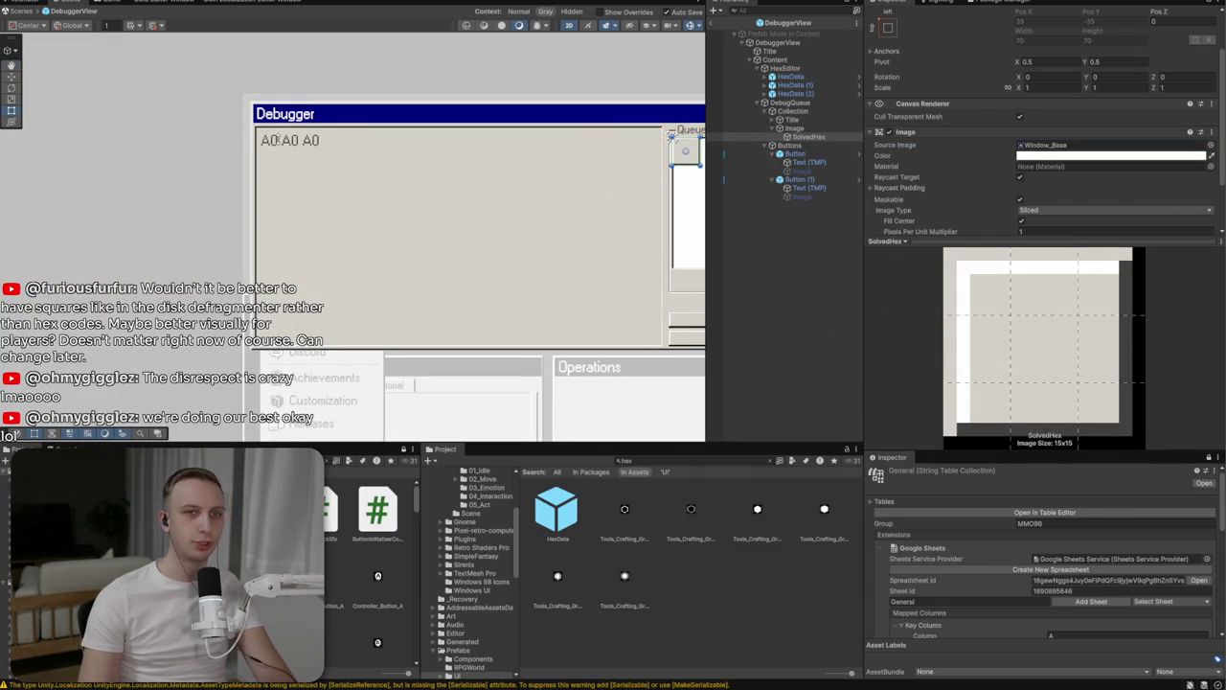
Open the HexData prefab for isolated editing
{"action": "left_click", "coordinate": [258, 141]}
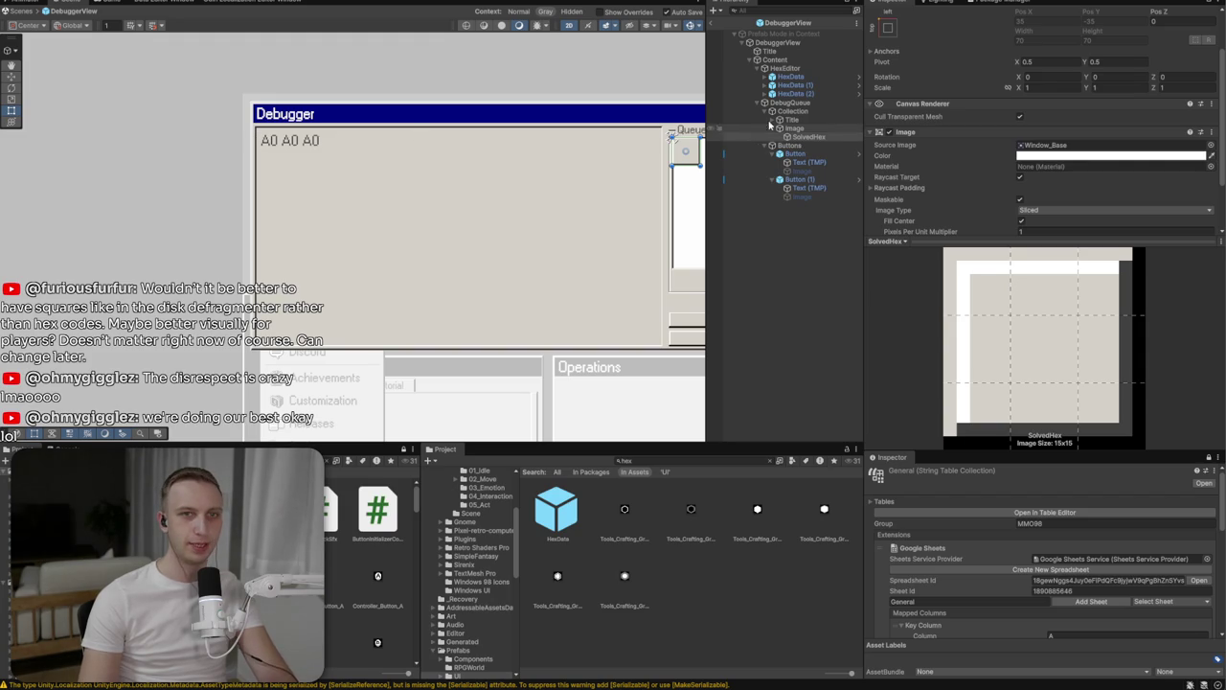
{"action": "left_click", "coordinate": [1169, 56]}
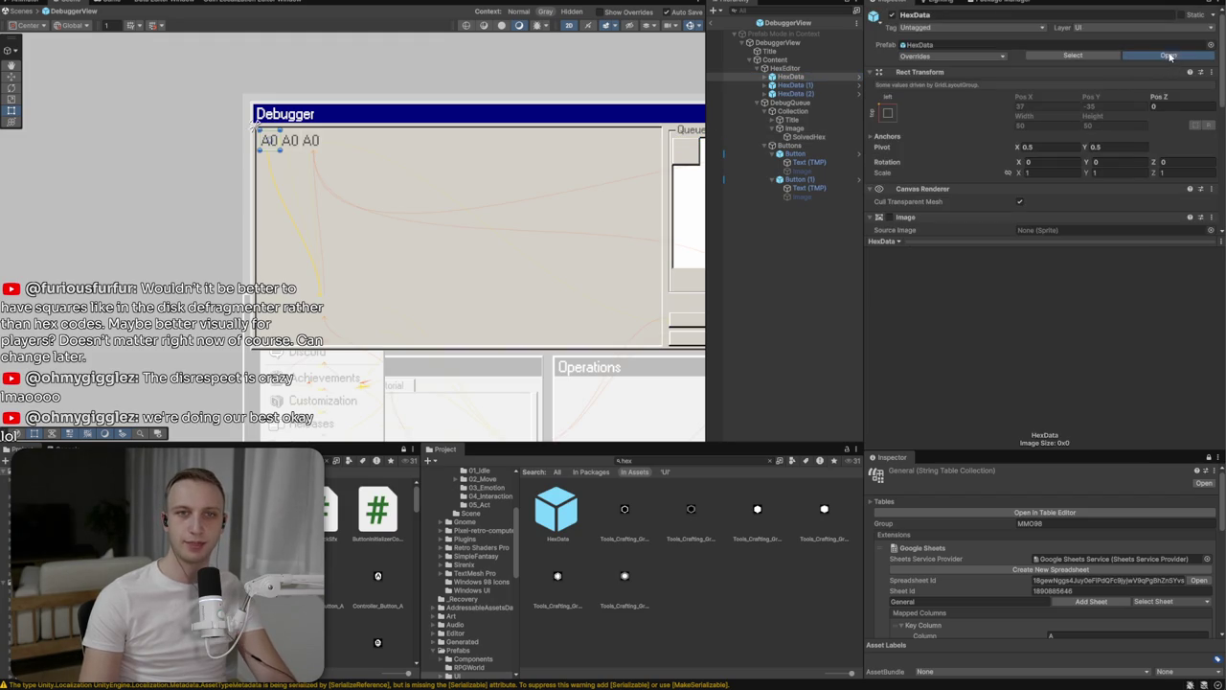
{"action": "left_click", "coordinate": [1168, 55]}
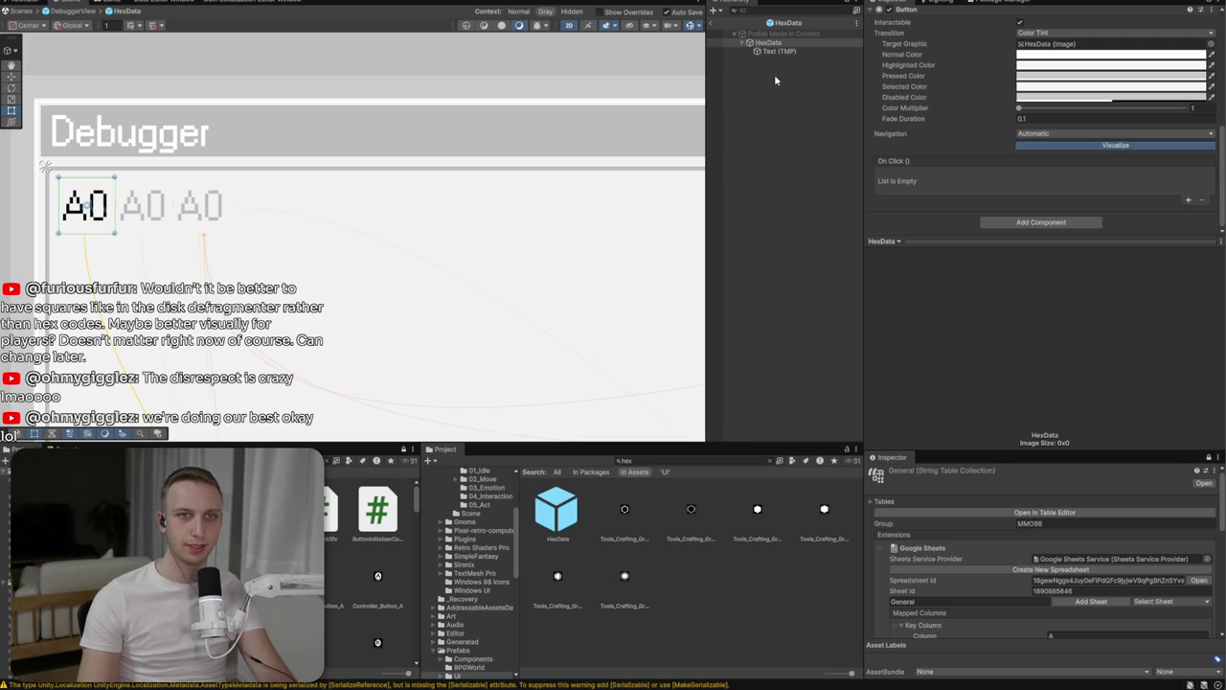
Add a UI Image child to HexData beside its Text (TMP)
{"action": "right_click", "coordinate": [772, 43]}
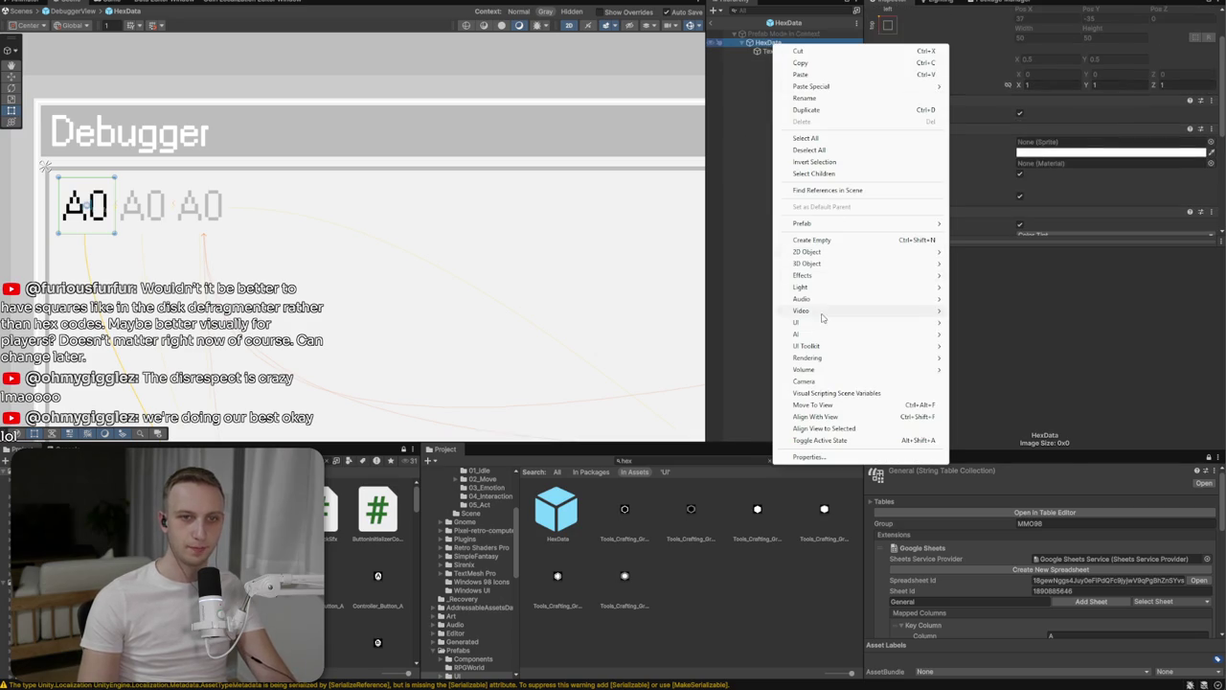
{"action": "mouse_move", "coordinate": [822, 322]}
{"action": "left_click", "coordinate": [975, 323]}
Name the new image BG, stretch it to fill HexData, and colour it red
{"action": "type", "text": "BG"}
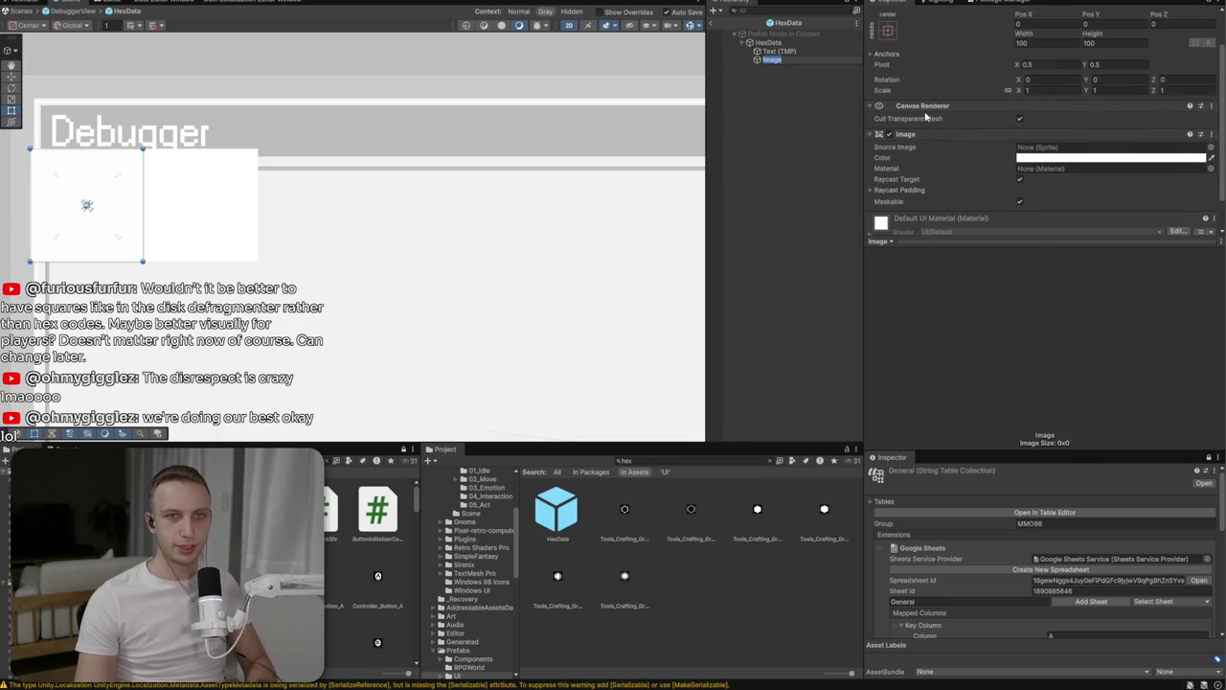
{"action": "key", "text": "Return"}
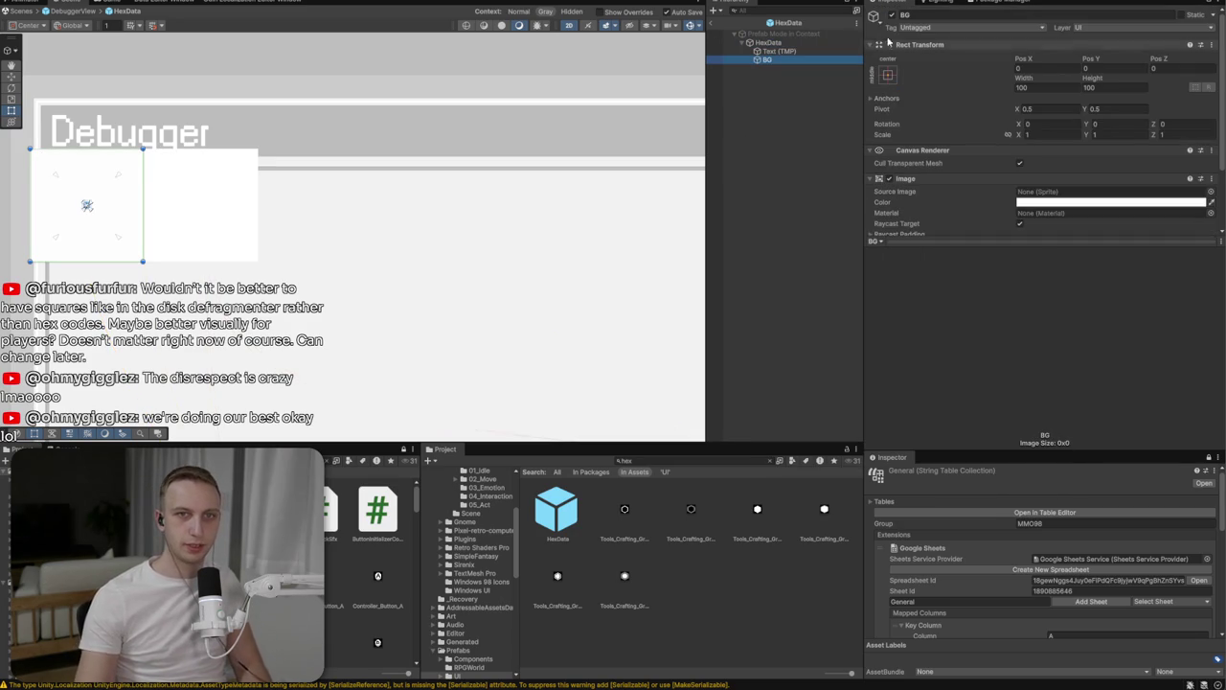
{"action": "left_click", "coordinate": [884, 75]}
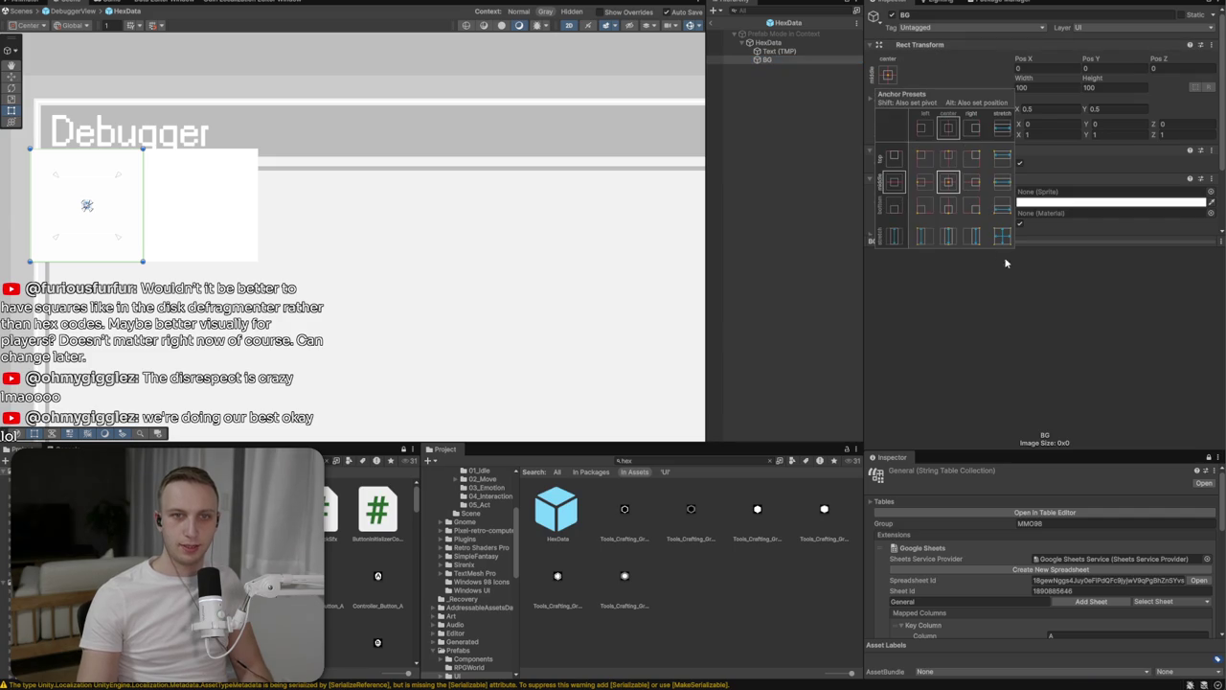
{"action": "left_click", "coordinate": [1002, 235]}
{"action": "left_click", "coordinate": [1080, 206]}
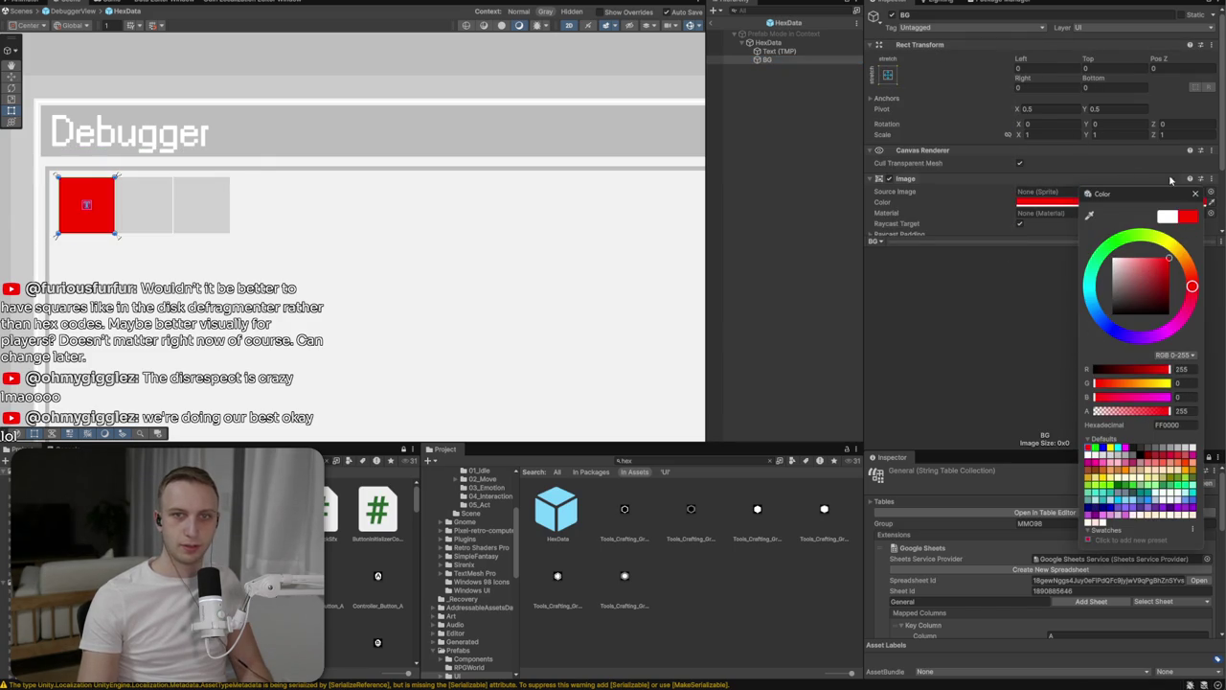
Move BG above Text (TMP) so it renders behind the A0 label
{"action": "left_click", "coordinate": [1194, 194]}
{"action": "left_click_drag", "start_coordinate": [767, 59], "coordinate": [772, 52]}
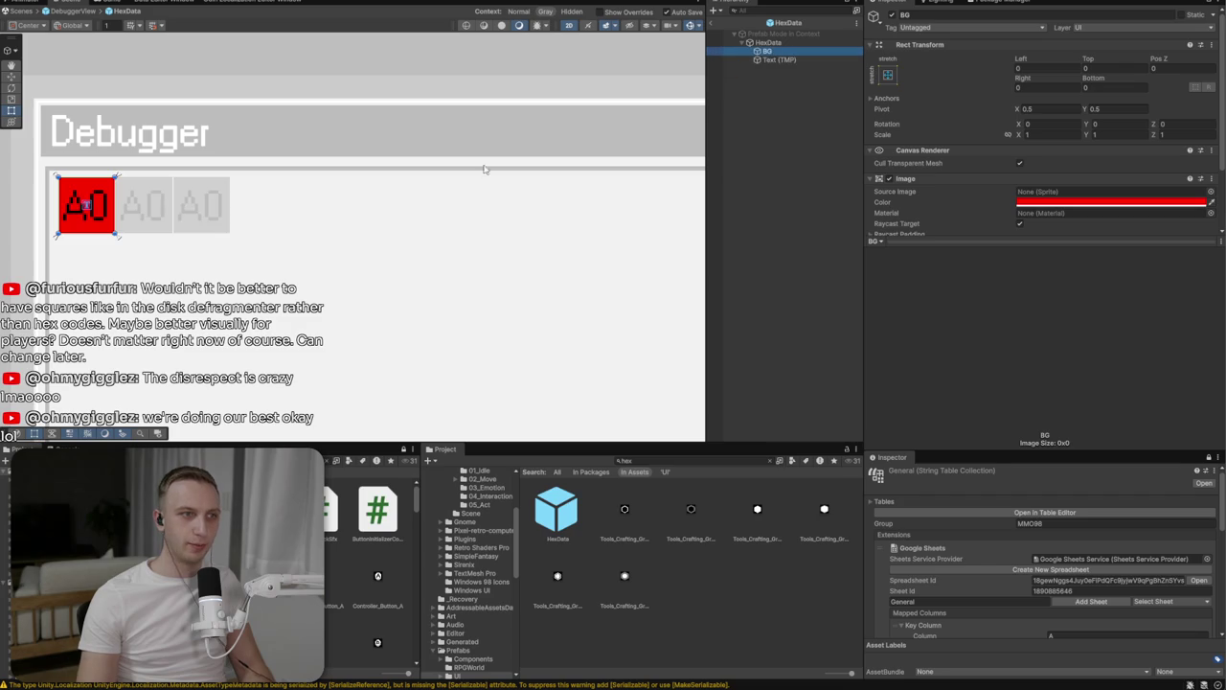
{"action": "scroll", "coordinate": [317, 226], "scroll_direction": "down", "scroll_amount": 5}
{"action": "scroll", "coordinate": [281, 222], "scroll_direction": "up", "scroll_amount": 5}
{"action": "scroll", "coordinate": [282, 221], "scroll_direction": "up", "scroll_amount": 5}
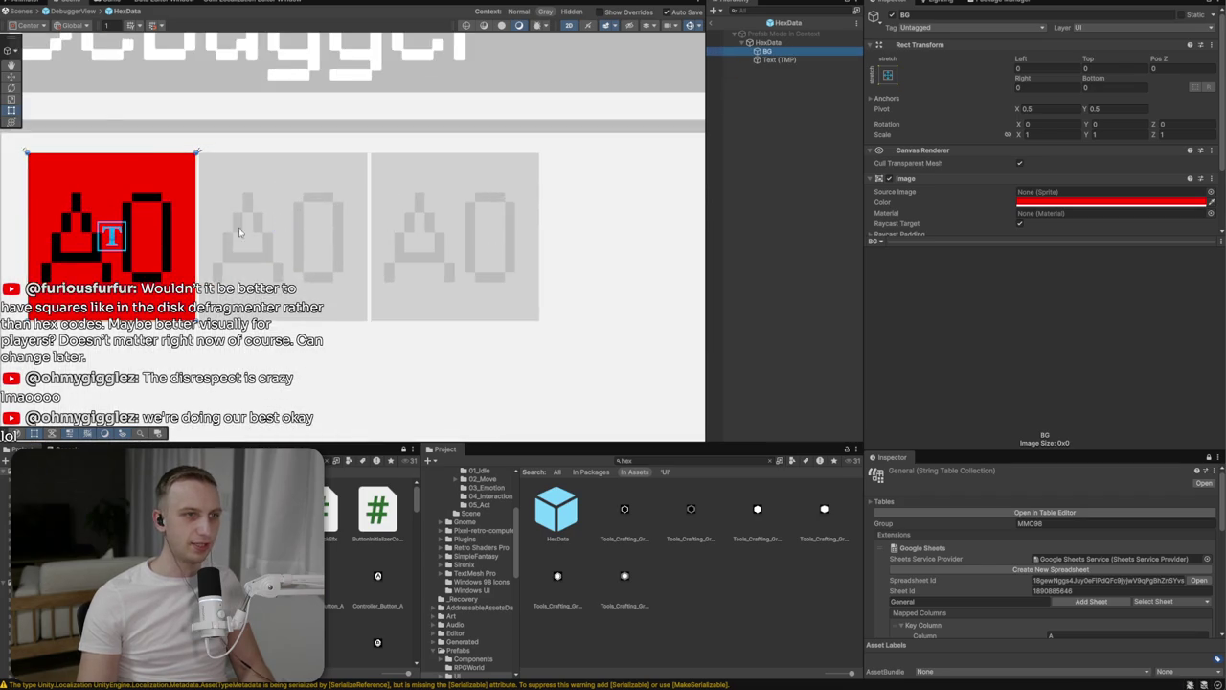
{"action": "left_click_drag", "start_coordinate": [282, 221], "coordinate": [428, 201]}
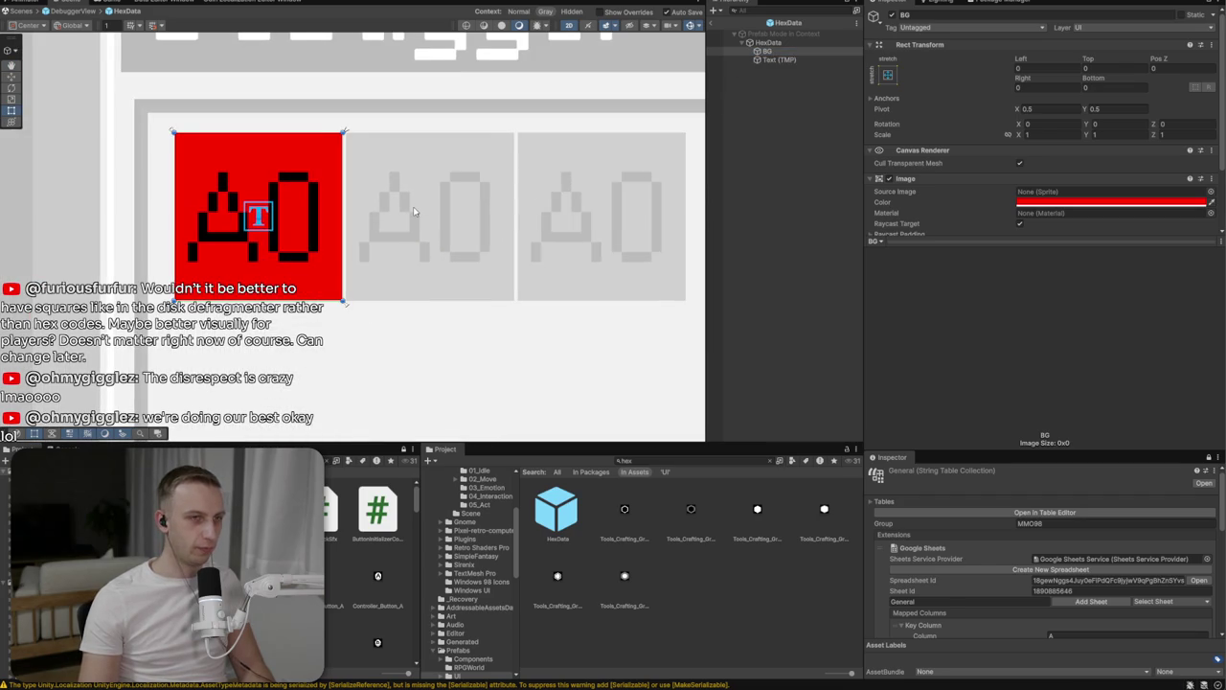
Lighten the BG colour to F86262 and disable its Image component to compare
{"action": "left_click", "coordinate": [1188, 202]}
{"action": "left_click_drag", "start_coordinate": [1169, 284], "coordinate": [1171, 268]}
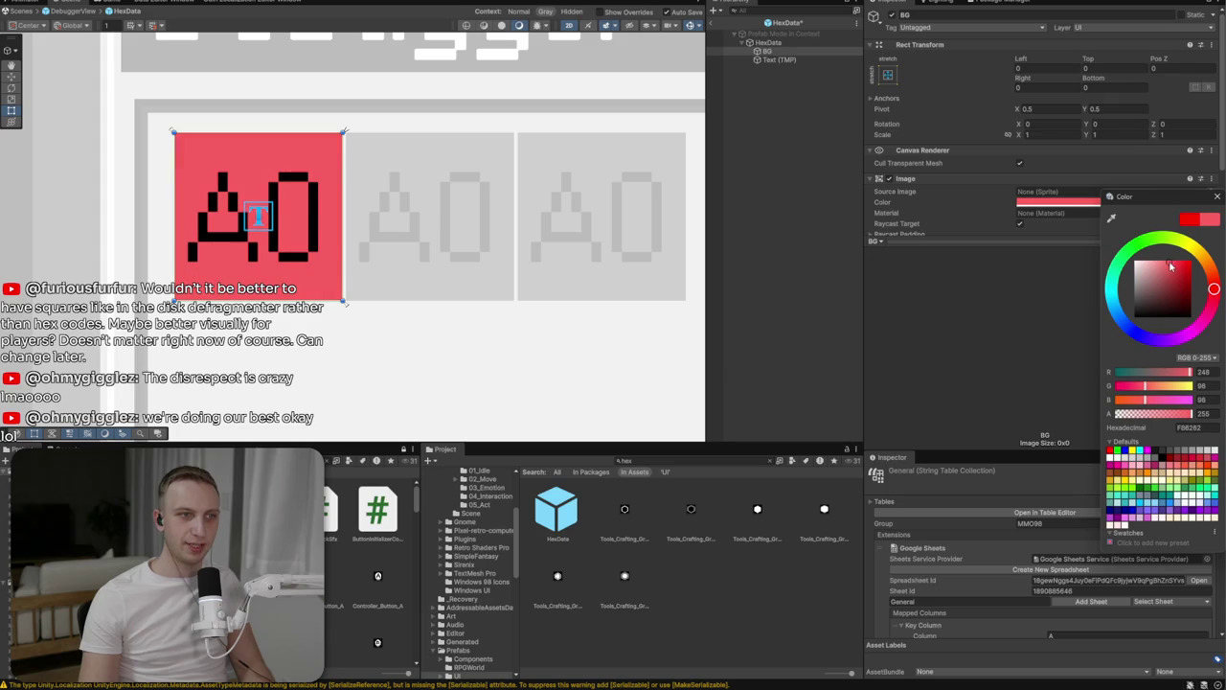
{"action": "scroll", "coordinate": [442, 224], "scroll_direction": "down", "scroll_amount": 5}
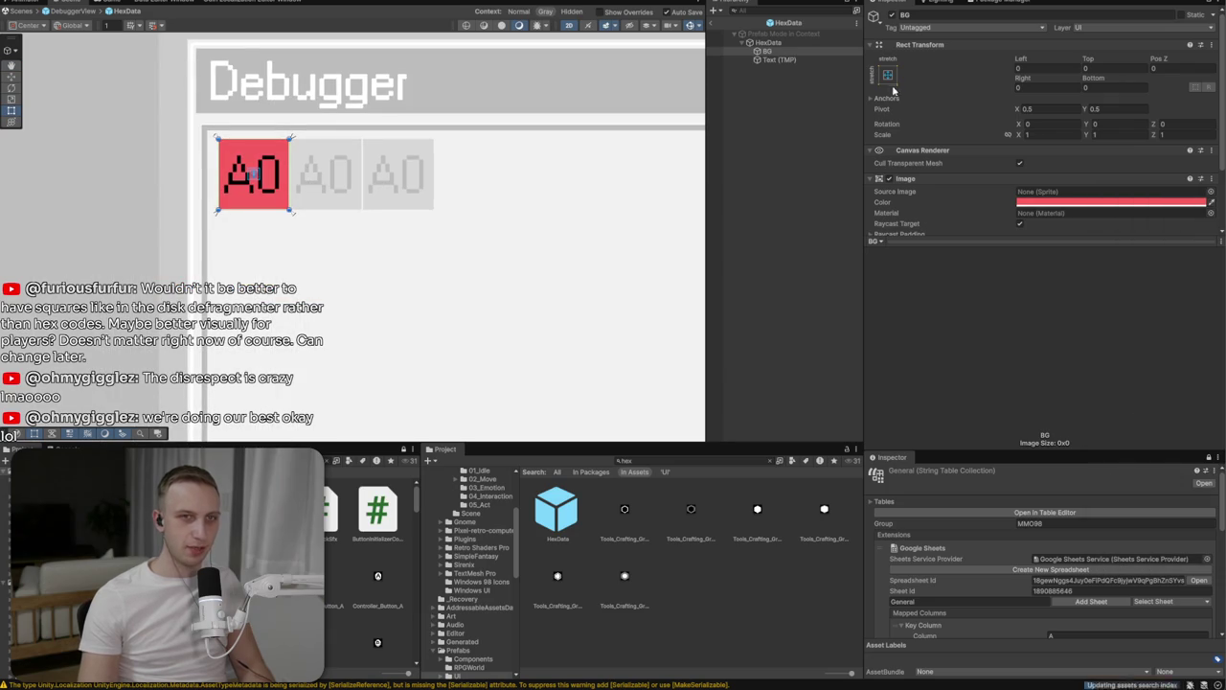
{"action": "left_click", "coordinate": [791, 60]}
{"action": "left_click", "coordinate": [791, 51]}
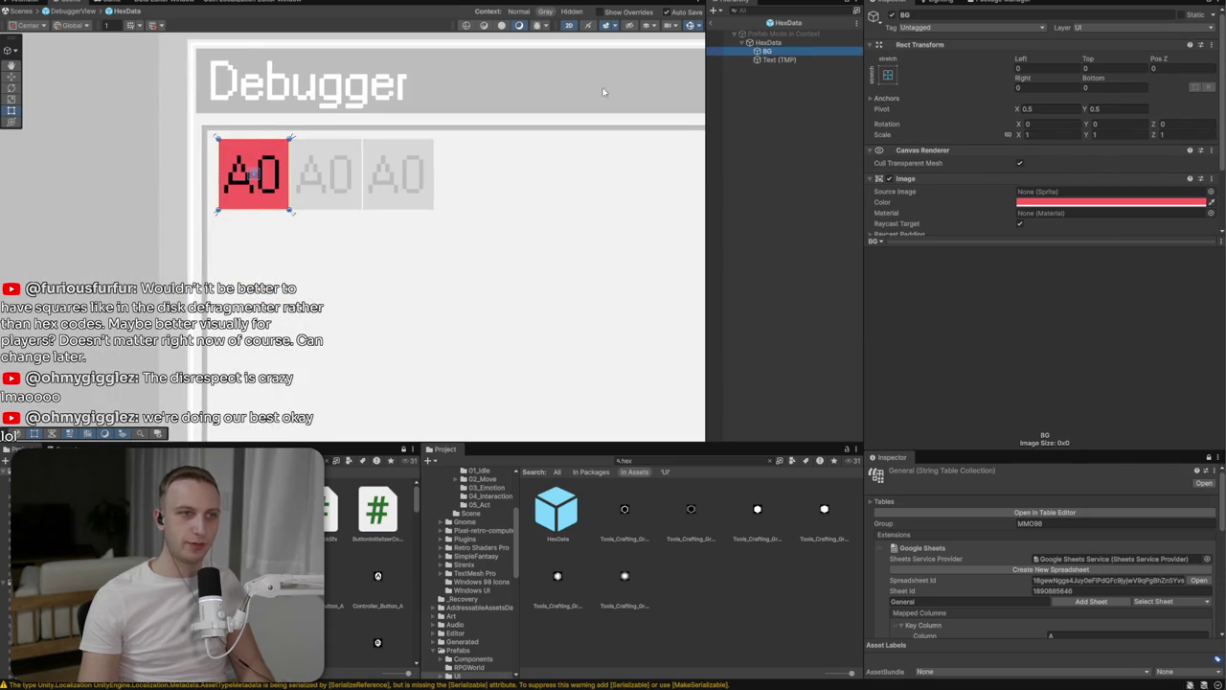
{"action": "left_click", "coordinate": [891, 179]}
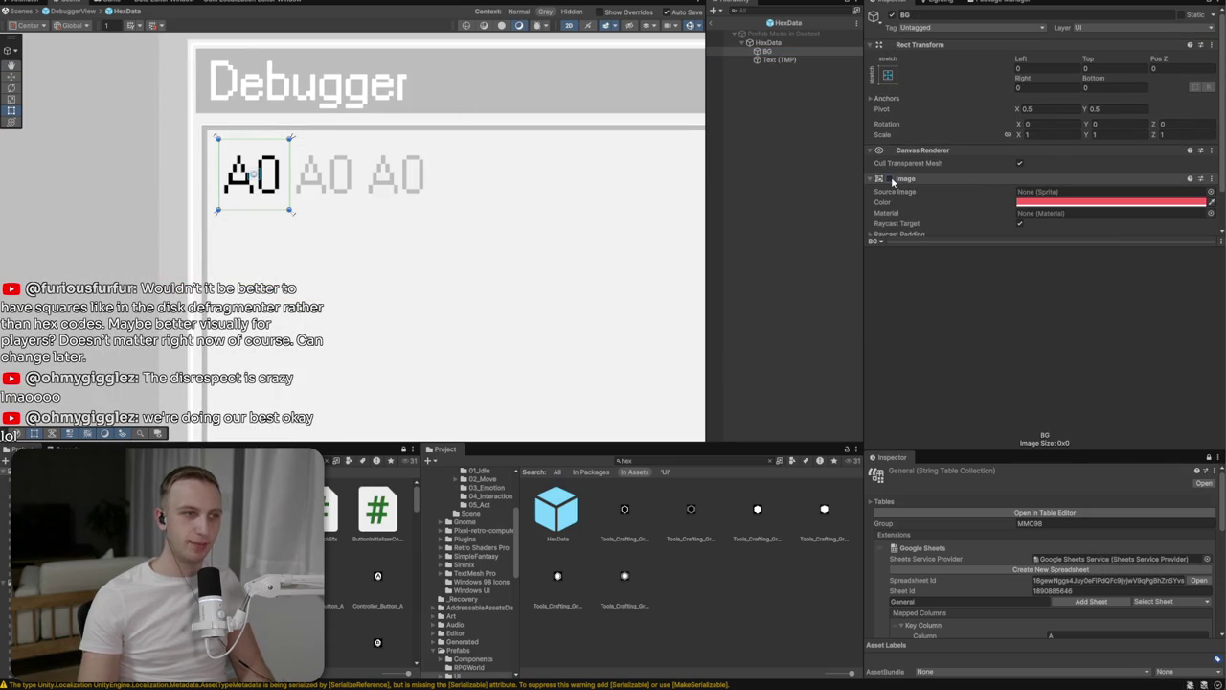
Toggle BG's Image component off and on, leaving the red background enabled
{"action": "left_click", "coordinate": [891, 179]}
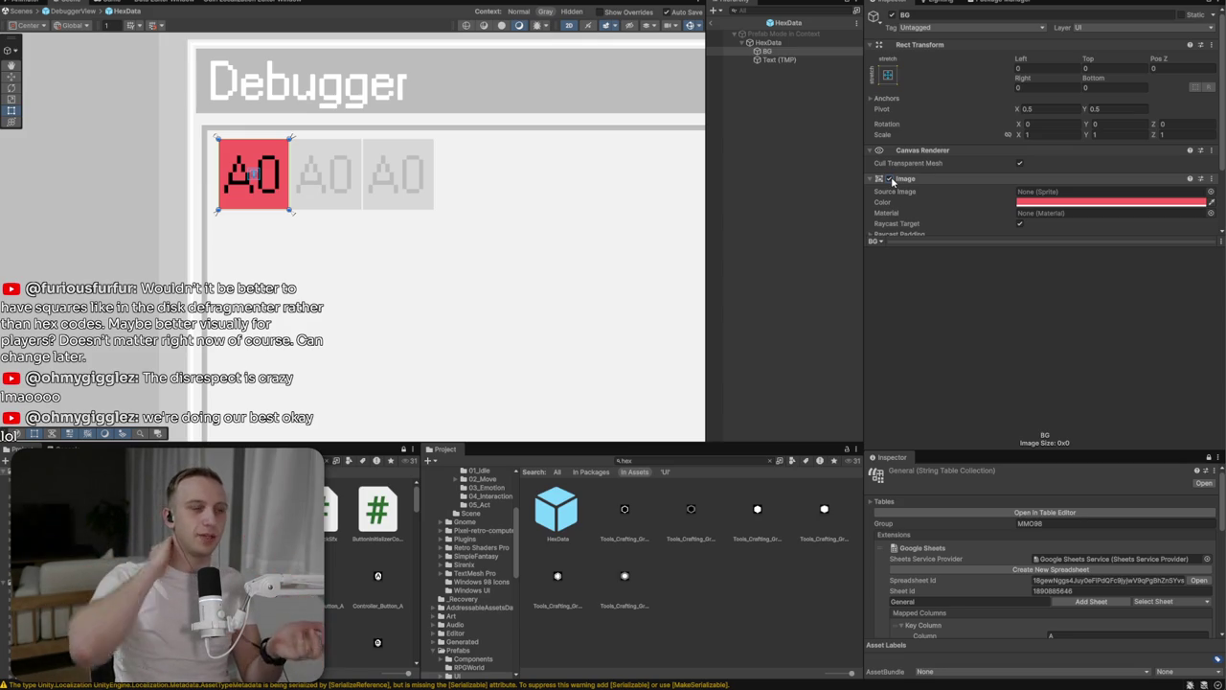
{"action": "left_click", "coordinate": [891, 179]}
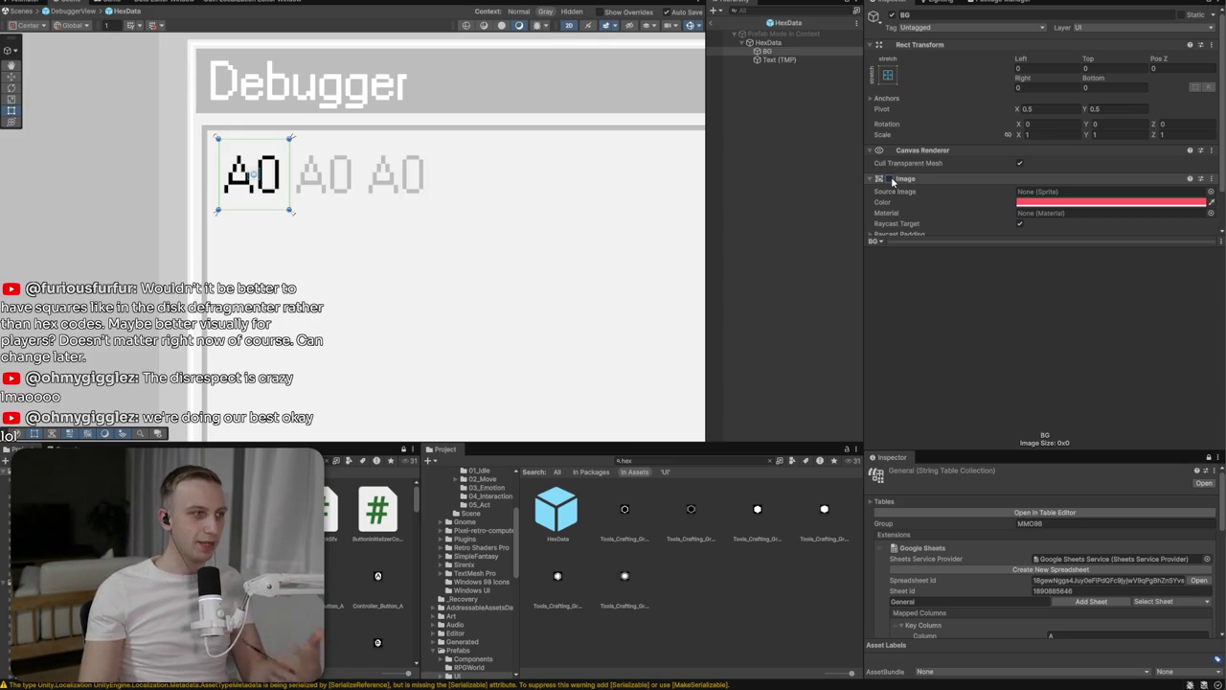
{"action": "left_click", "coordinate": [891, 179]}
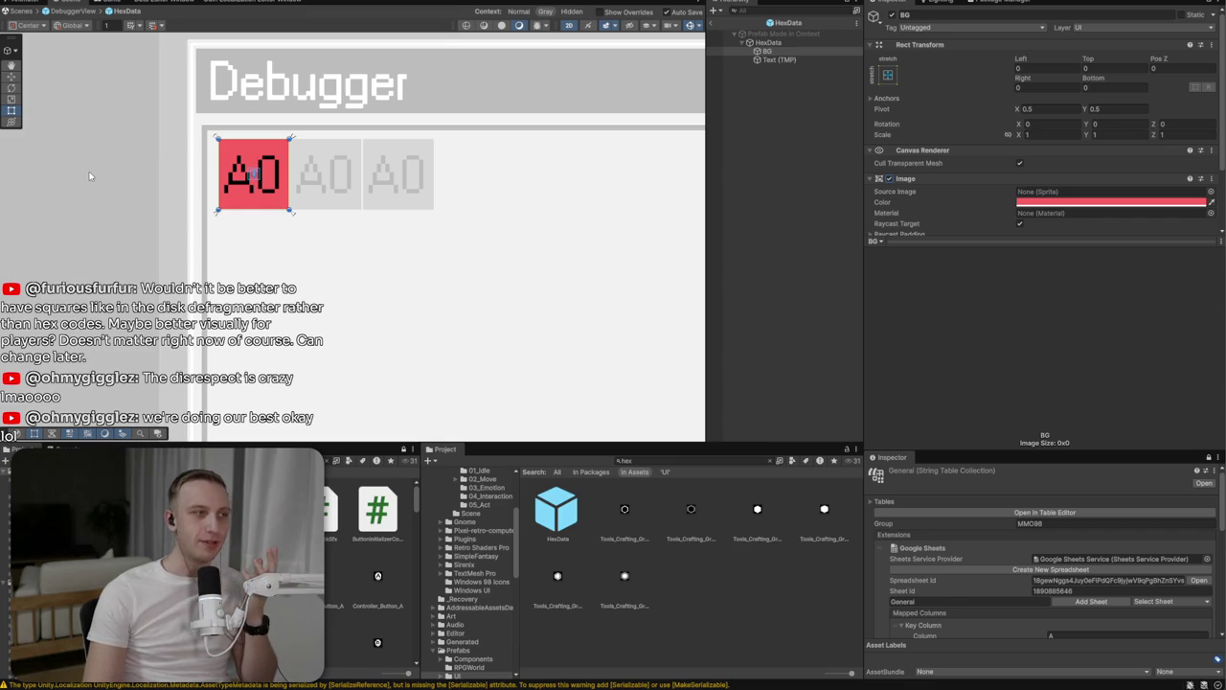
Open the sprite picker for BG's Source Image
{"action": "scroll", "coordinate": [419, 241], "scroll_direction": "down", "scroll_amount": 2}
{"action": "scroll", "coordinate": [230, 87], "scroll_direction": "down", "scroll_amount": 3}
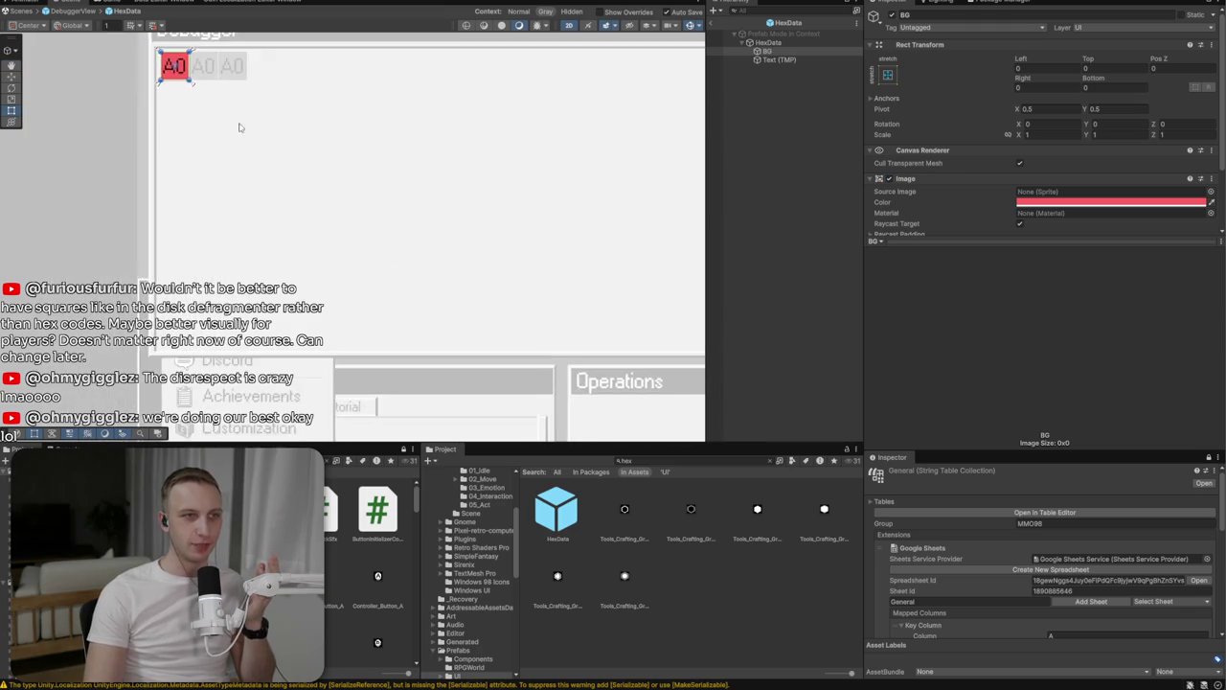
{"action": "scroll", "coordinate": [246, 221], "scroll_direction": "down", "scroll_amount": 3}
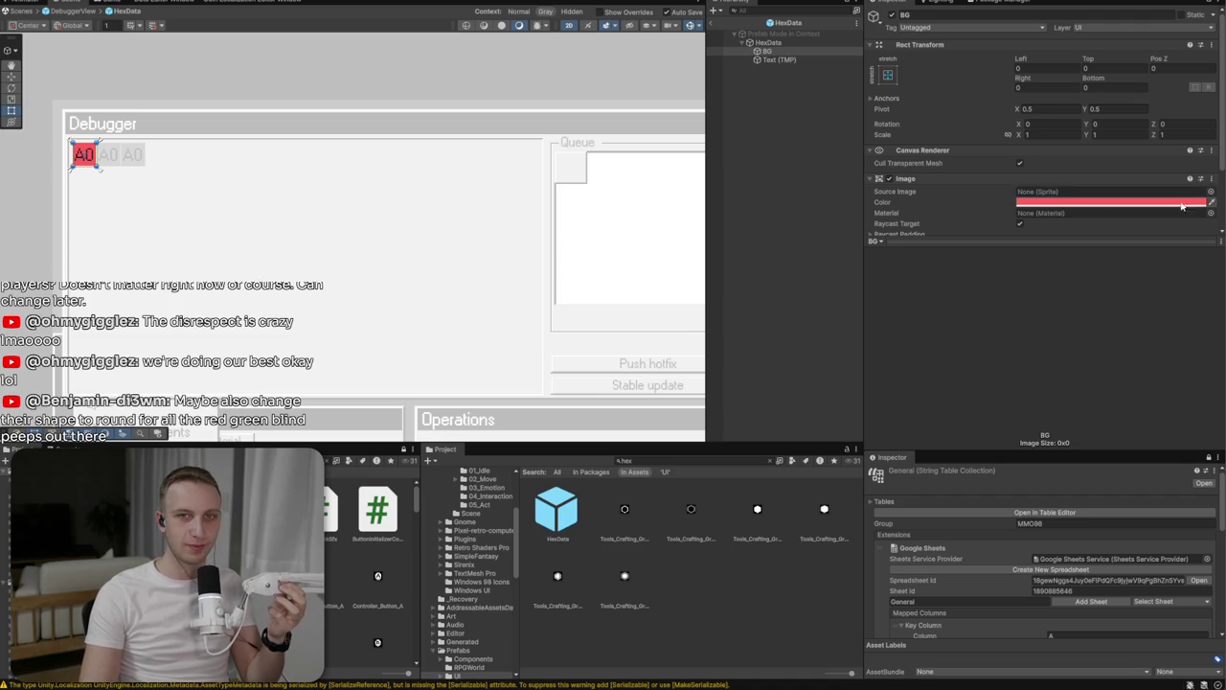
{"action": "left_click", "coordinate": [1210, 191]}
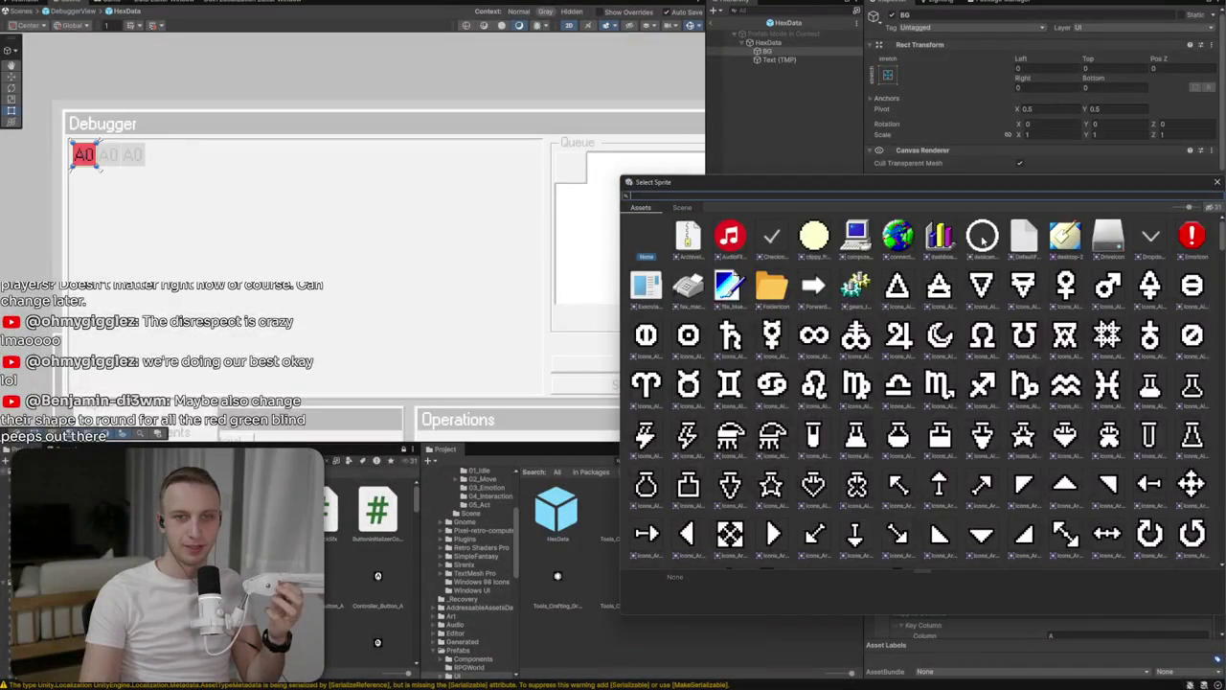
Close the sprite picker with no sprite chosen, deactivate BG, and select Text (TMP)
{"action": "scroll", "coordinate": [987, 240], "scroll_direction": "down", "scroll_amount": 20}
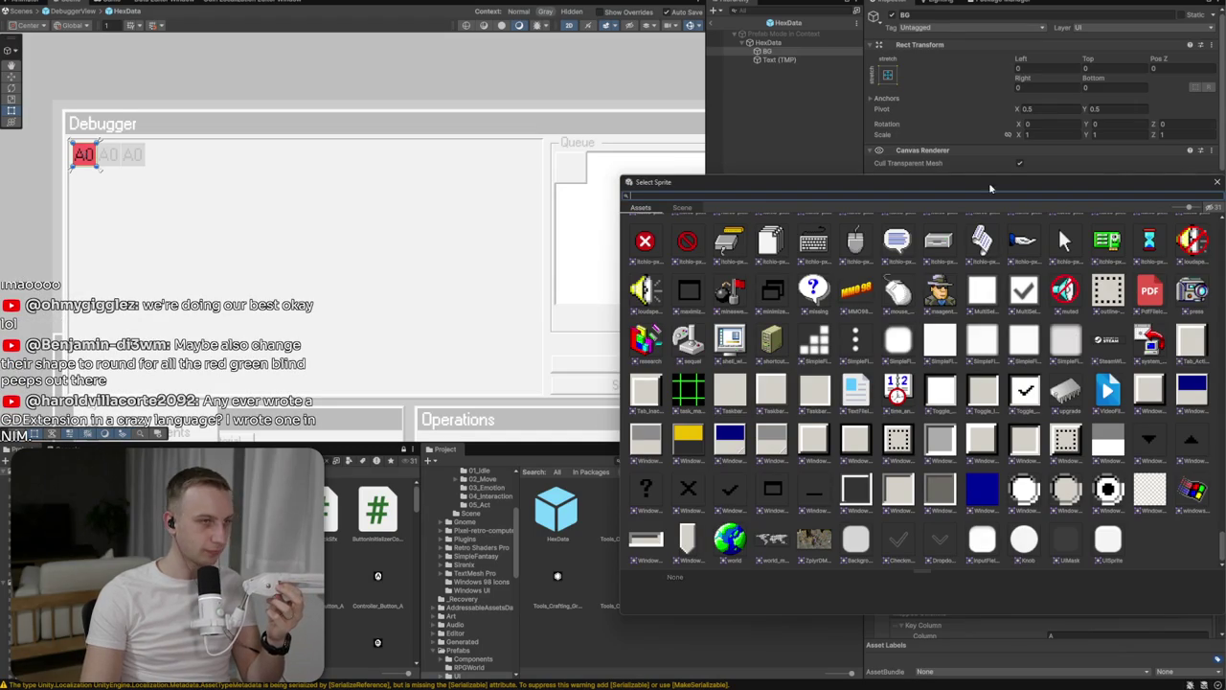
{"action": "left_click", "coordinate": [1216, 182]}
{"action": "left_click", "coordinate": [796, 52]}
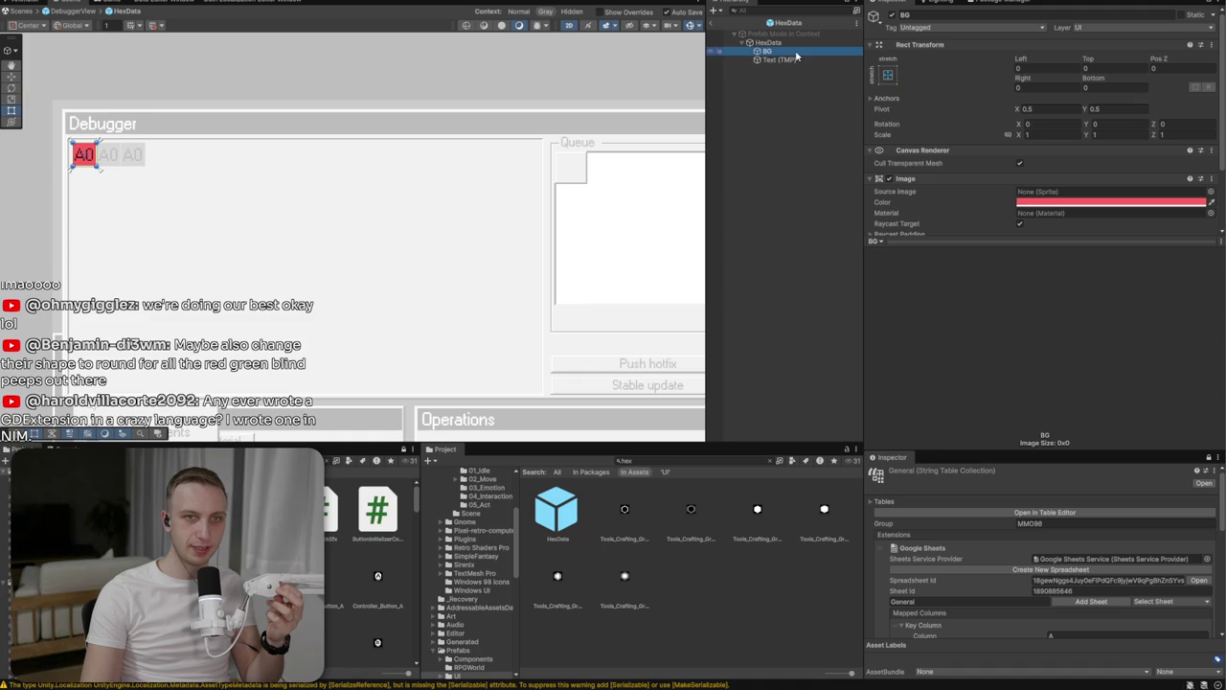
{"action": "left_click", "coordinate": [891, 15]}
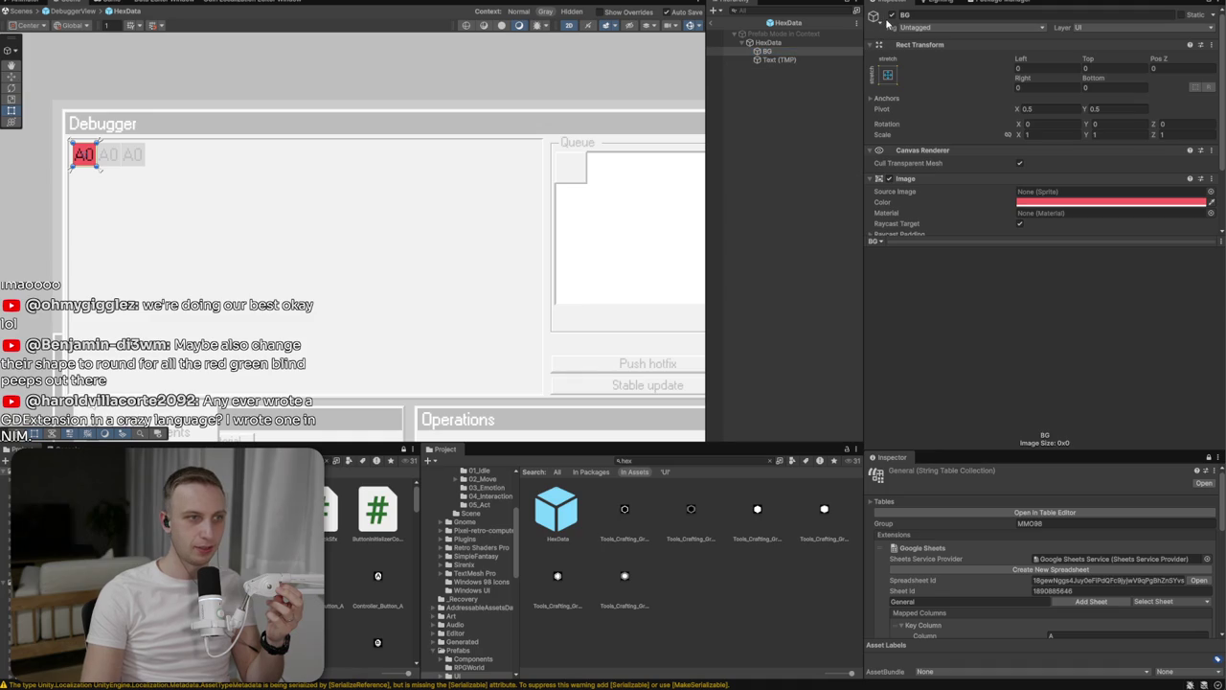
{"action": "left_click", "coordinate": [822, 61]}
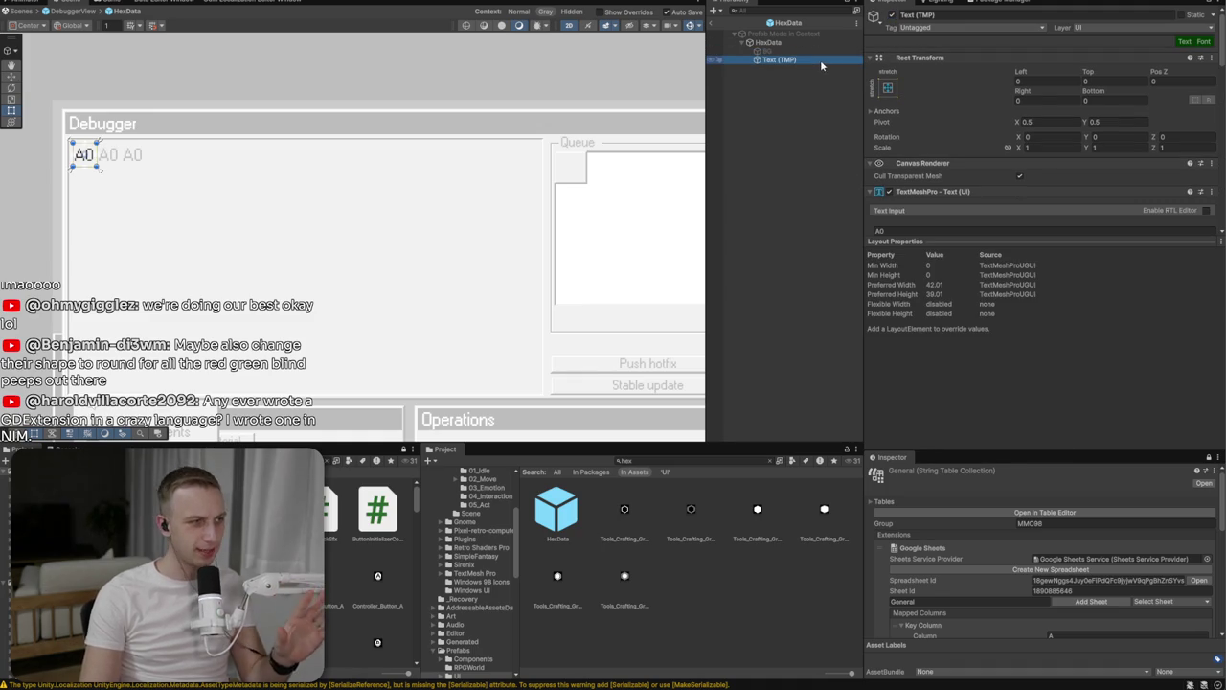
Return to the DebuggerView prefab and pan across the Debugger panel's three A0 tiles
{"action": "scroll", "coordinate": [958, 143], "scroll_direction": "down", "scroll_amount": 5}
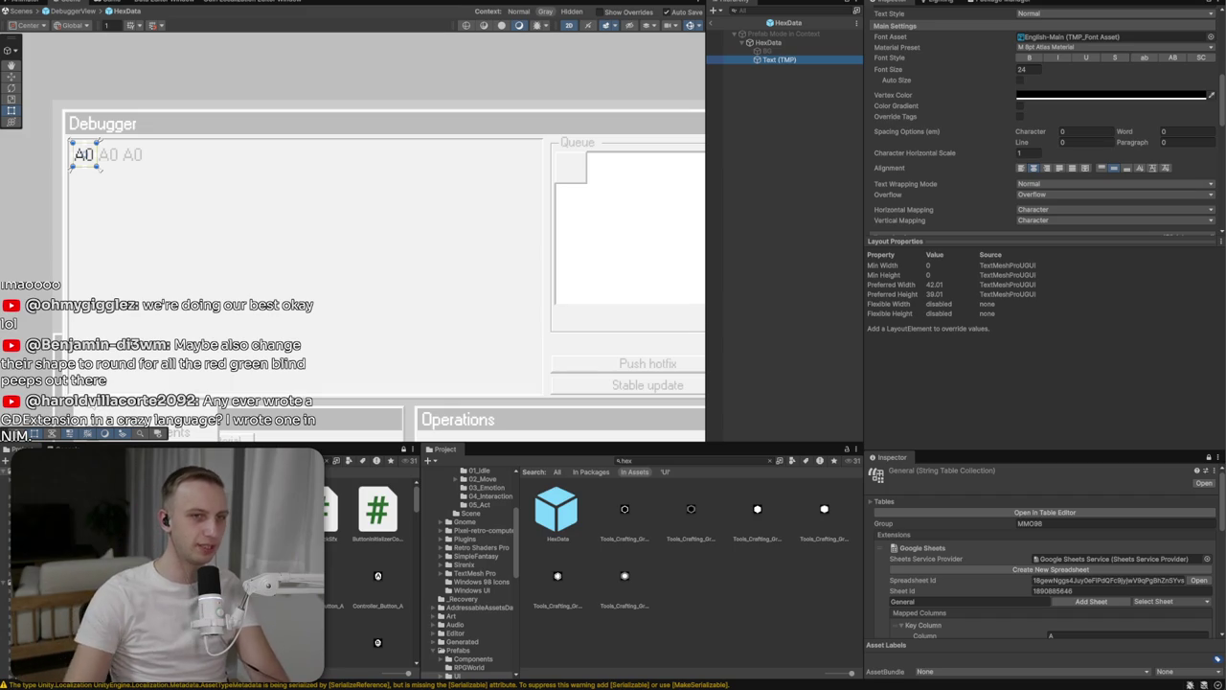
{"action": "left_click", "coordinate": [714, 27]}
{"action": "mouse_move", "coordinate": [490, 234]}
{"action": "left_mouse_down"}
{"action": "mouse_move", "coordinate": [336, 193]}
{"action": "mouse_move", "coordinate": [389, 221]}
{"action": "mouse_move", "coordinate": [511, 213]}
{"action": "left_mouse_up"}
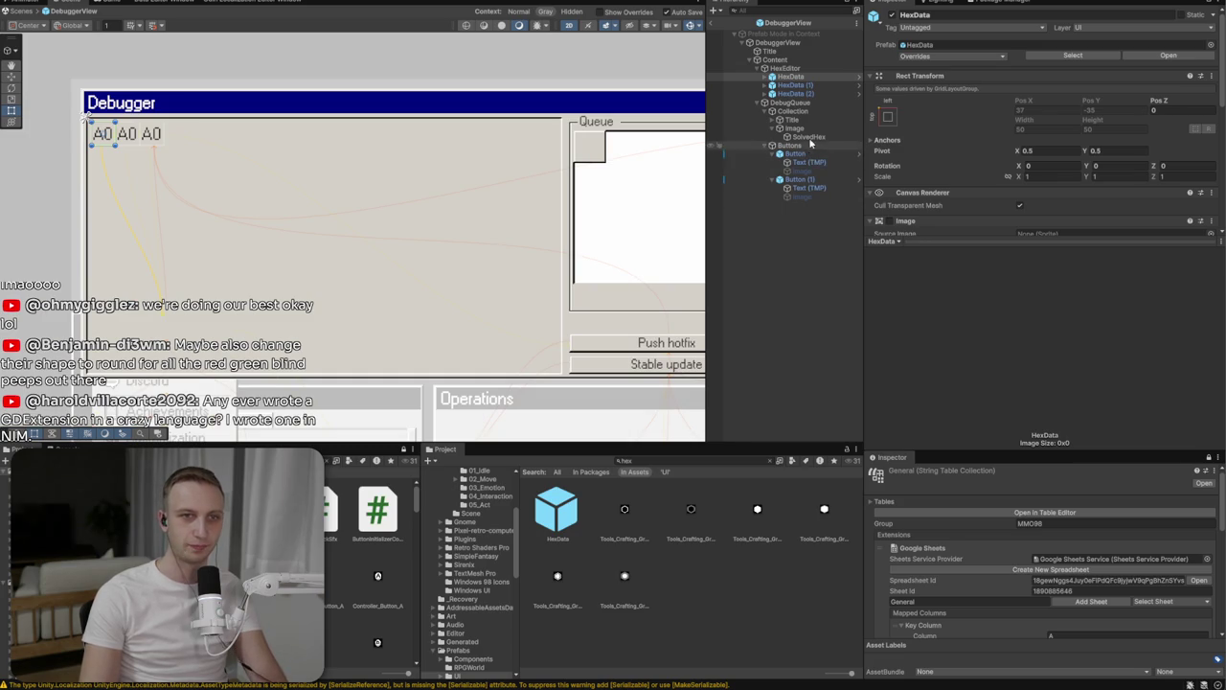
Select the Queue image and set its Grid Layout padding to 10 on all sides
{"action": "double_click", "coordinate": [794, 128]}
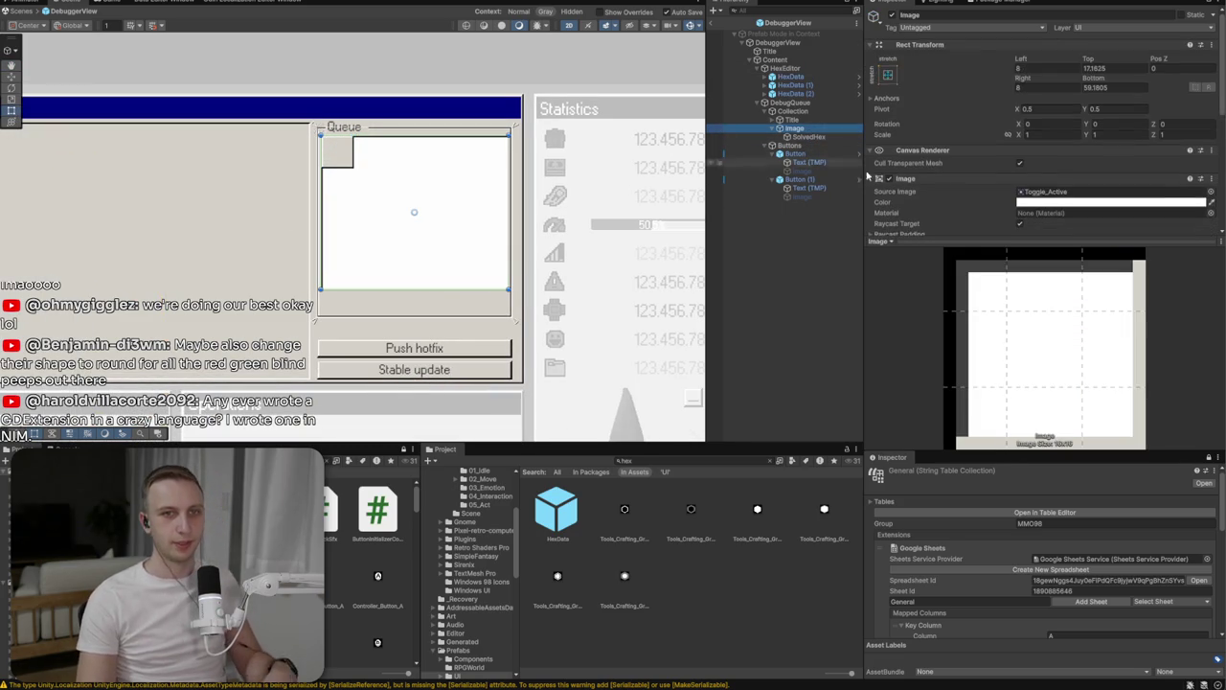
{"action": "scroll", "coordinate": [1044, 144], "scroll_direction": "down", "scroll_amount": 5}
{"action": "left_click", "coordinate": [1043, 67]}
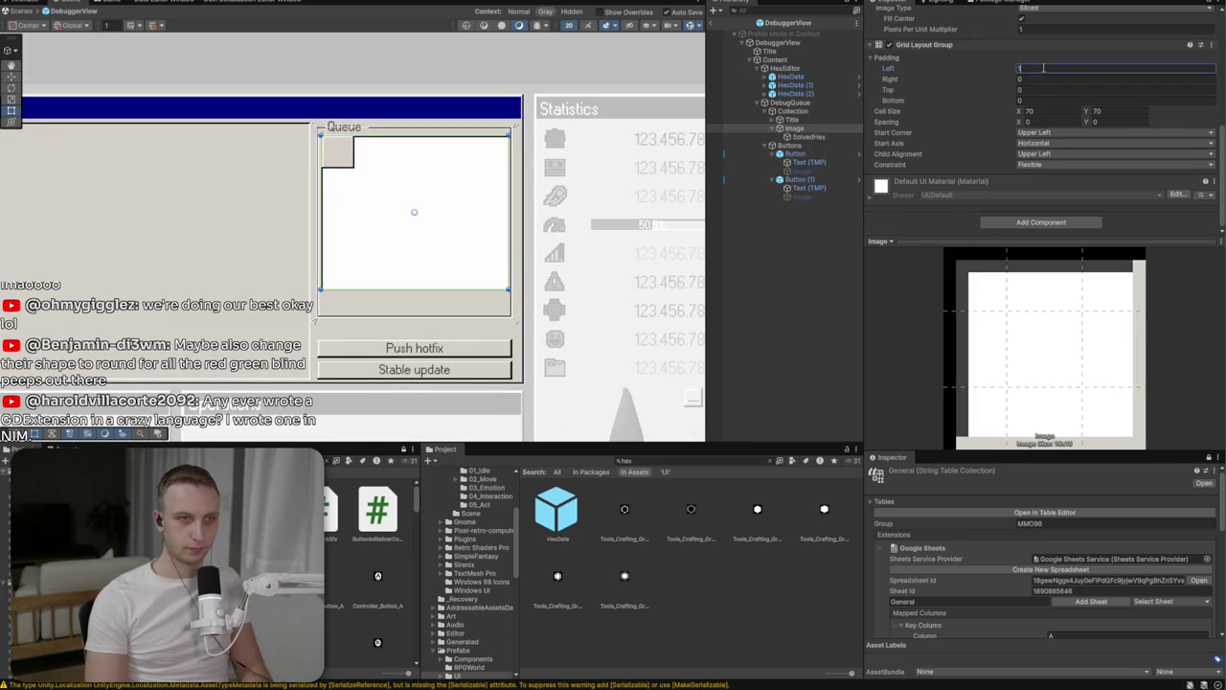
{"action": "type", "text": "10"}
{"action": "key", "text": "Tab"}
{"action": "type", "text": "10"}
{"action": "key", "text": "Tab"}
{"action": "type", "text": "10"}
{"action": "key", "text": "Tab"}
{"action": "type", "text": "10"}
{"action": "key", "text": "Return"}
Change the left, right, top and bottom padding values to 6
{"action": "left_click", "coordinate": [1048, 70]}
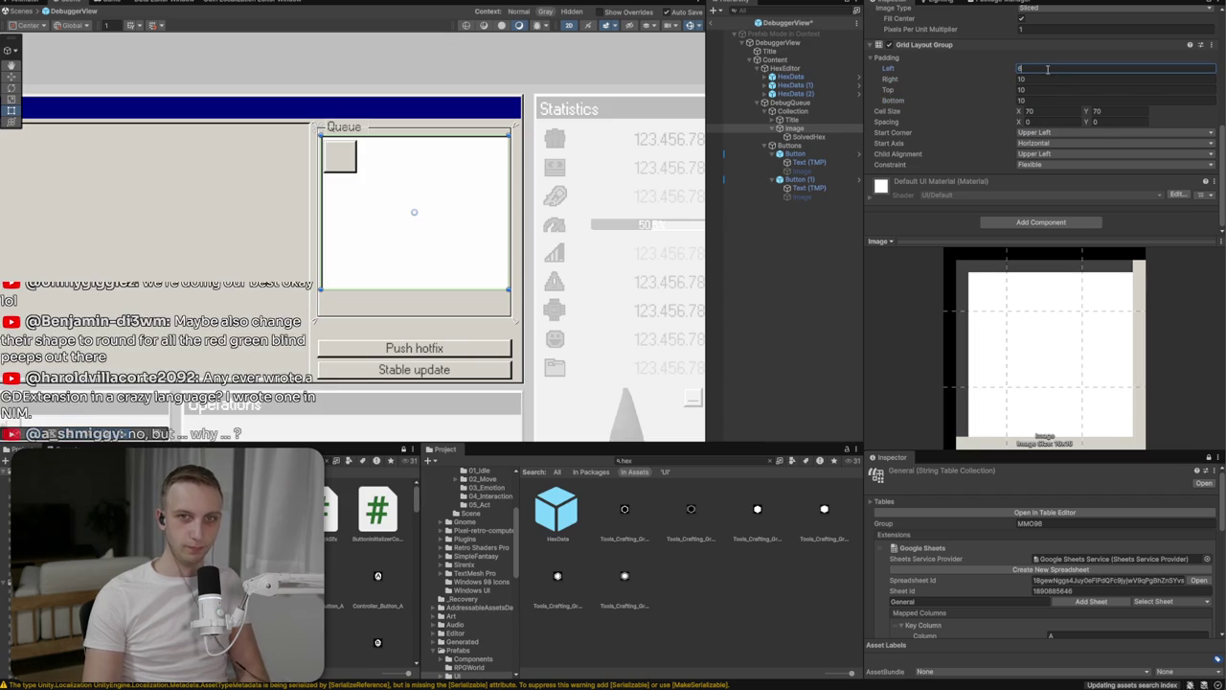
{"action": "type", "text": "6"}
{"action": "left_click", "coordinate": [1045, 80]}
{"action": "type", "text": "6"}
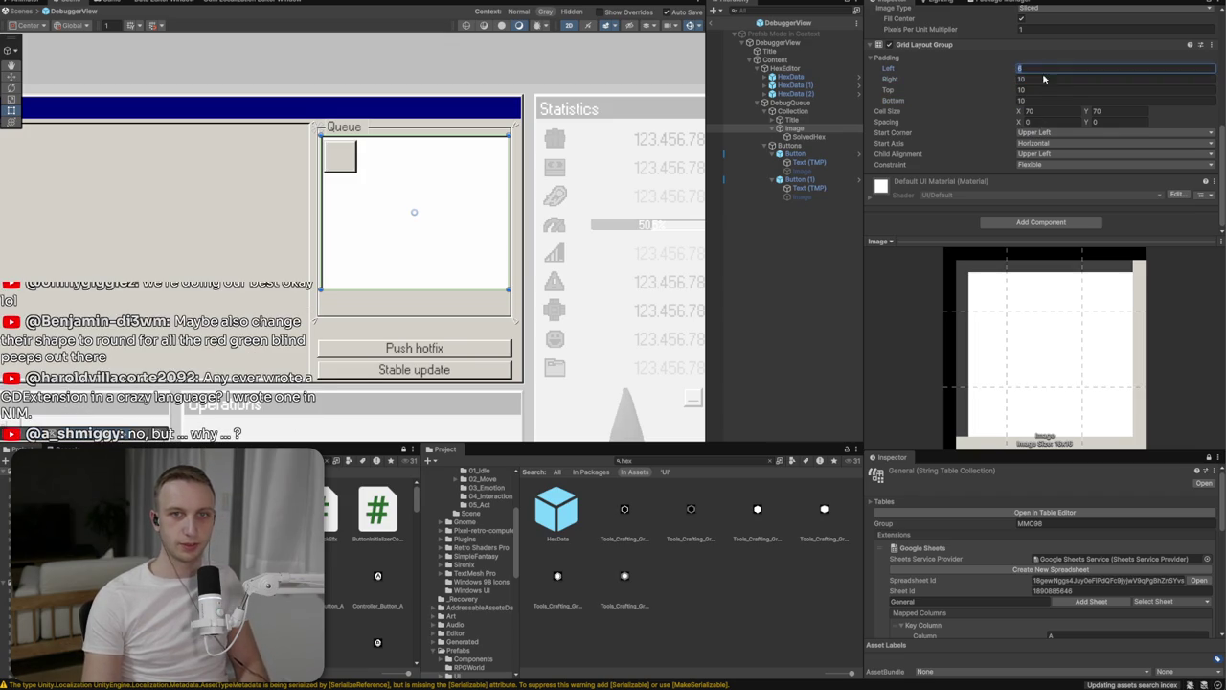
{"action": "left_click", "coordinate": [1043, 90]}
{"action": "type", "text": "6"}
{"action": "left_click", "coordinate": [1041, 100]}
{"action": "type", "text": "6"}
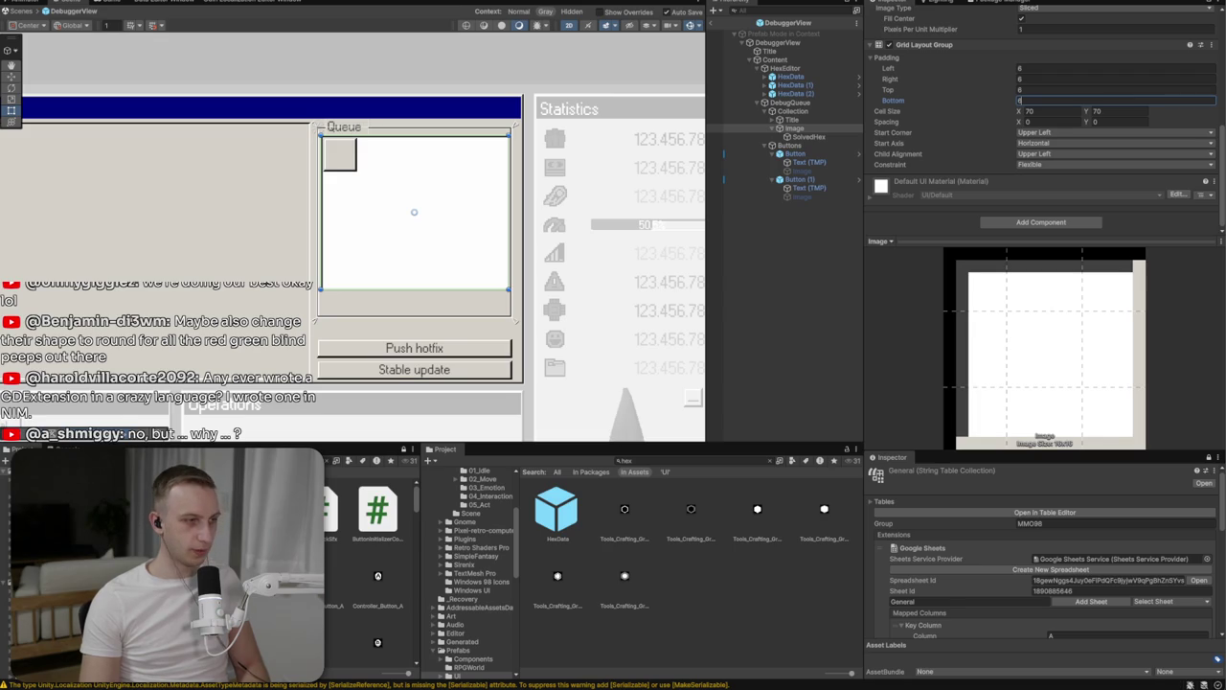
{"action": "key", "text": "Return"}
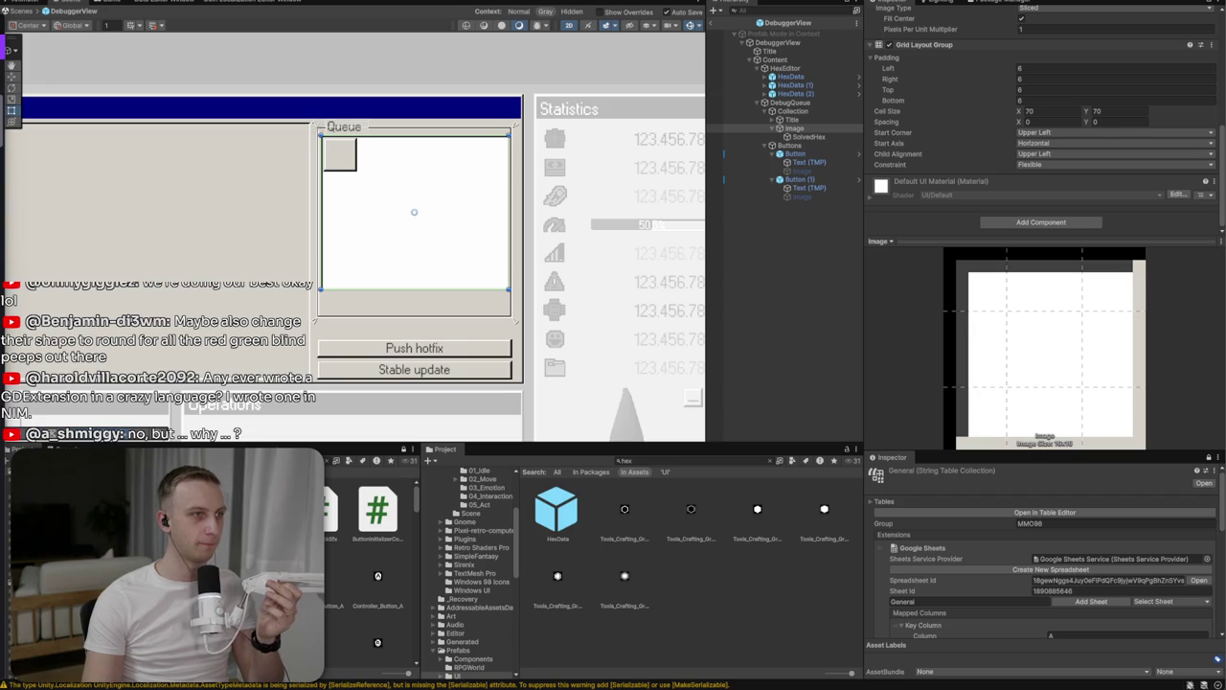
{"action": "left_click_drag", "start_coordinate": [321, 170], "coordinate": [385, 191]}
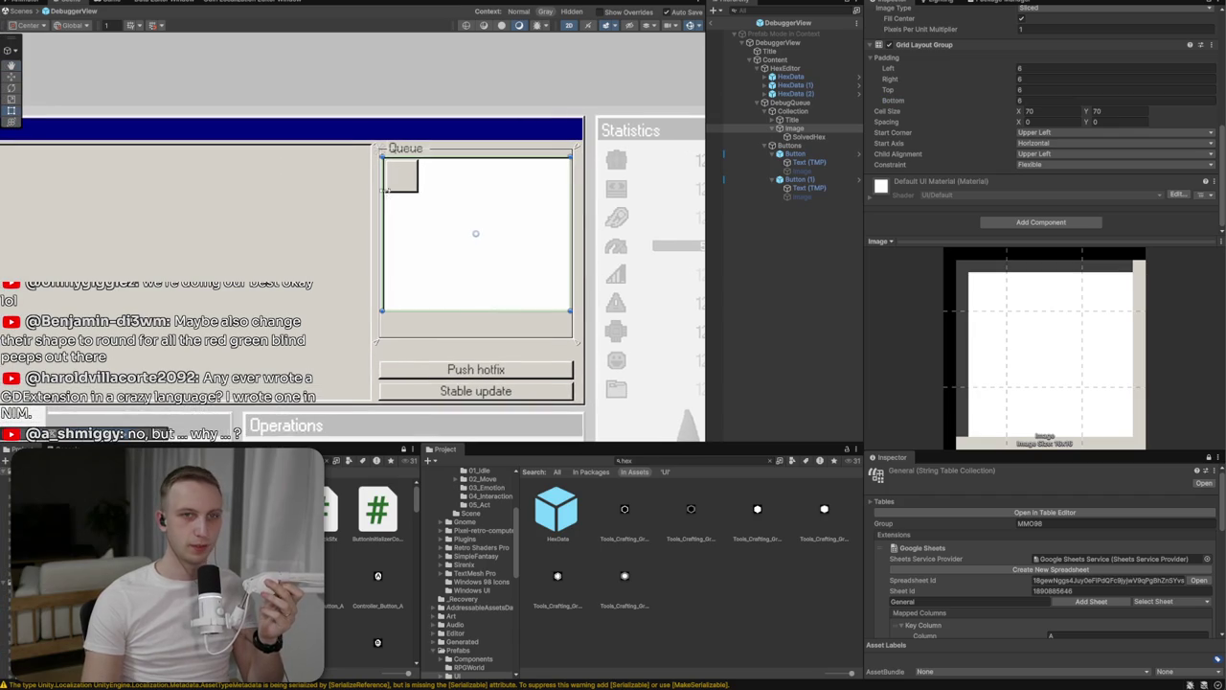
Add a Text - TextMeshPro child to the SolvedHex object
{"action": "right_click", "coordinate": [784, 134]}
{"action": "left_click", "coordinate": [809, 140]}
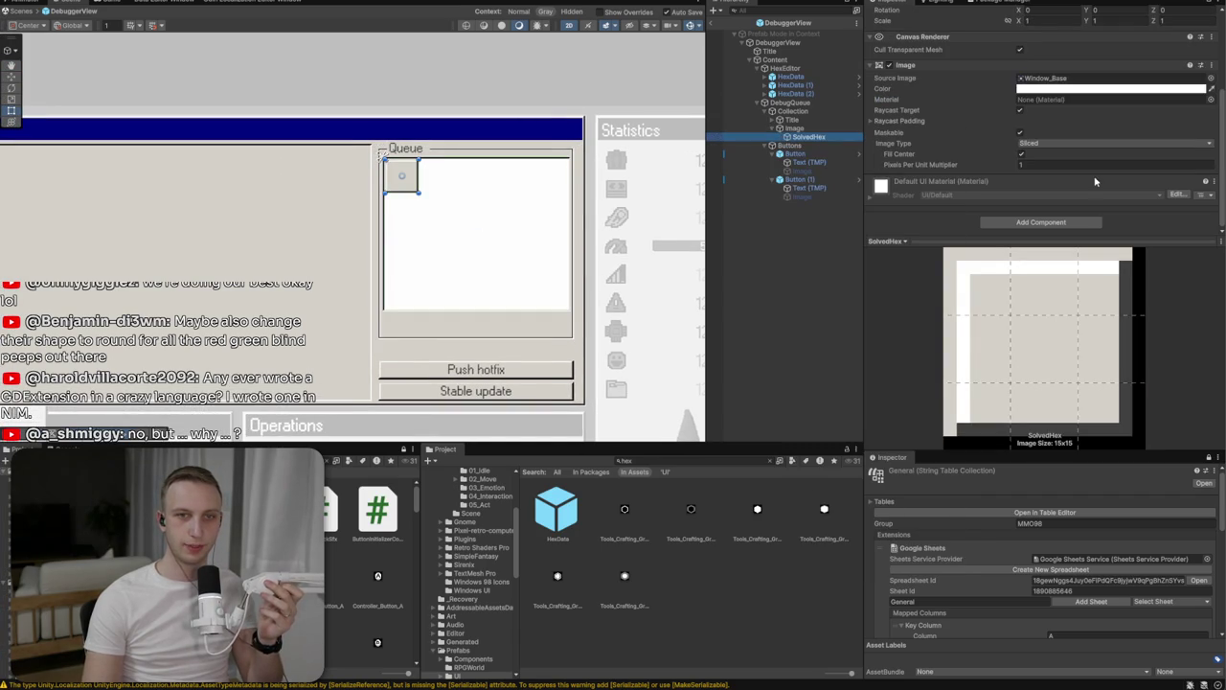
{"action": "right_click", "coordinate": [808, 137]}
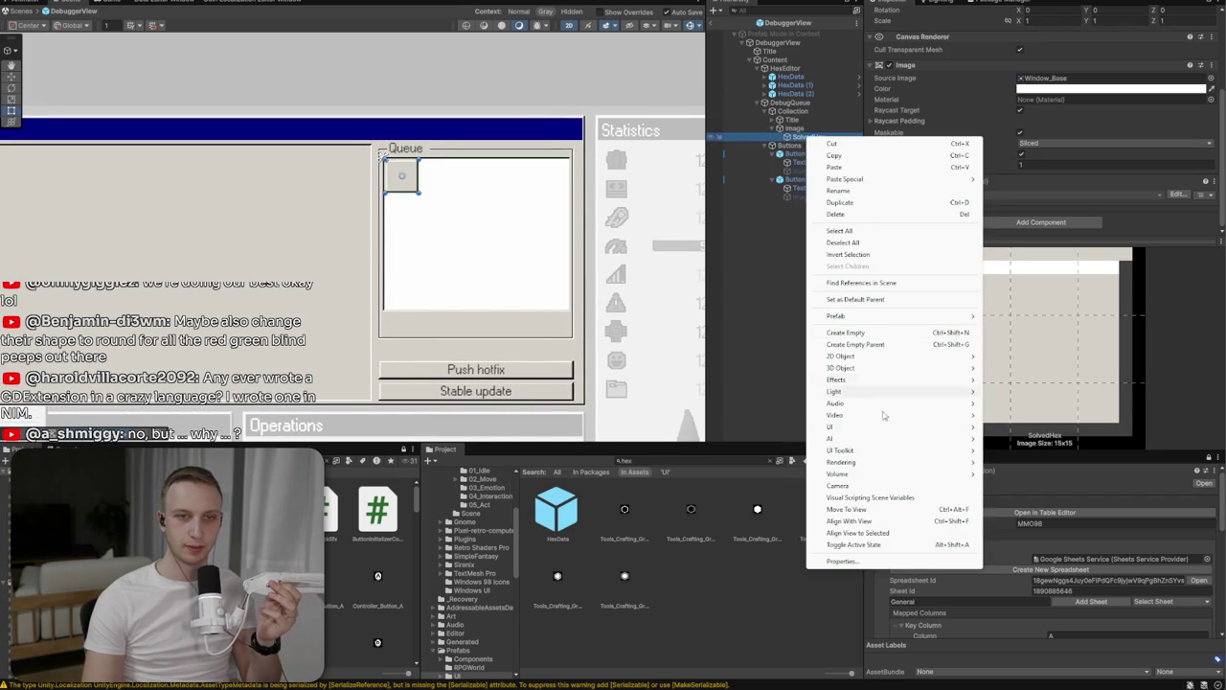
{"action": "mouse_move", "coordinate": [920, 427]}
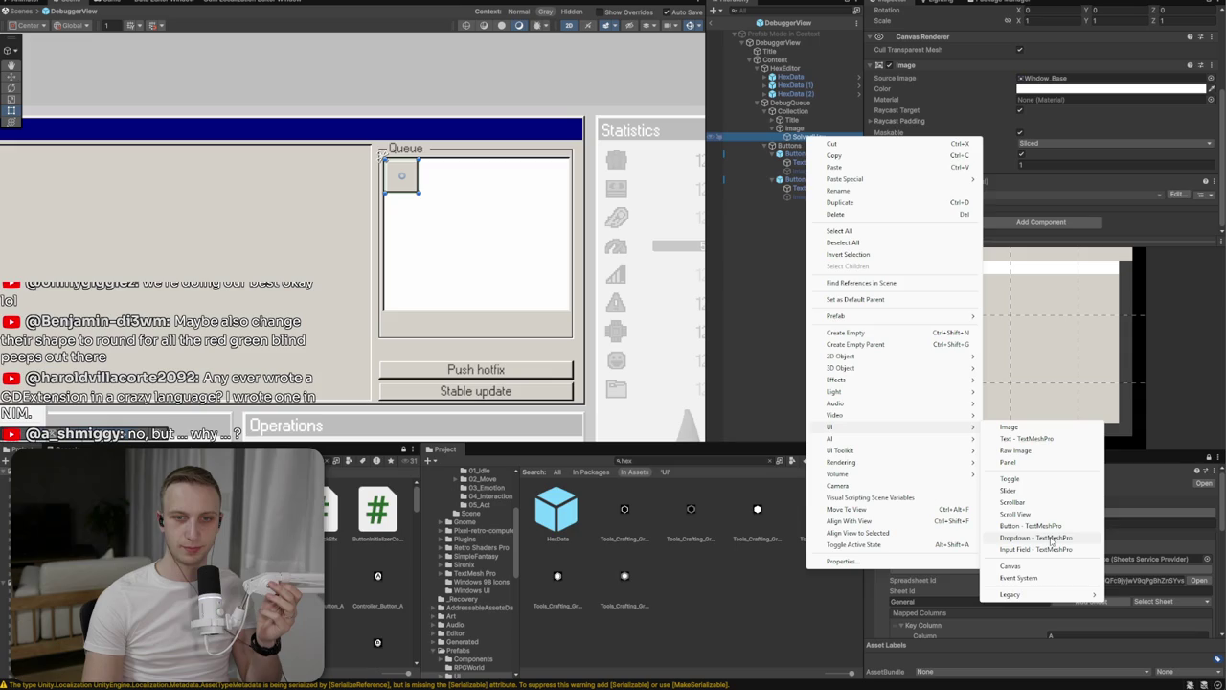
{"action": "left_click", "coordinate": [1026, 438]}
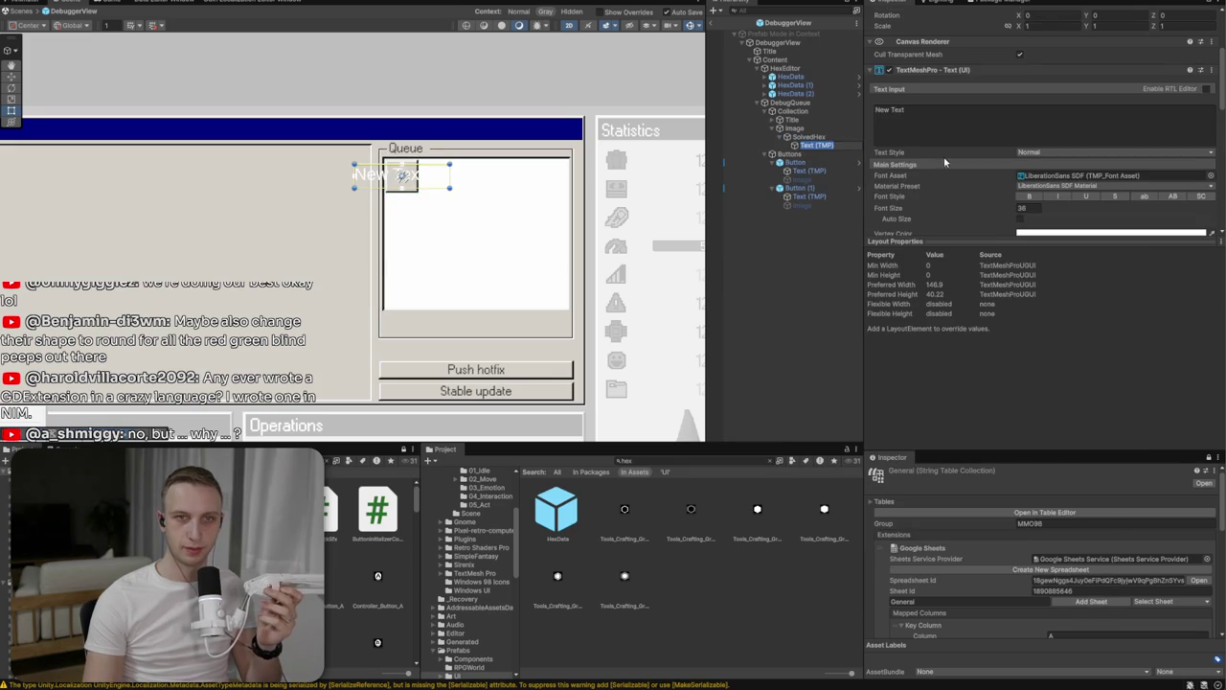
Stretch the text's anchor to fill SolvedHex and set its font asset to English-Main
{"action": "scroll", "coordinate": [900, 96], "scroll_direction": "up", "scroll_amount": 3}
{"action": "left_click", "coordinate": [887, 53]}
{"action": "left_click", "coordinate": [1003, 215], "text": "alt"}
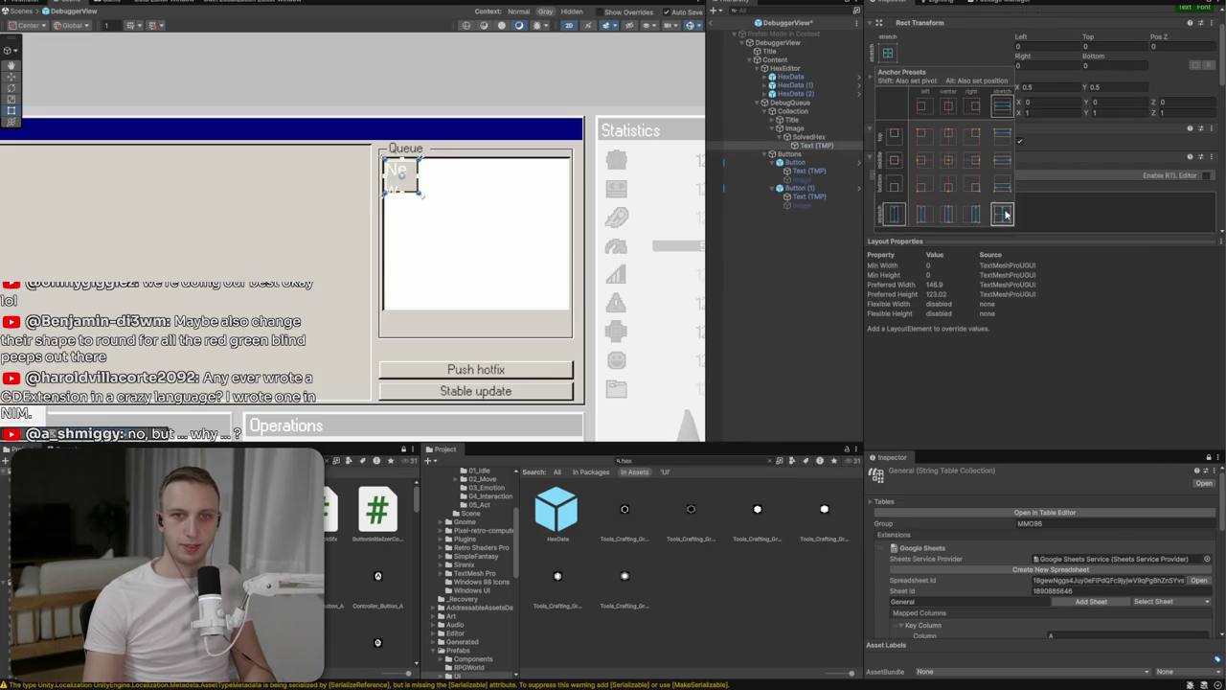
{"action": "scroll", "coordinate": [1150, 144], "scroll_direction": "down", "scroll_amount": 5}
{"action": "left_click", "coordinate": [1212, 151]}
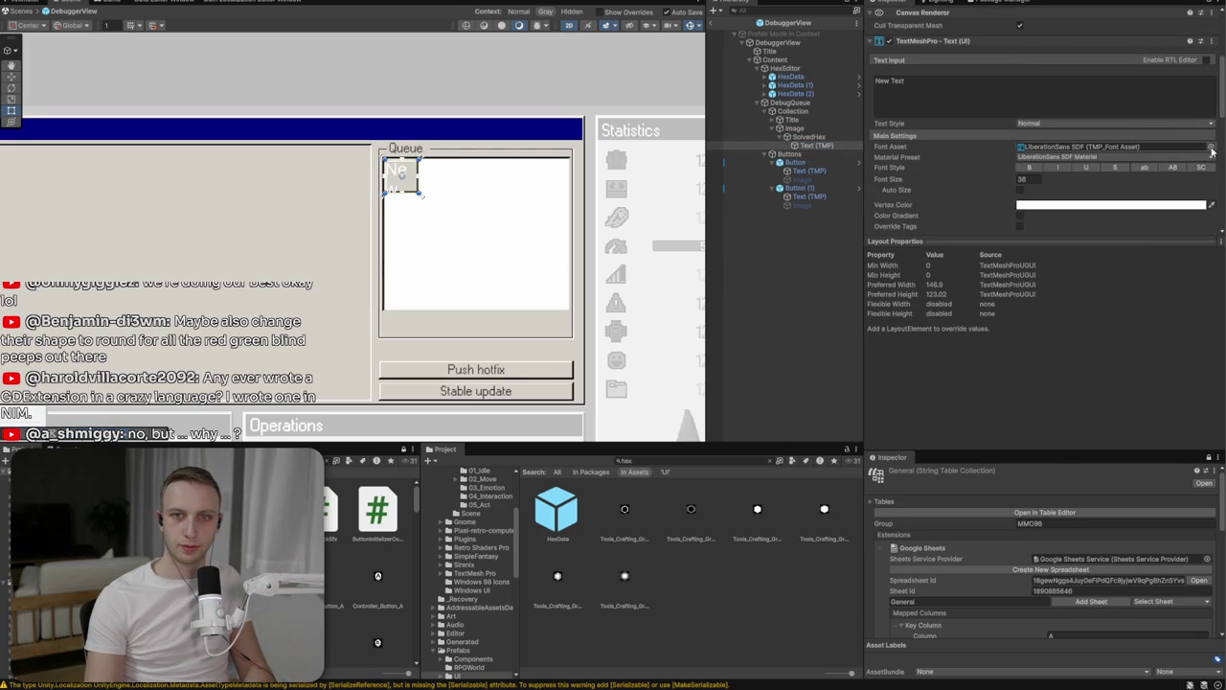
{"action": "left_click", "coordinate": [1212, 151]}
{"action": "double_click", "coordinate": [941, 195]}
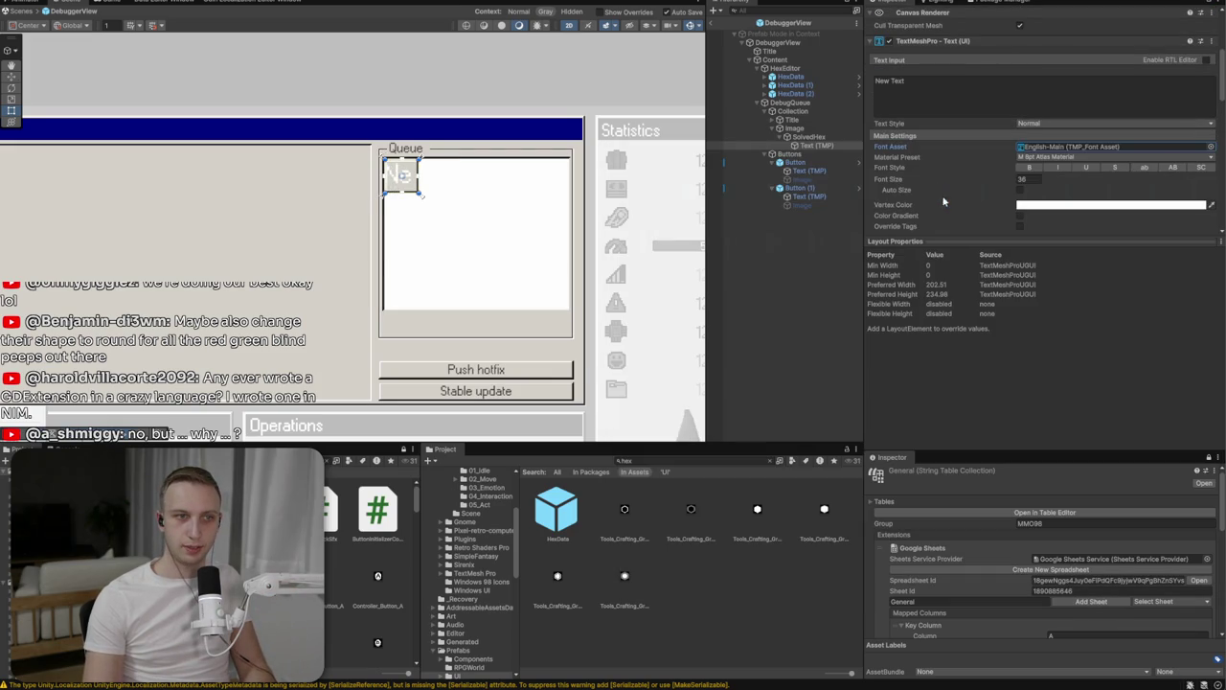
Change the text to A0 with font size 30
{"action": "left_click", "coordinate": [1027, 179]}
{"action": "type", "text": "24"}
{"action": "left_click", "coordinate": [988, 94]}
{"action": "key", "text": "ctrl+a"}
{"action": "type", "text": "A"}
{"action": "scroll", "coordinate": [988, 94], "scroll_direction": "down", "scroll_amount": 3}
{"action": "type", "text": "0"}
{"action": "scroll", "coordinate": [1113, 164], "scroll_direction": "up", "scroll_amount": 3}
{"action": "left_click", "coordinate": [1032, 150]}
{"action": "type", "text": "30"}
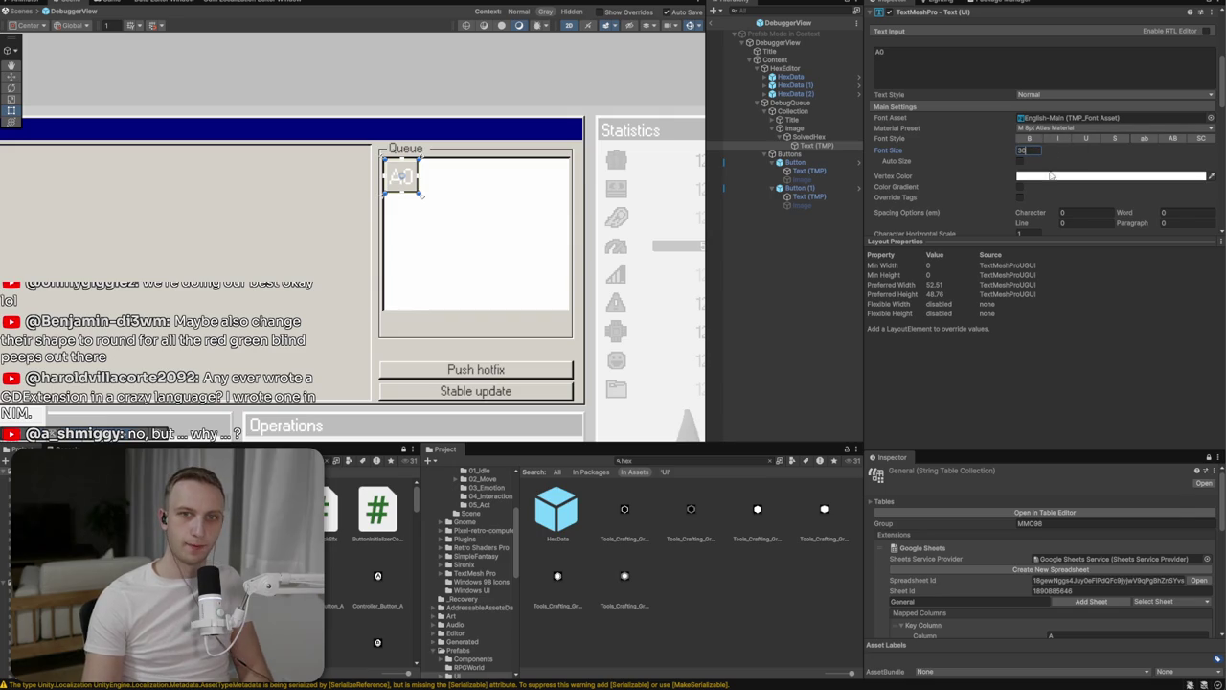
{"action": "left_click", "coordinate": [1052, 176]}
{"action": "left_click", "coordinate": [808, 137]}
Duplicate the SolvedHex tile until the Queue holds ten tiles
{"action": "key", "text": "ctrl+d"}
{"action": "key", "text": "ctrl+d"}
{"action": "key", "text": "ctrl+d"}
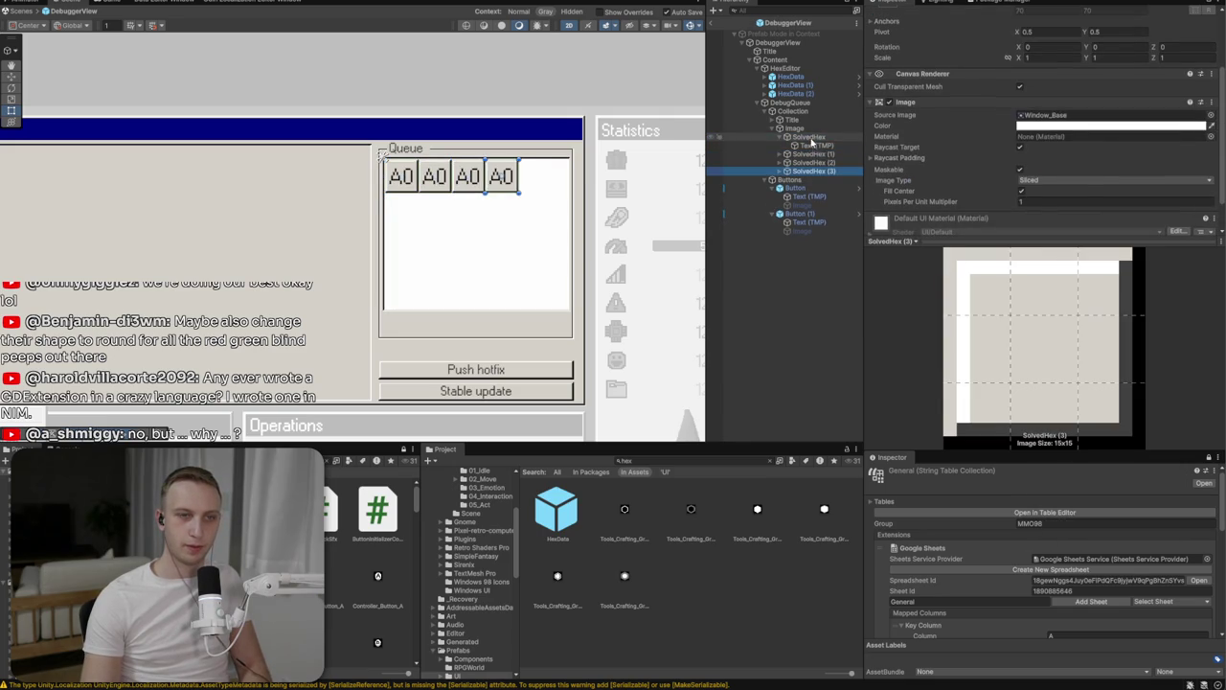
{"action": "left_click", "coordinate": [794, 127]}
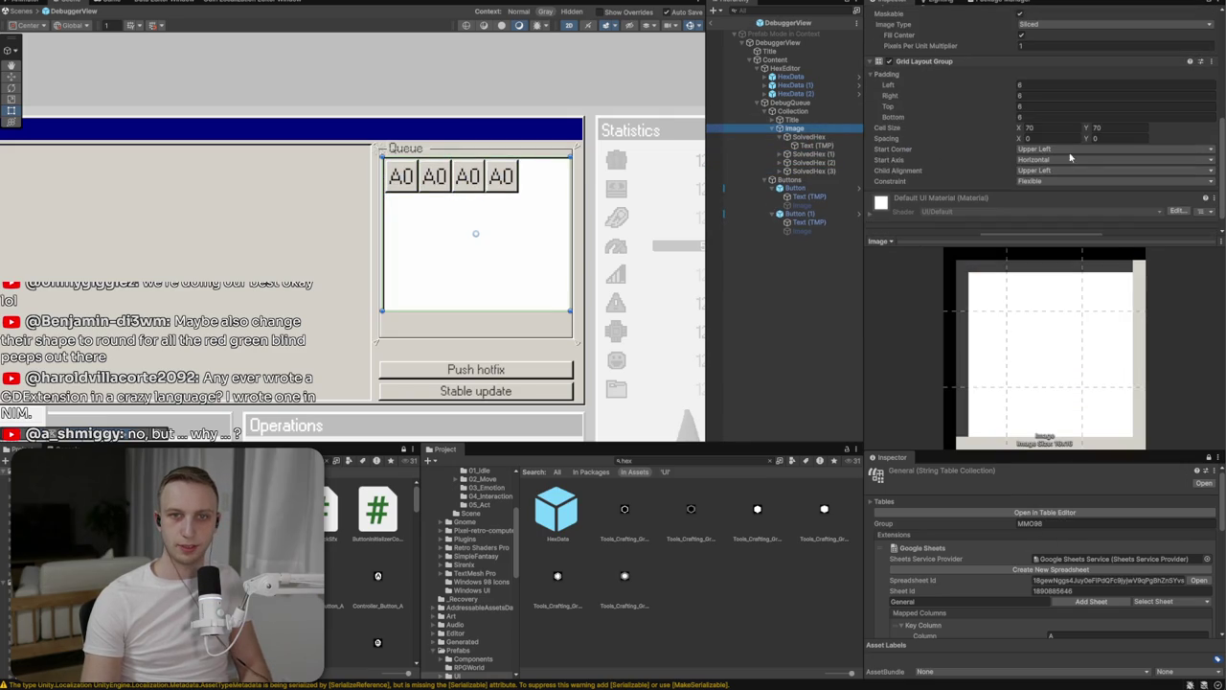
{"action": "left_click", "coordinate": [1058, 139]}
{"action": "type", "text": "4"}
{"action": "left_click", "coordinate": [1103, 139]}
{"action": "left_click", "coordinate": [801, 137]}
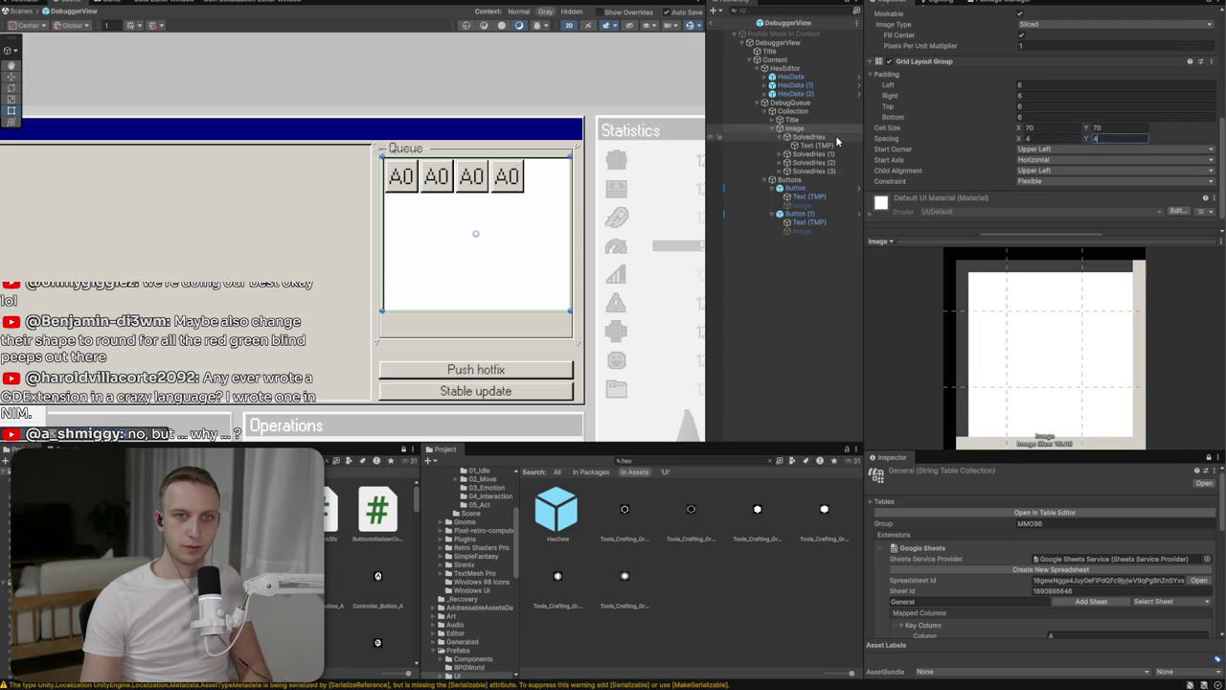
{"action": "key", "text": "ctrl+d"}
{"action": "key", "text": "ctrl+d"}
{"action": "key", "text": "ctrl+d"}
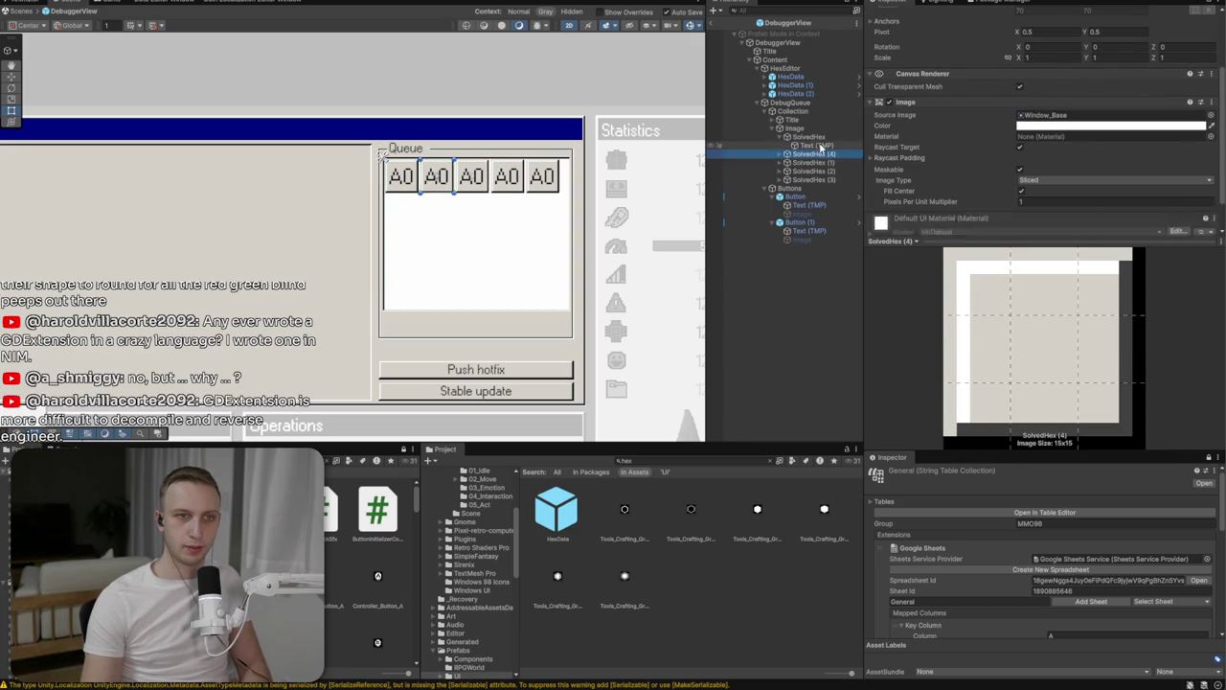
{"action": "key", "text": "ctrl+d"}
Set the Image's Grid Layout Group to Upper Left child alignment with 8 by 8 spacing
{"action": "left_click", "coordinate": [795, 127]}
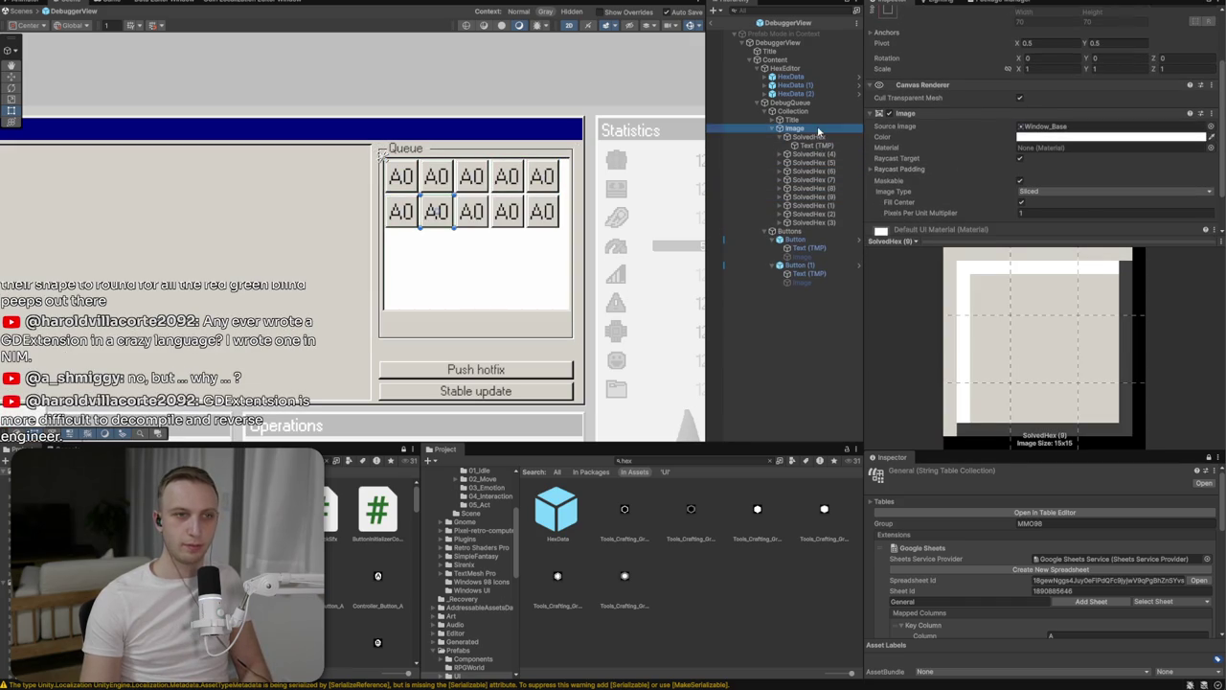
{"action": "scroll", "coordinate": [1086, 161], "scroll_direction": "down", "scroll_amount": 3}
{"action": "left_click", "coordinate": [1054, 161]}
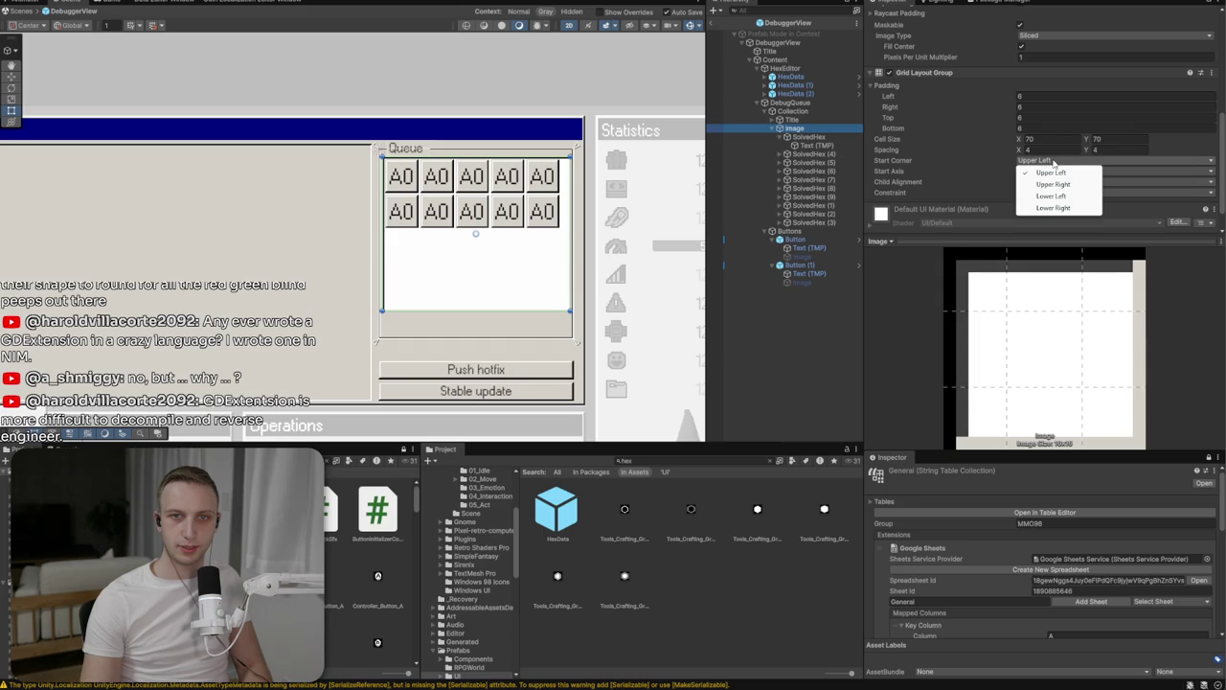
{"action": "left_click", "coordinate": [1156, 171]}
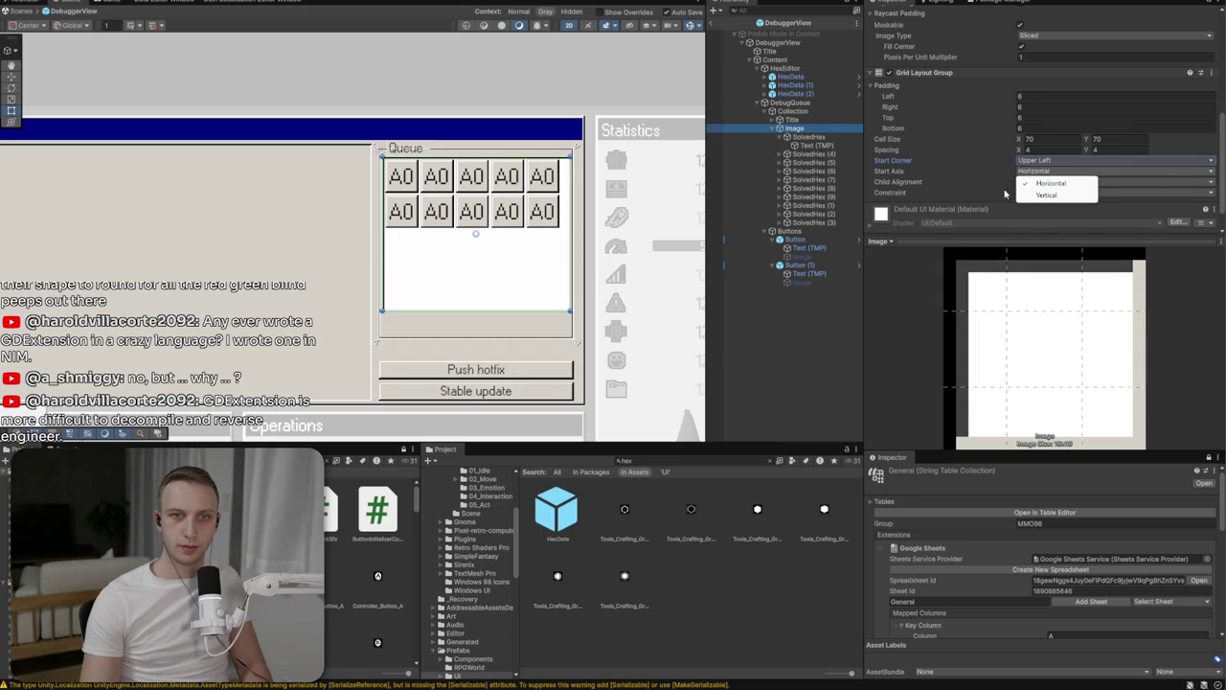
{"action": "left_click", "coordinate": [1105, 182]}
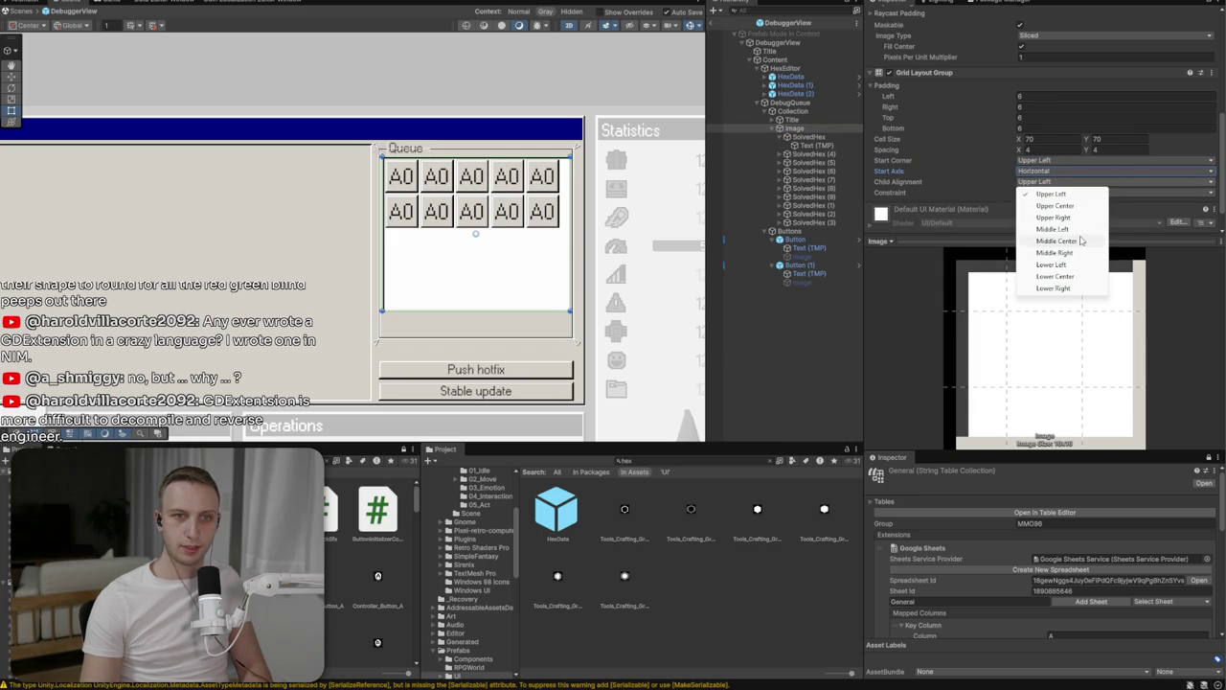
{"action": "left_click", "coordinate": [1081, 241]}
{"action": "left_click", "coordinate": [1082, 184]}
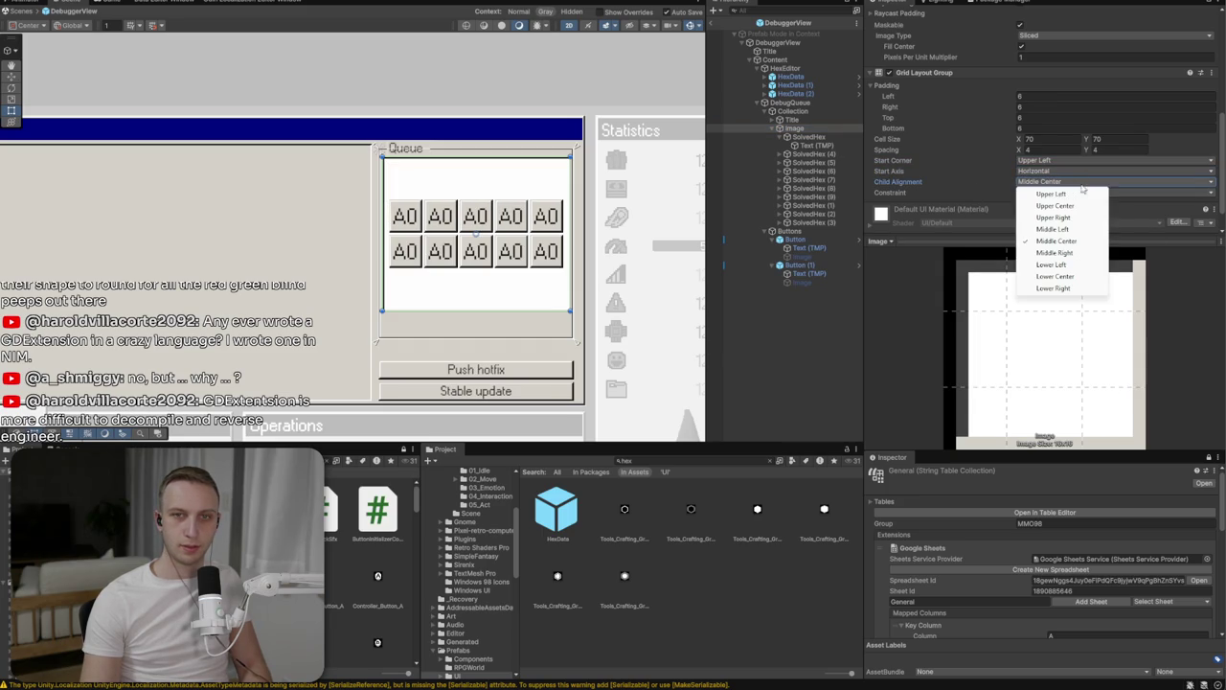
{"action": "left_click", "coordinate": [1055, 206]}
{"action": "left_click", "coordinate": [1067, 182]}
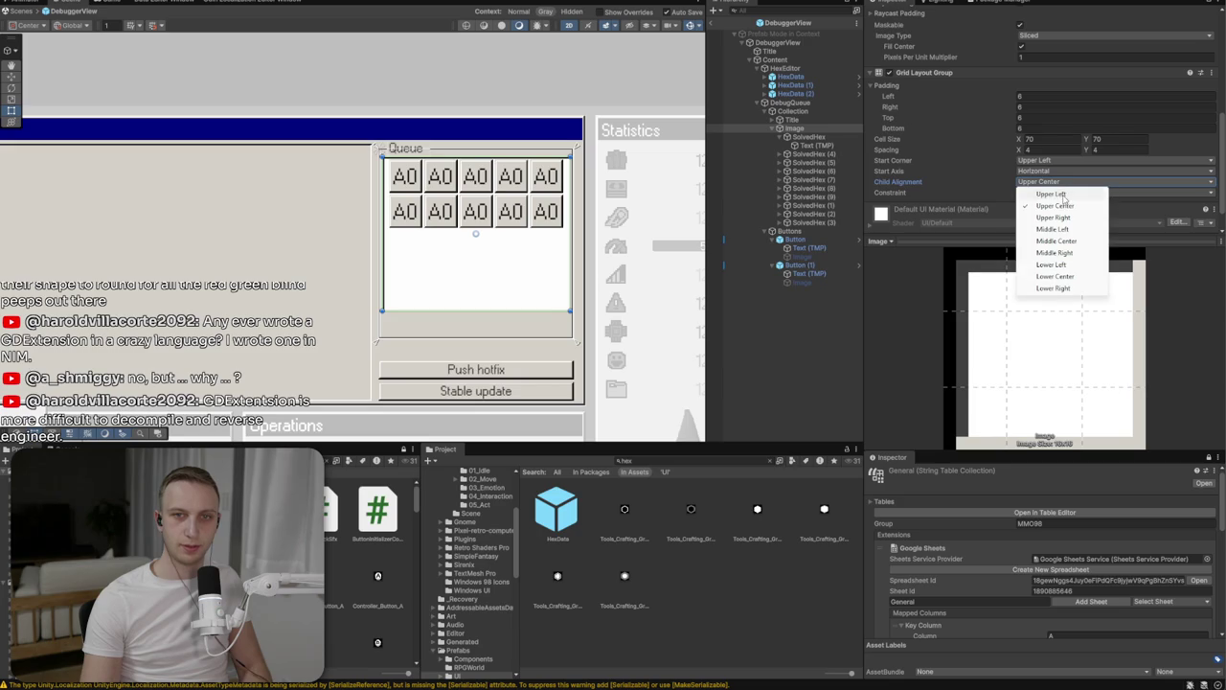
{"action": "left_click", "coordinate": [1052, 194]}
{"action": "left_click", "coordinate": [1042, 150]}
{"action": "type", "text": "8"}
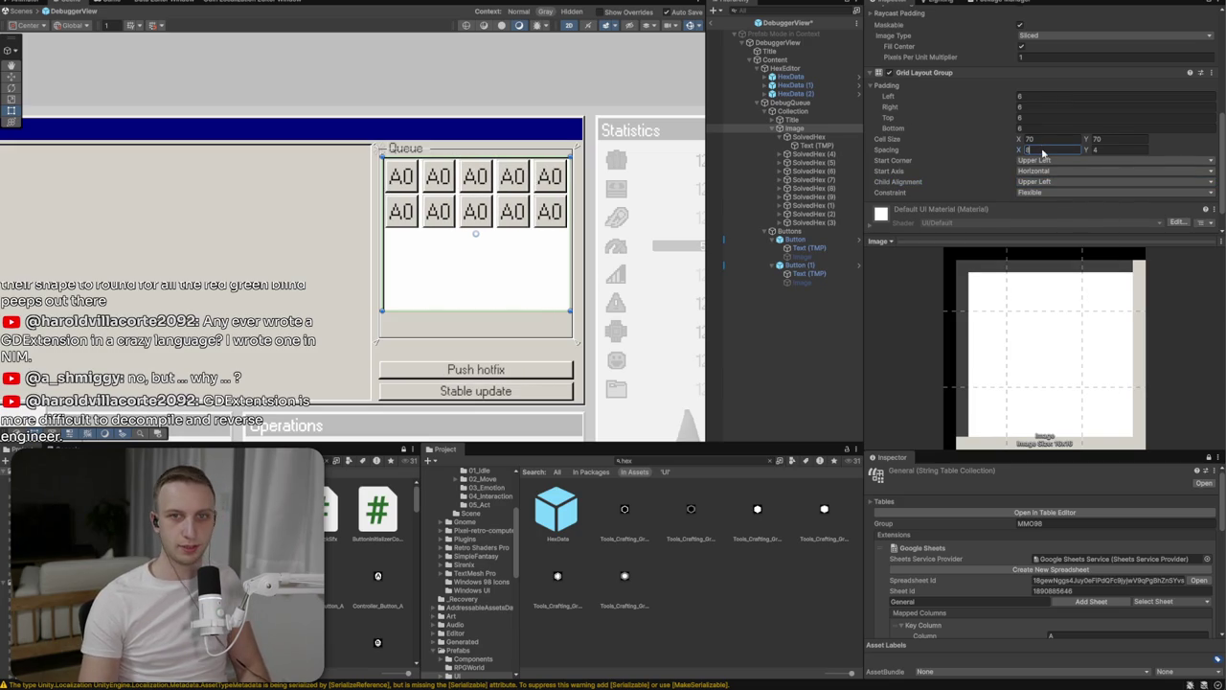
{"action": "left_click", "coordinate": [1113, 150]}
{"action": "type", "text": "8"}
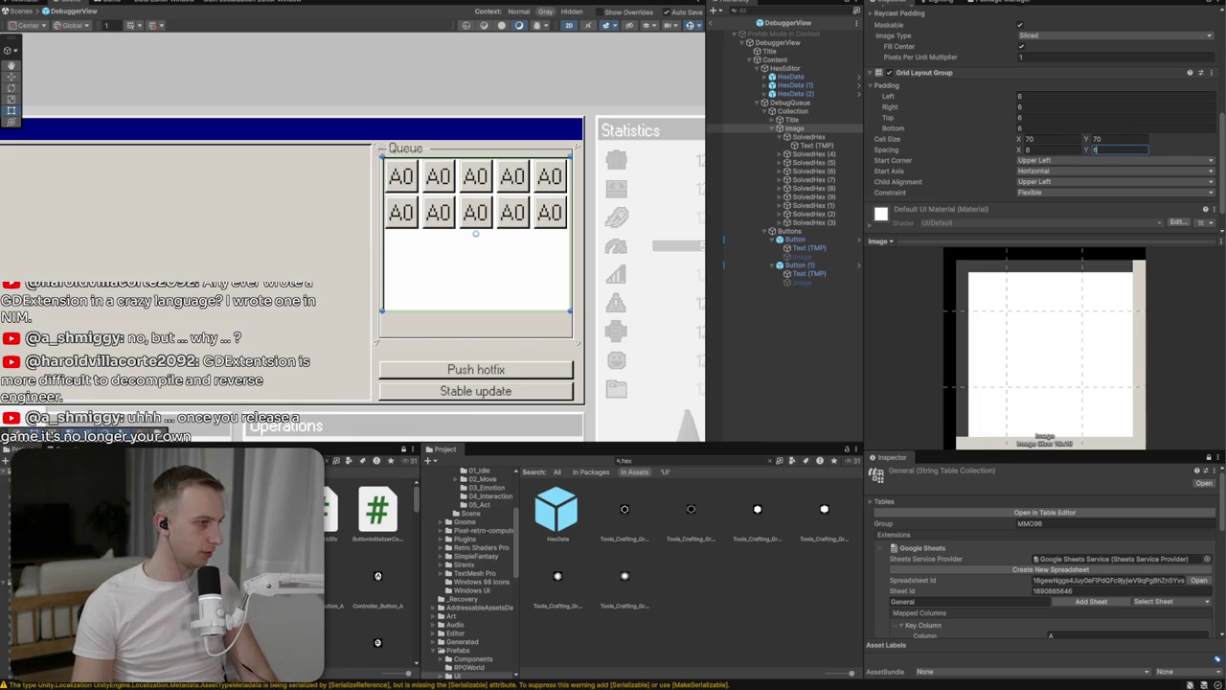
{"action": "scroll", "coordinate": [517, 245], "scroll_direction": "down", "scroll_amount": 5}
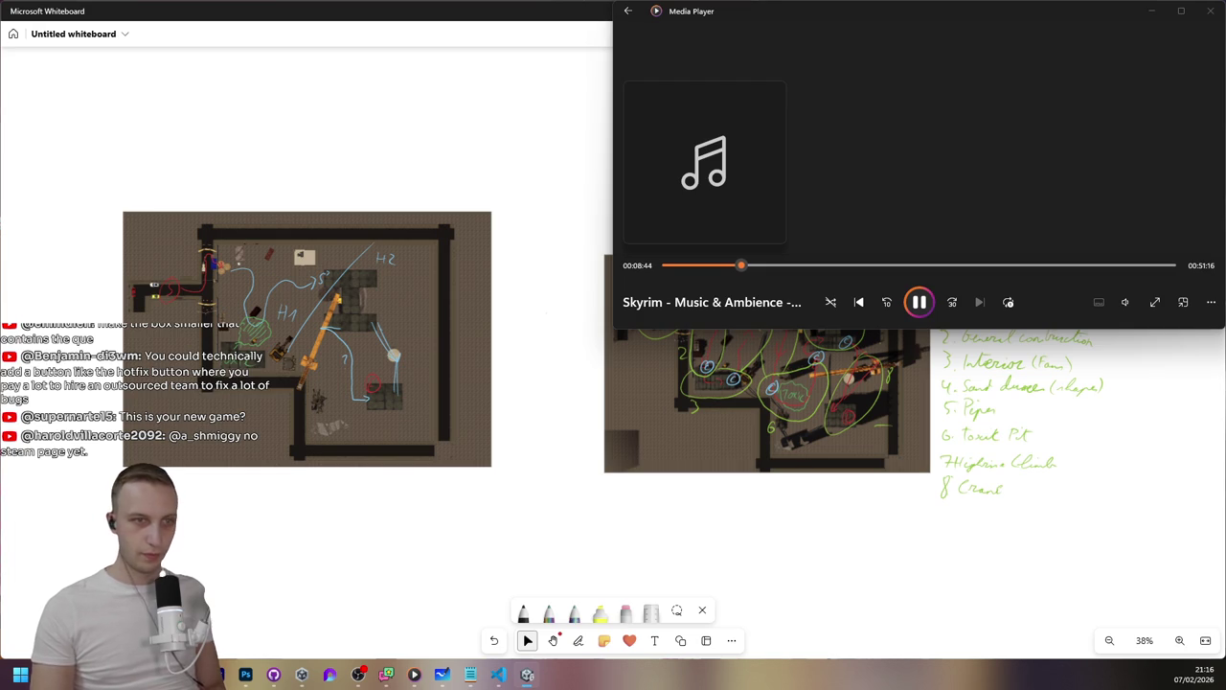
Leave the Whiteboard level plan and return to the Unity editor with Alt+Tab
{"action": "key", "text": "alt+Tab"}
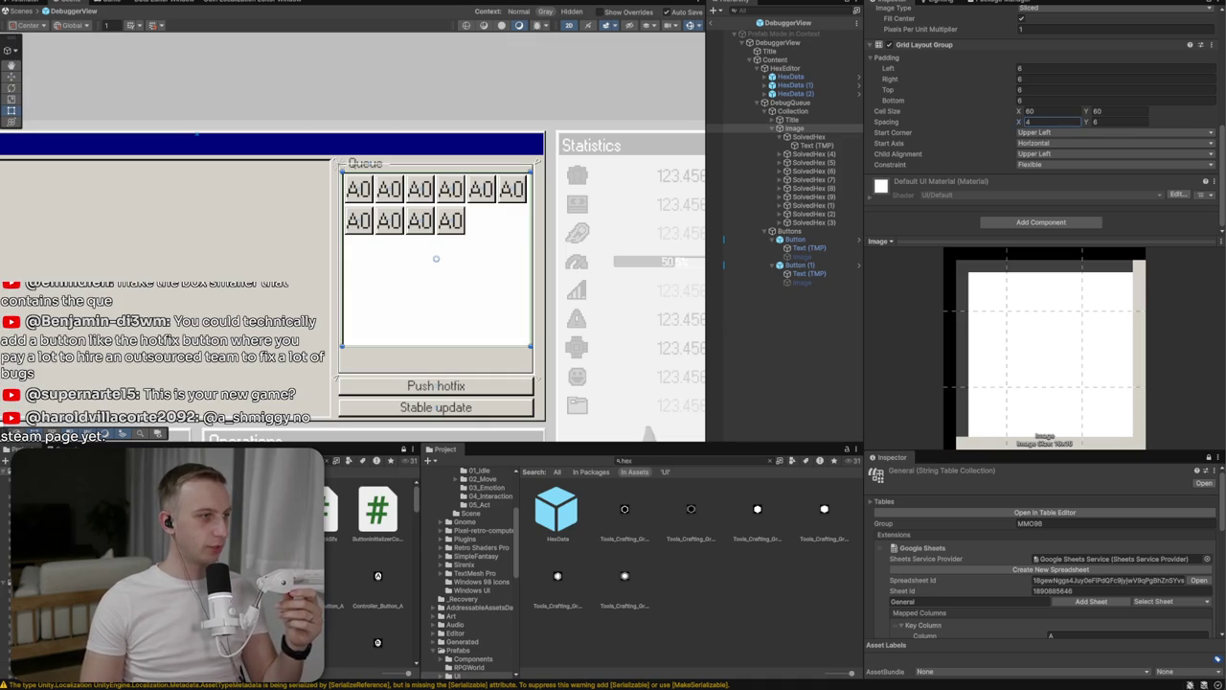
Set the Queue Image's Rect Transform bottom offset to 12
{"action": "left_click_drag", "start_coordinate": [375, 280], "coordinate": [442, 230]}
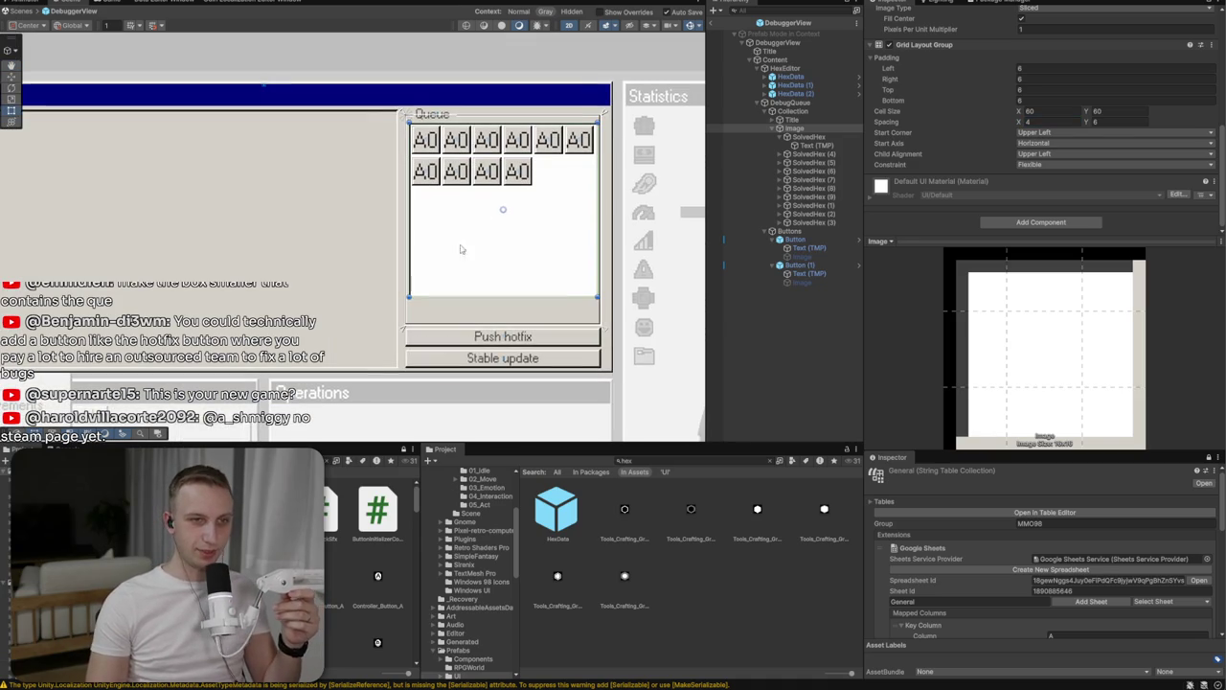
{"action": "scroll", "coordinate": [967, 173], "scroll_direction": "up", "scroll_amount": 5}
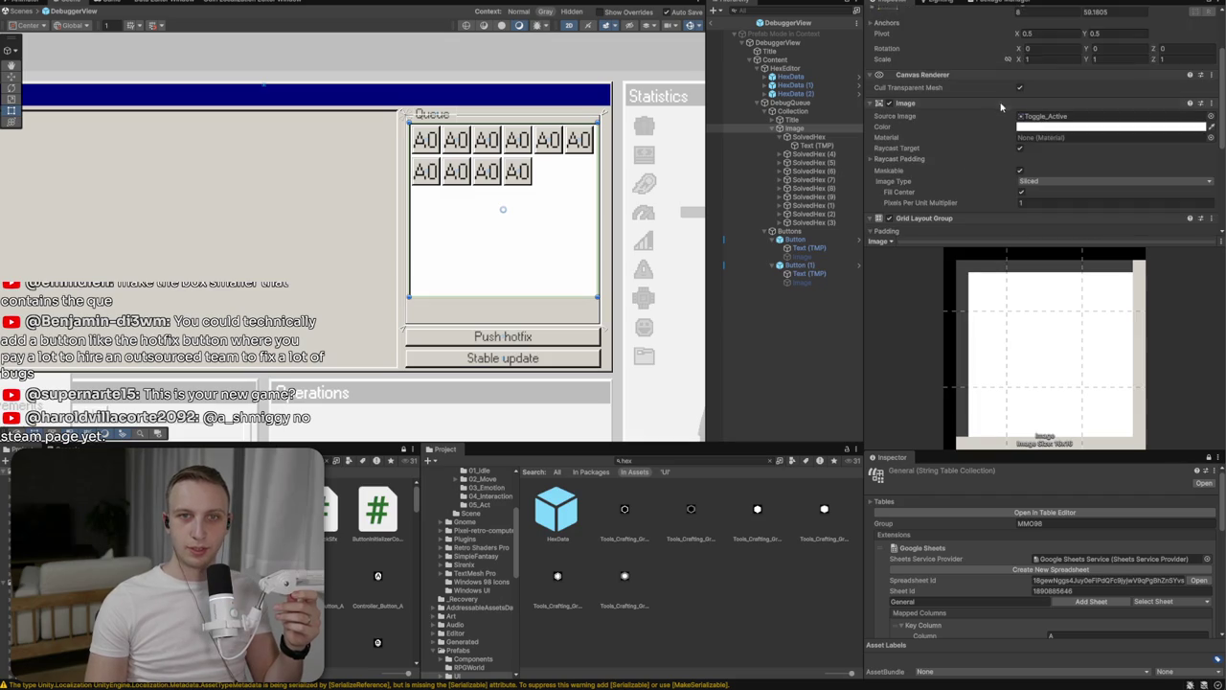
{"action": "left_click", "coordinate": [1120, 86]}
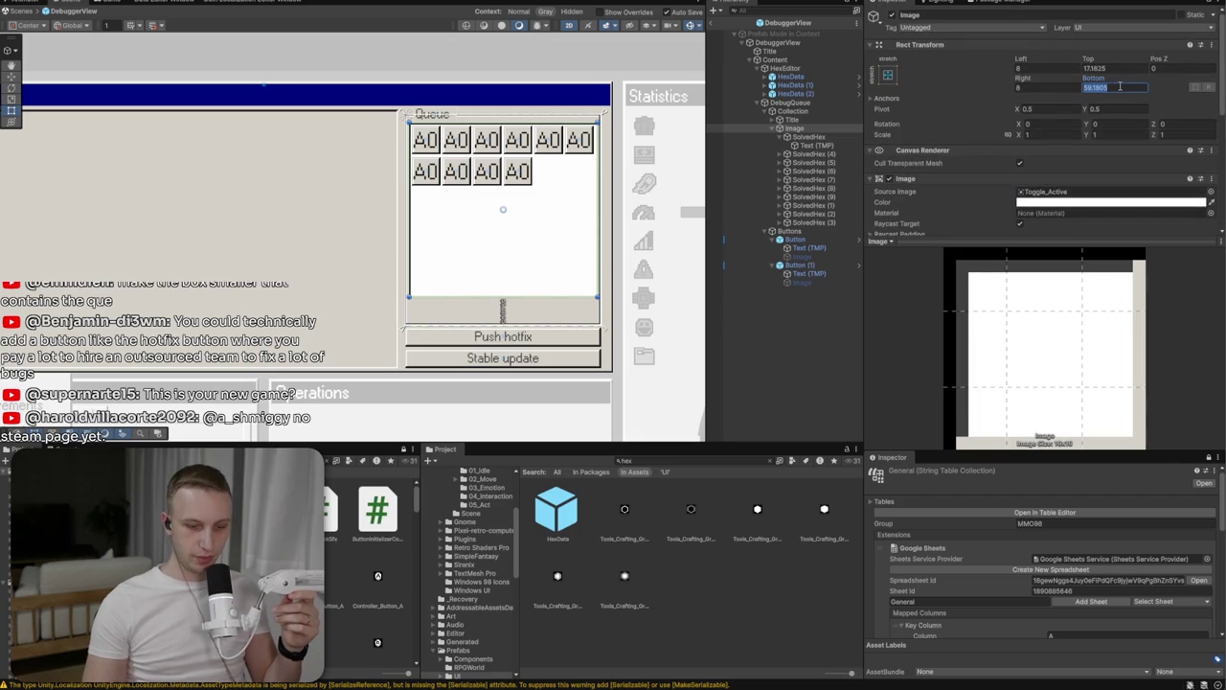
{"action": "type", "text": "12"}
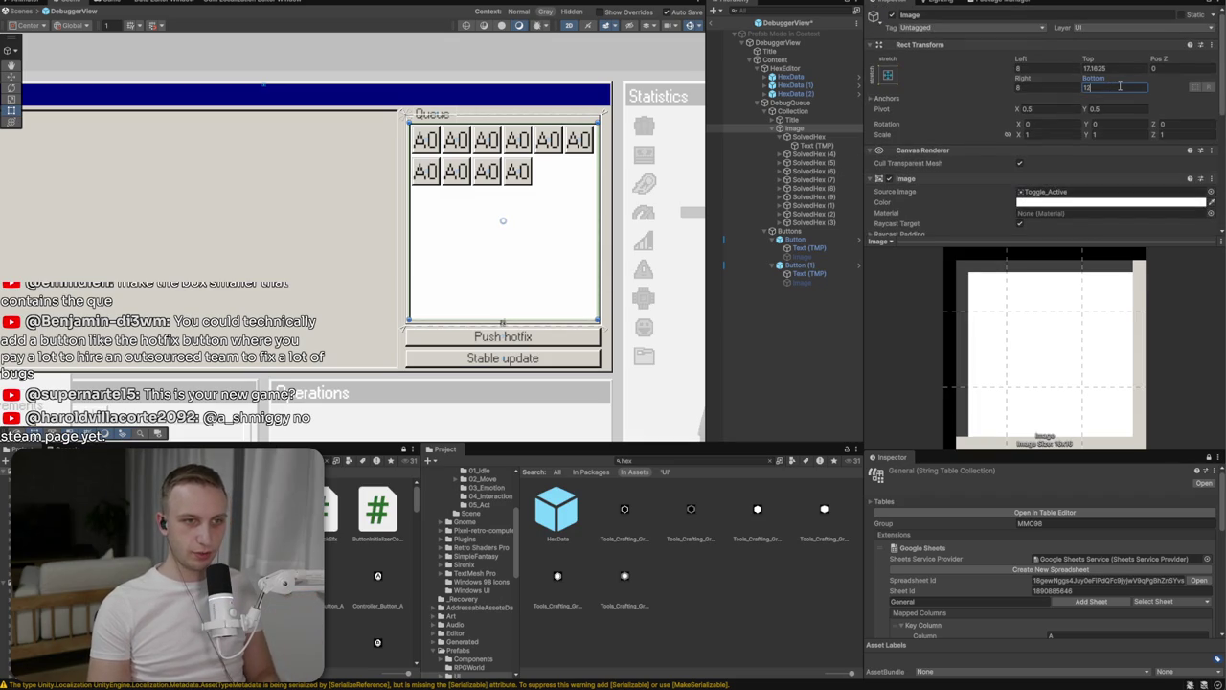
{"action": "left_click", "coordinate": [542, 296]}
{"action": "left_click", "coordinate": [501, 220]}
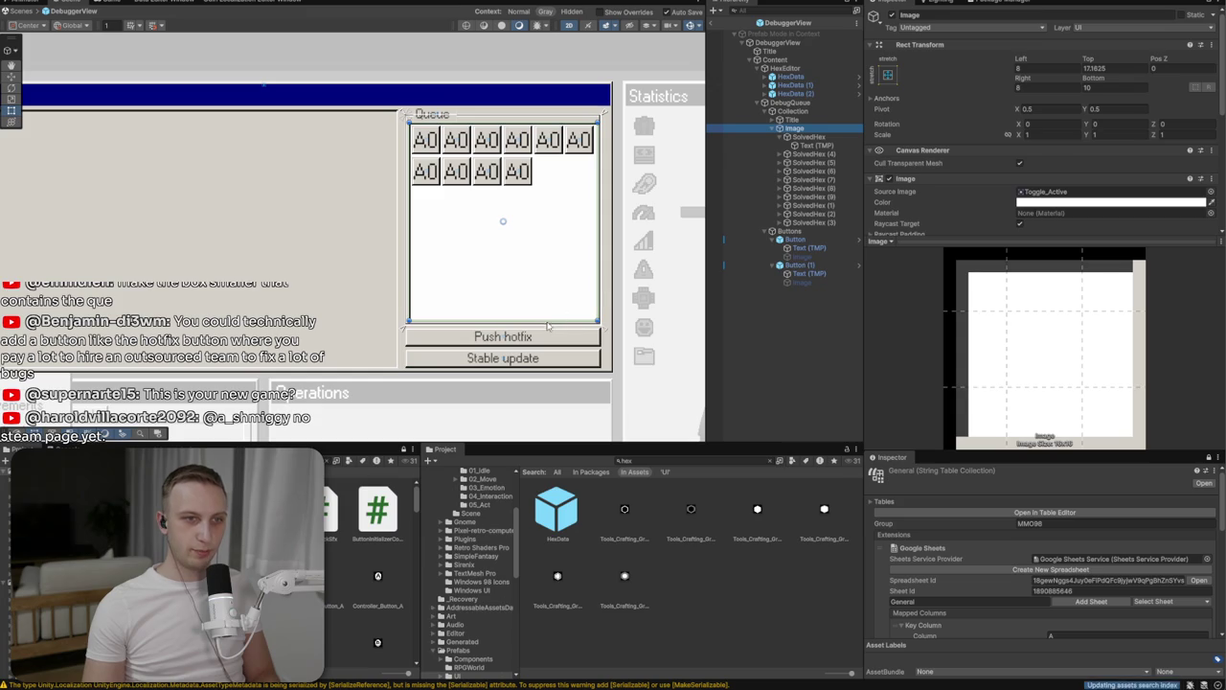
{"action": "left_click", "coordinate": [551, 326]}
Set the Collection object's Rect Transform height to 200
{"action": "left_click", "coordinate": [793, 112]}
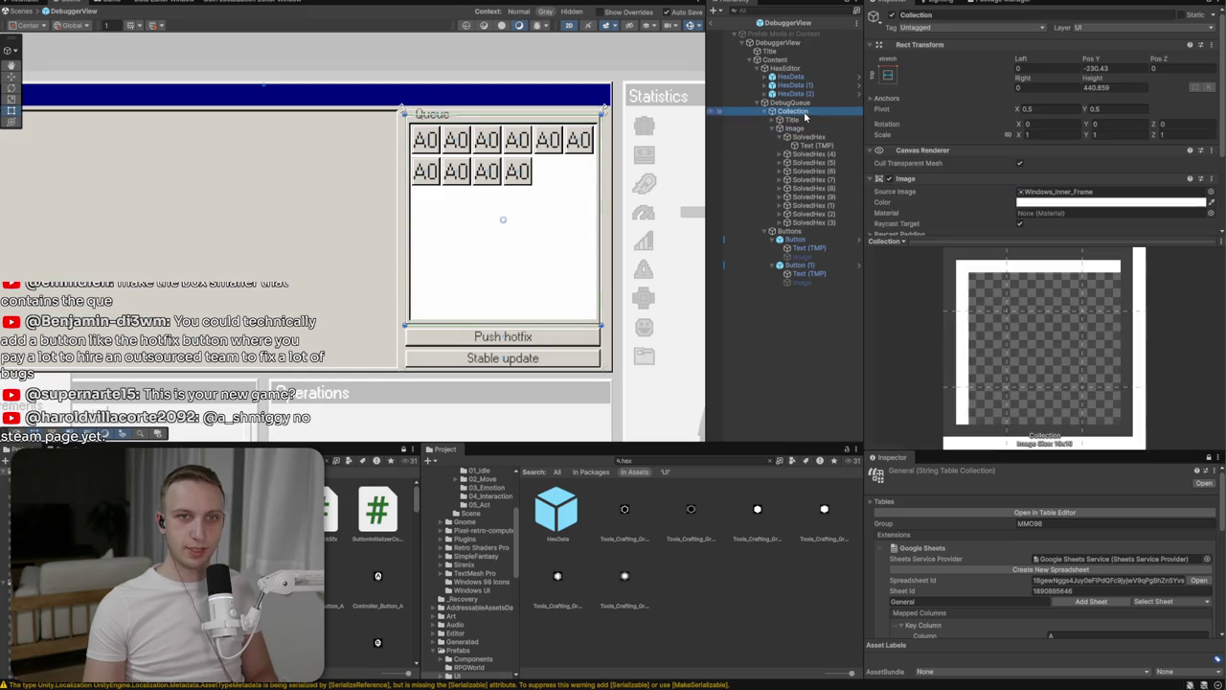
{"action": "double_click", "coordinate": [1111, 88]}
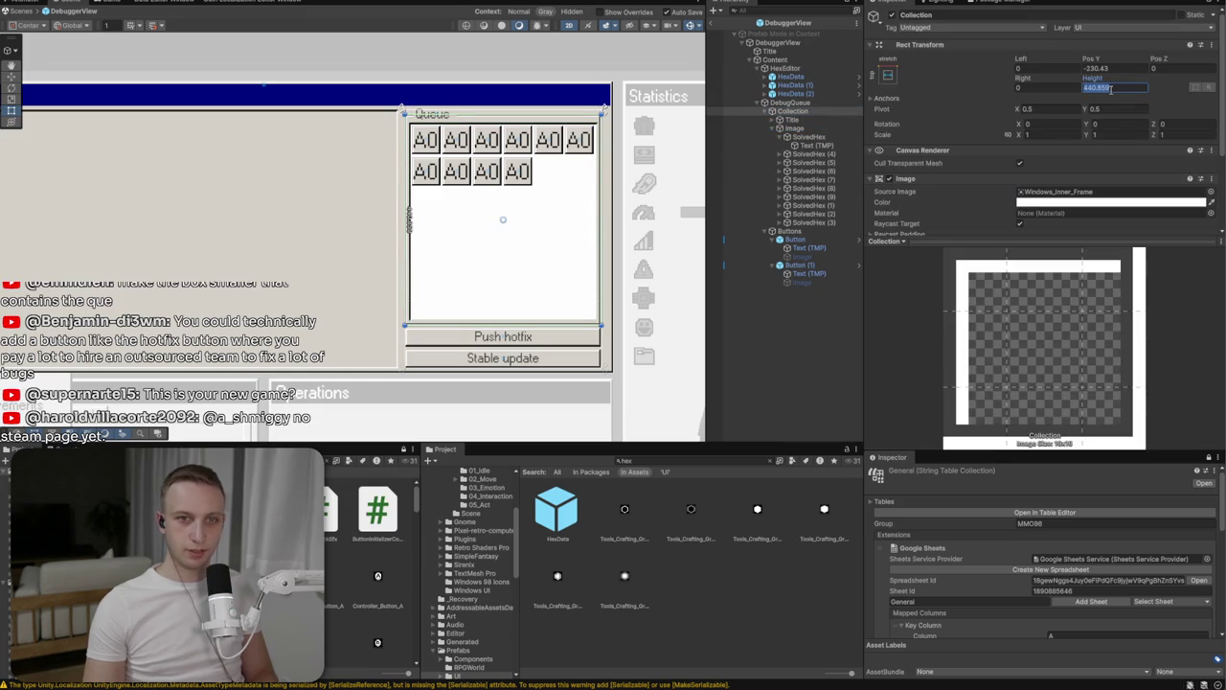
{"action": "type", "text": "100"}
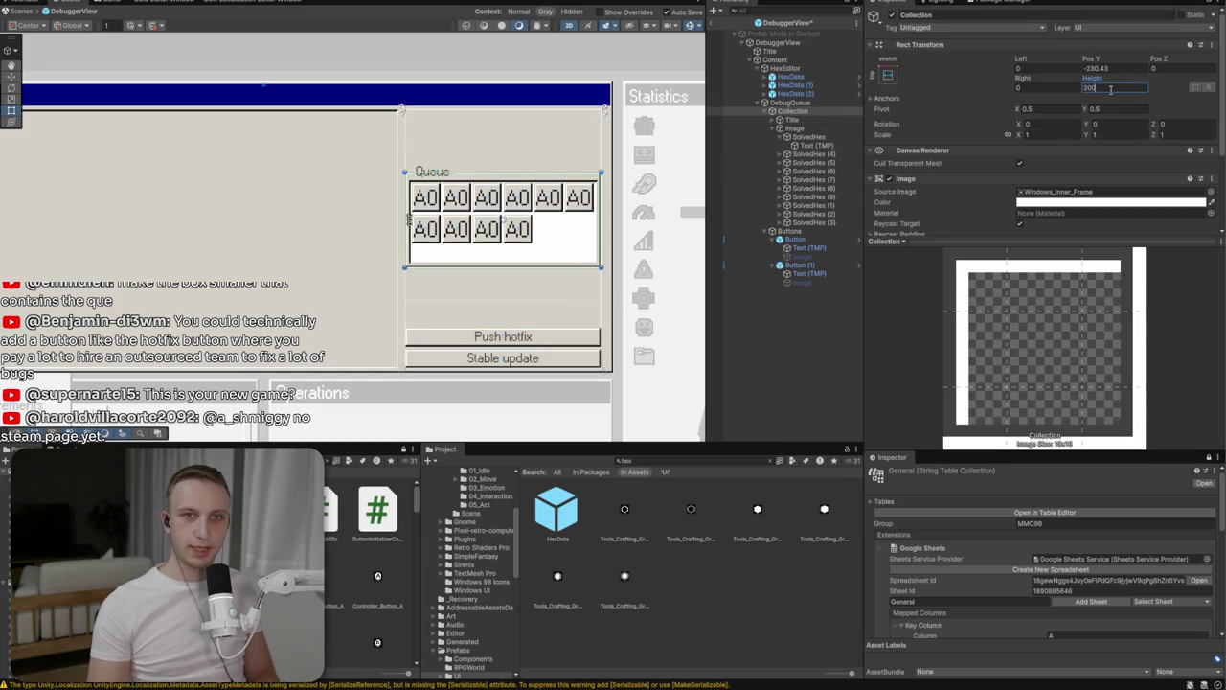
{"action": "key", "text": "Return"}
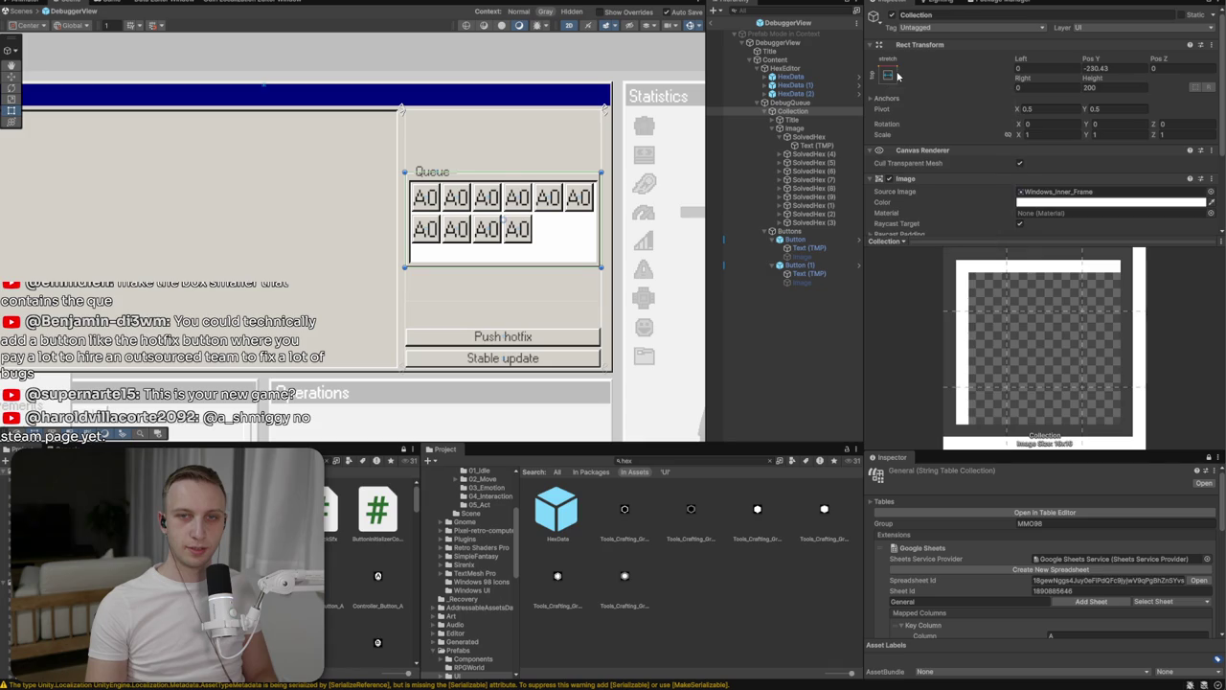
{"action": "left_click", "coordinate": [1139, 71]}
{"action": "mouse_move", "coordinate": [503, 266]}
{"action": "left_mouse_down"}
{"action": "mouse_move", "coordinate": [498, 328]}
{"action": "mouse_move", "coordinate": [495, 197]}
{"action": "left_mouse_up"}
{"action": "left_click", "coordinate": [500, 244]}
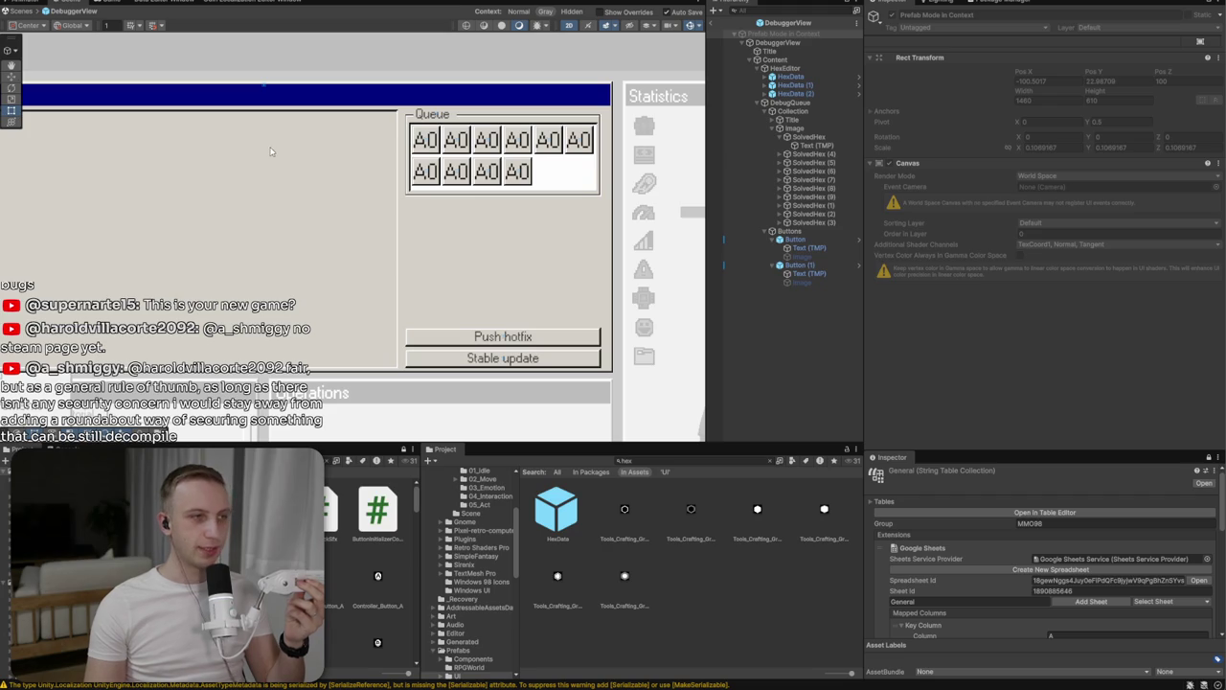
{"action": "left_click_drag", "start_coordinate": [412, 165], "coordinate": [537, 158]}
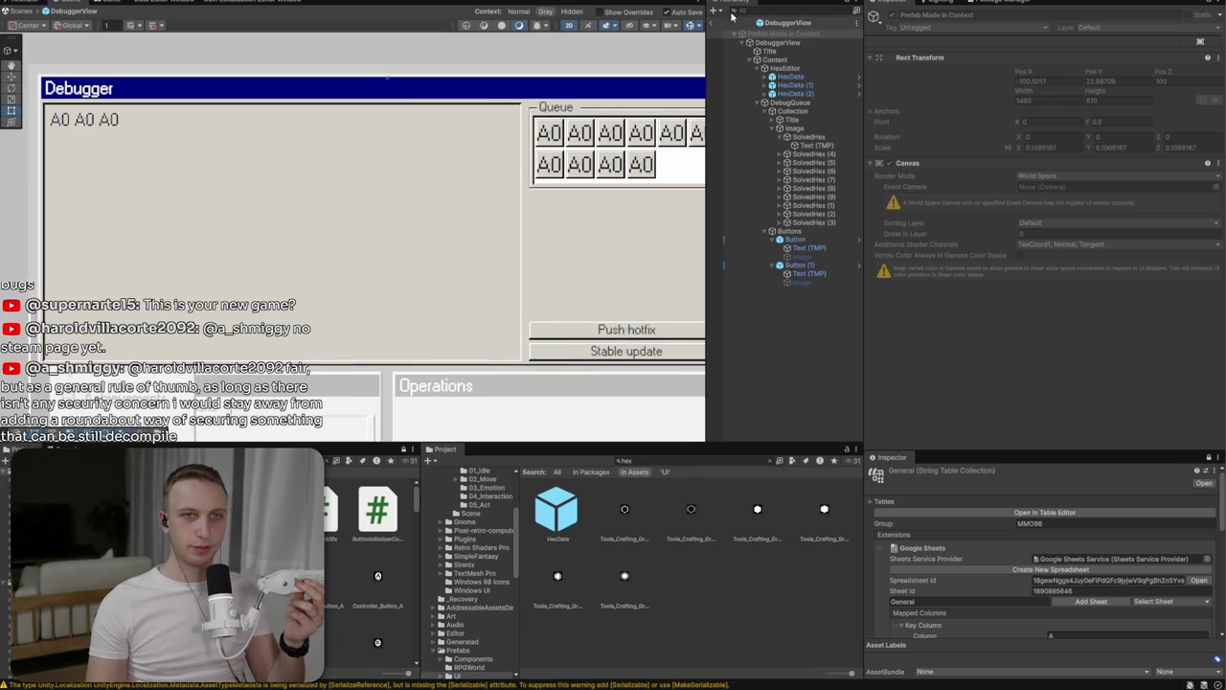
{"action": "scroll", "coordinate": [387, 77], "scroll_direction": "down", "scroll_amount": 3}
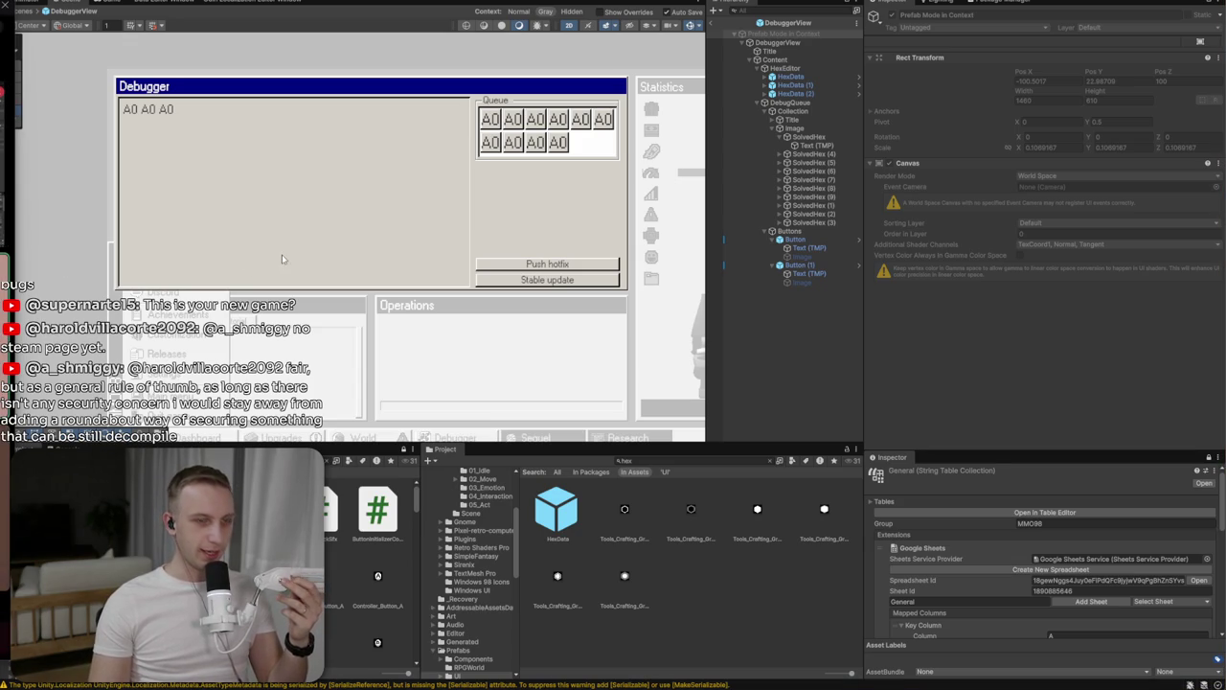
{"action": "key", "text": "f"}
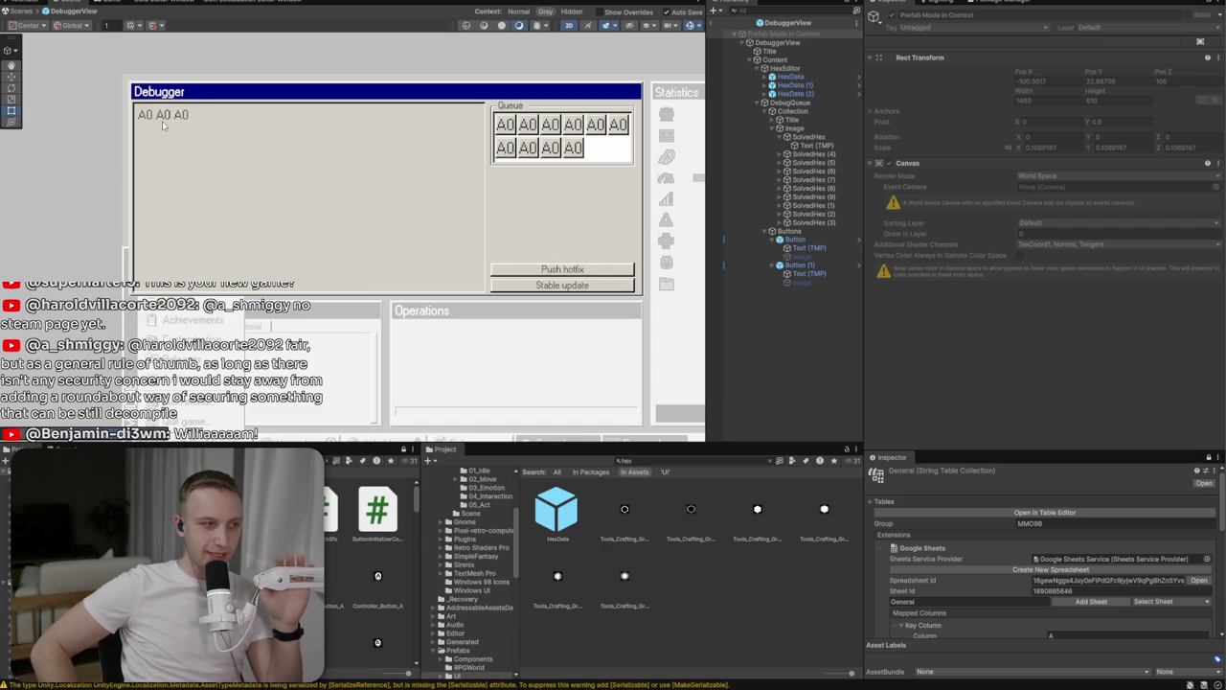
Deactivate the first HexData cell's BG child, removing the red background behind its A0
{"action": "left_click", "coordinate": [791, 77]}
{"action": "key", "text": "Right"}
{"action": "left_click", "coordinate": [786, 86]}
{"action": "left_click", "coordinate": [786, 87]}
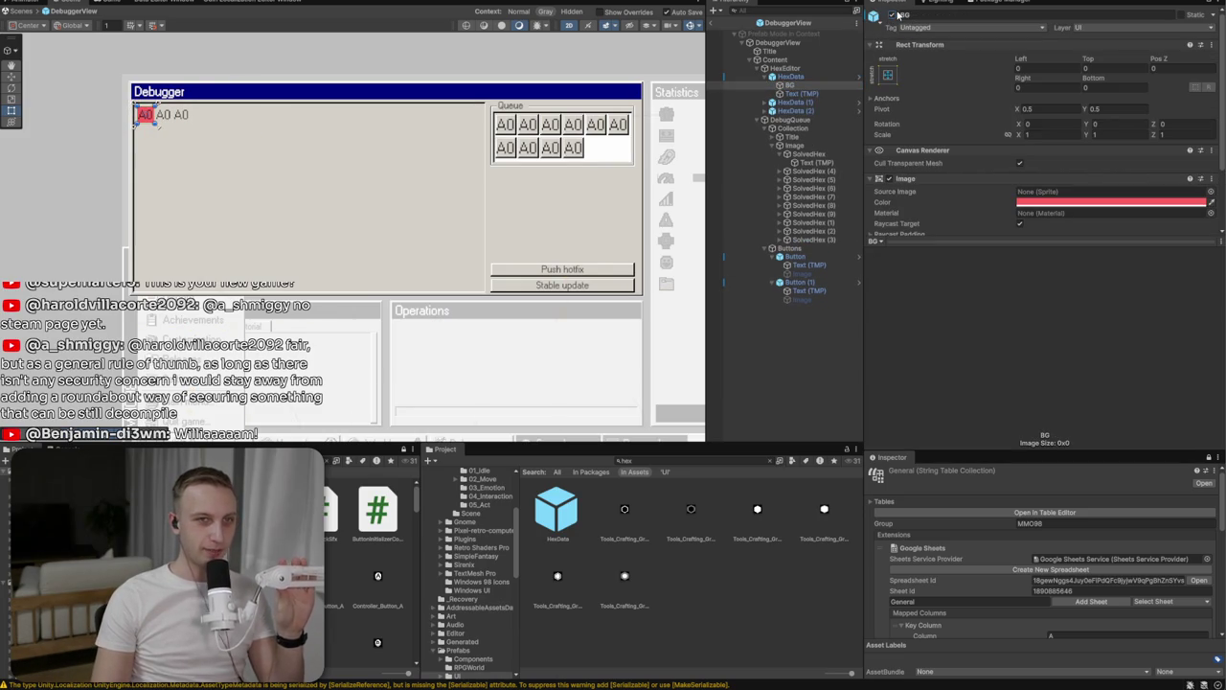
{"action": "left_click", "coordinate": [894, 15]}
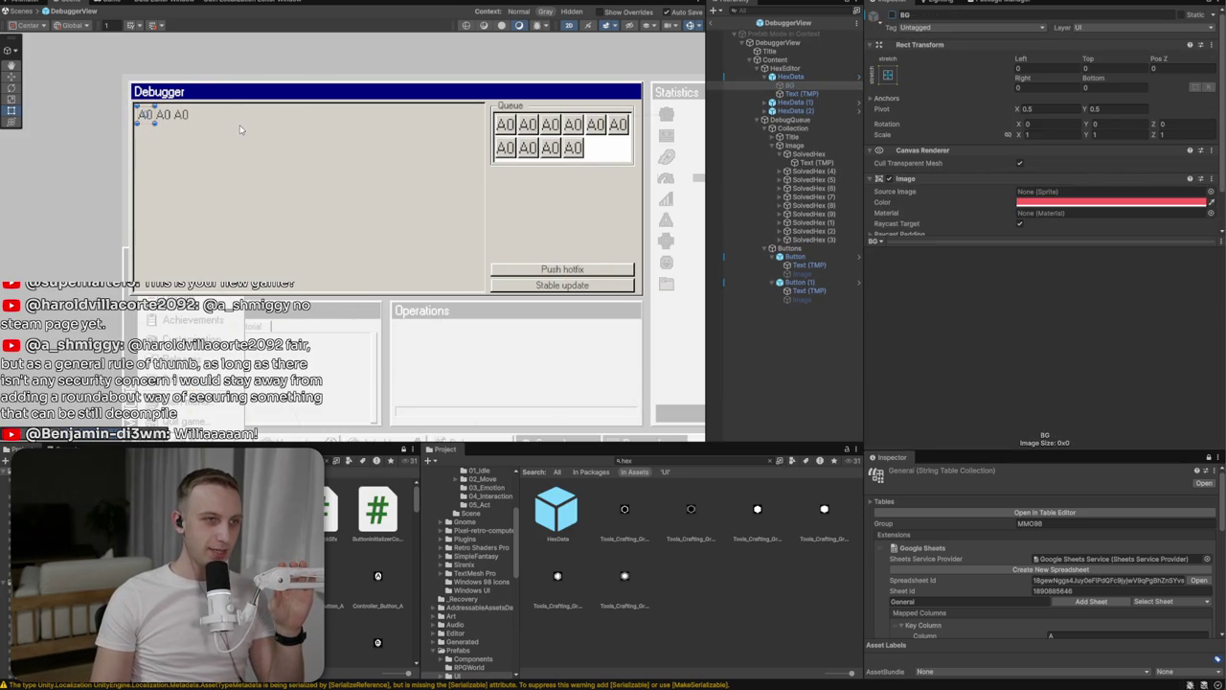
{"action": "left_click", "coordinate": [188, 122]}
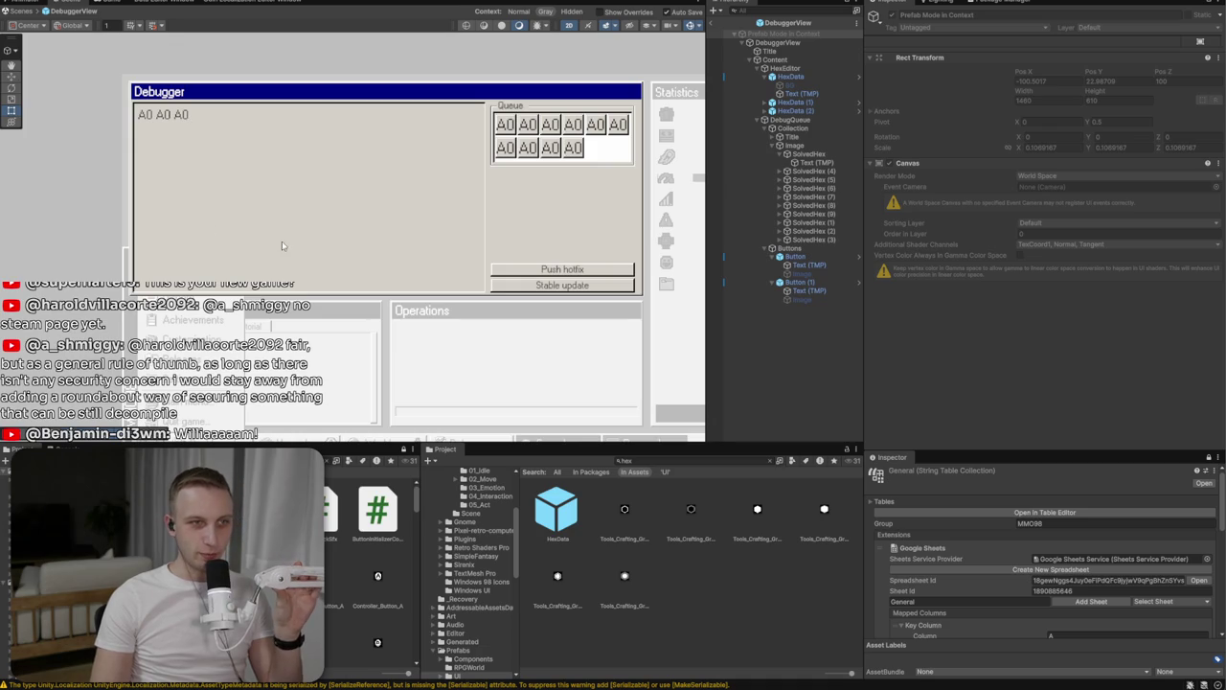
{"action": "left_click", "coordinate": [221, 230]}
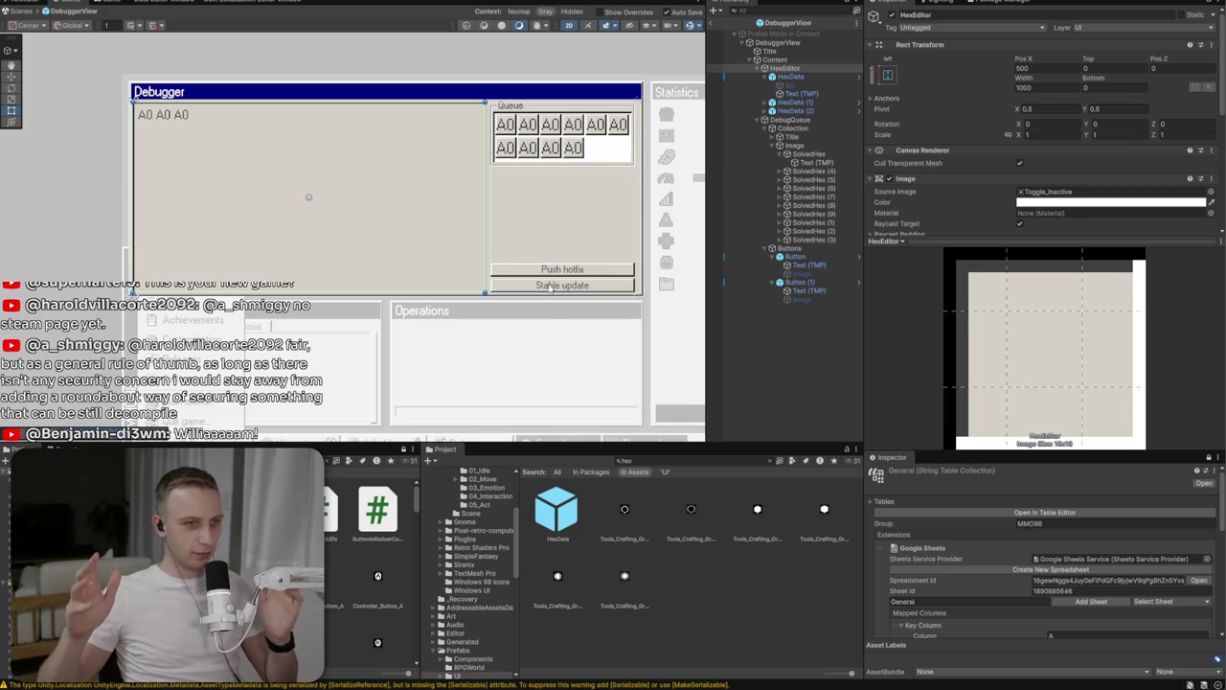
{"action": "left_click_drag", "start_coordinate": [551, 289], "coordinate": [300, 310]}
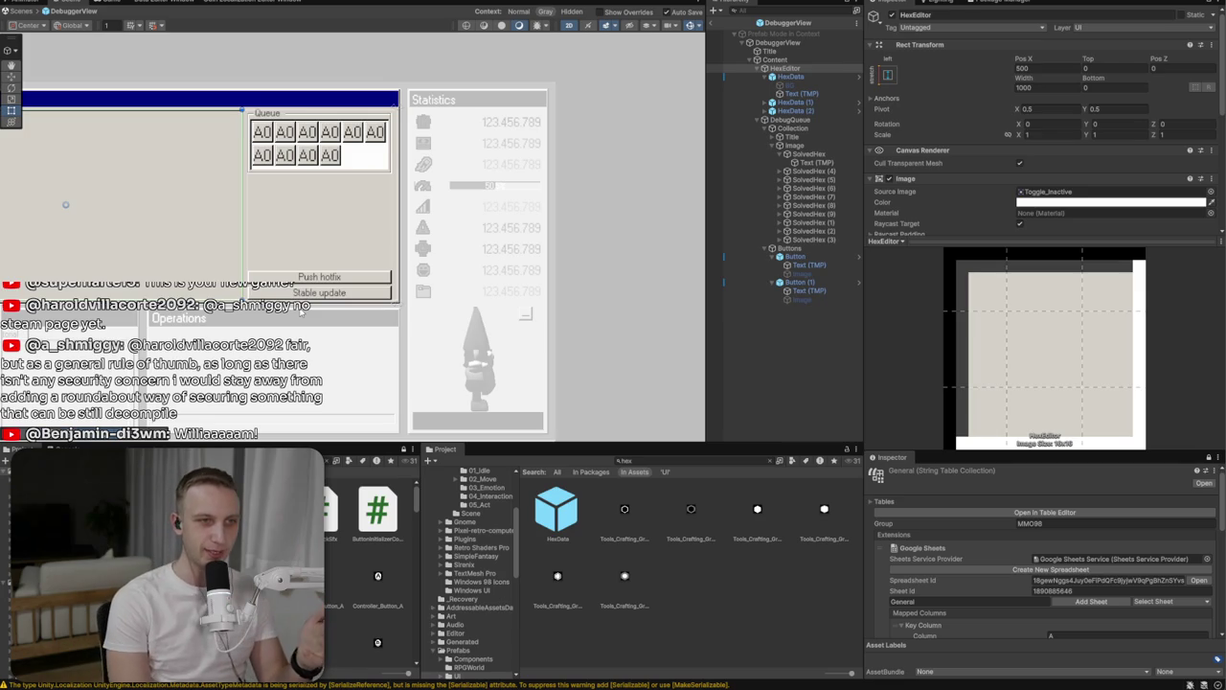
{"action": "mouse_move", "coordinate": [118, 240]}
{"action": "left_mouse_down"}
{"action": "mouse_move", "coordinate": [346, 238]}
{"action": "mouse_move", "coordinate": [242, 217]}
{"action": "left_mouse_up"}
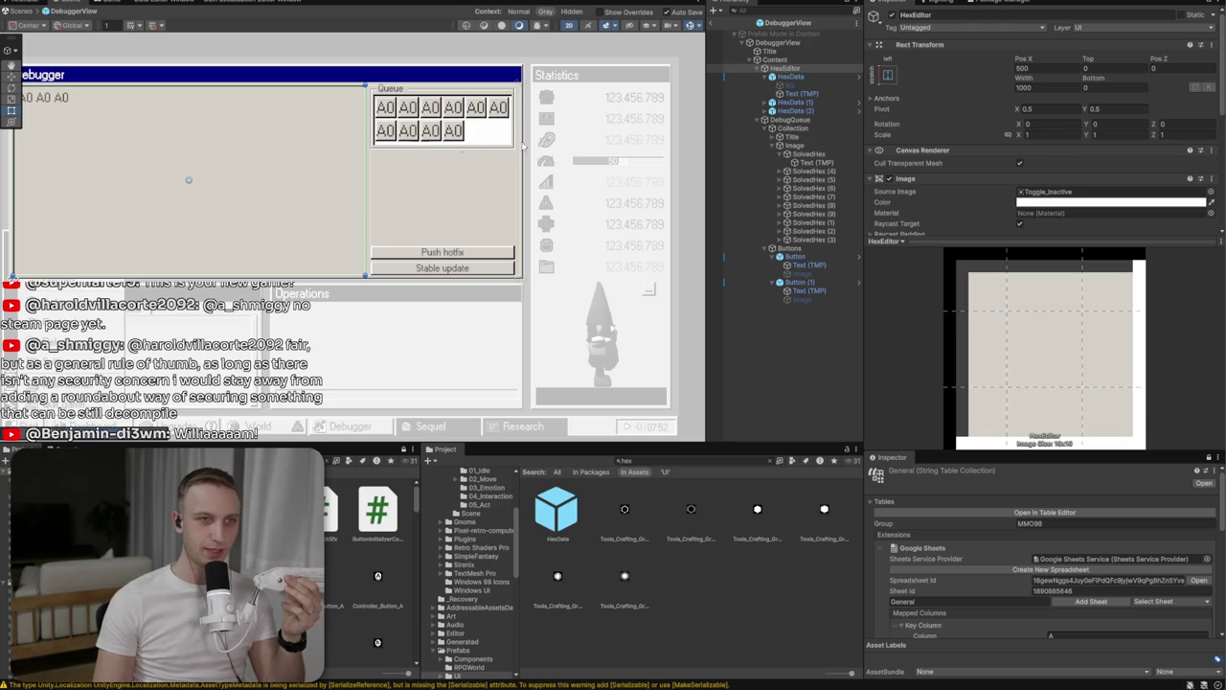
Drag the DebugQueue Collection's bottom edge down to about 435.7 units tall
{"action": "left_click", "coordinate": [811, 119]}
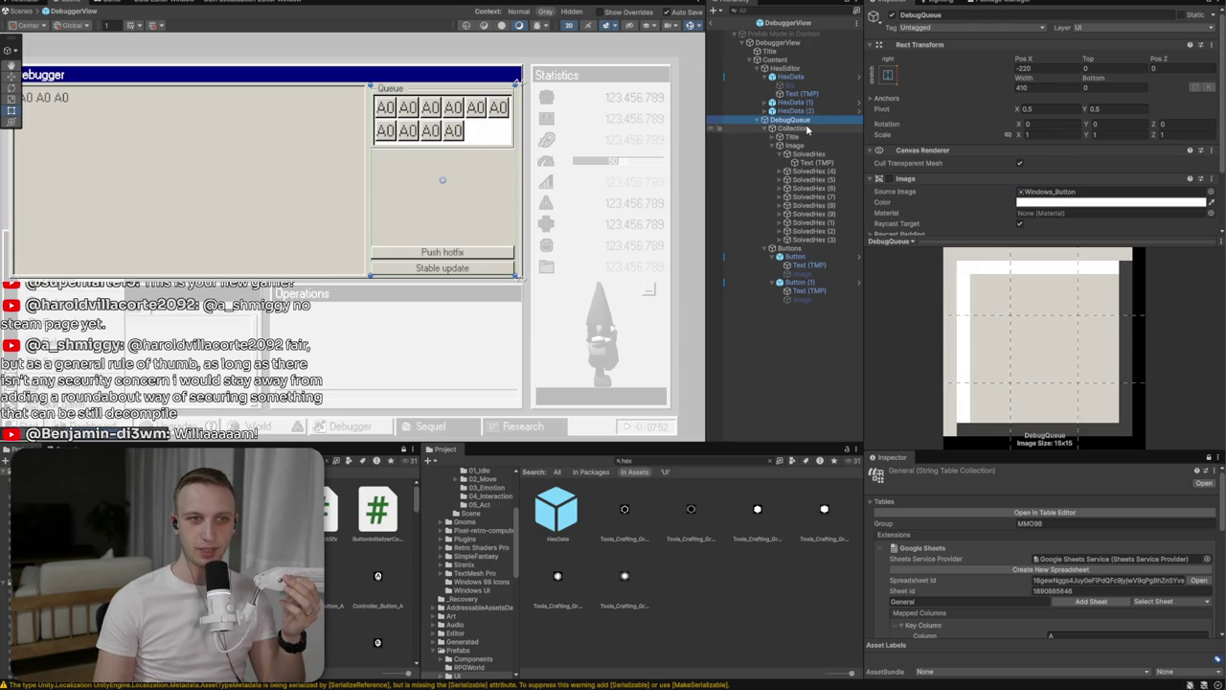
{"action": "left_click", "coordinate": [753, 128]}
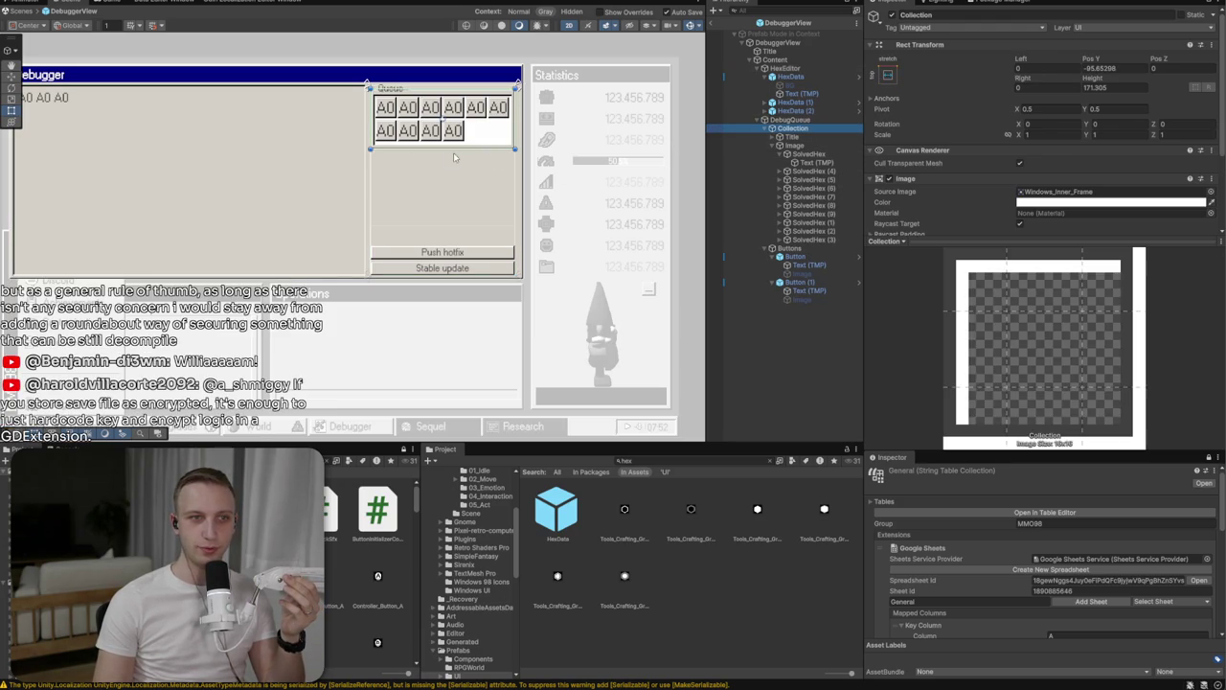
{"action": "left_click_drag", "start_coordinate": [451, 164], "coordinate": [455, 241]}
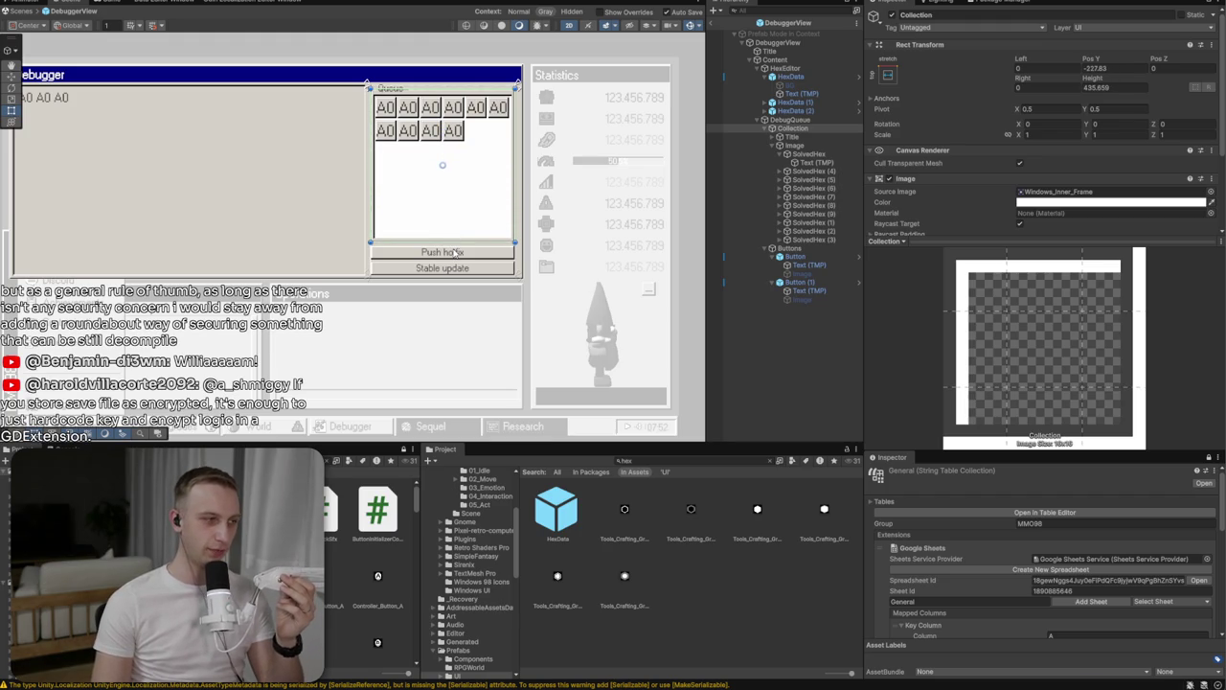
{"action": "left_click_drag", "start_coordinate": [329, 213], "coordinate": [383, 224]}
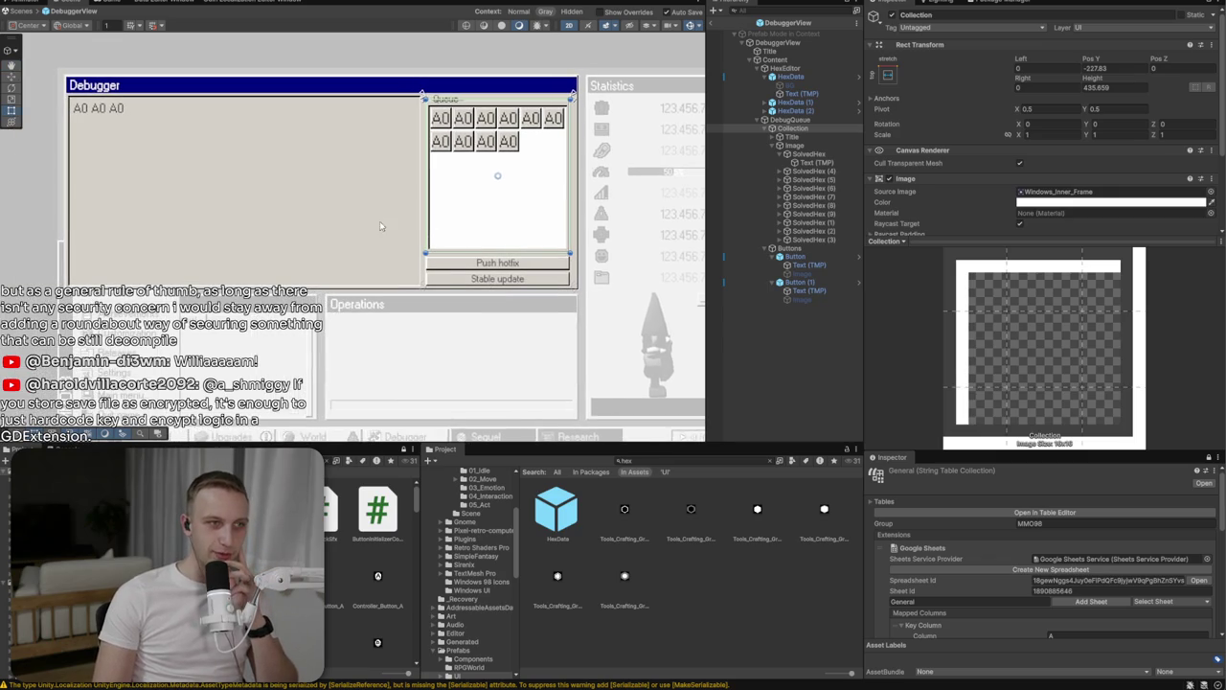
Switch off the first hex's BG object, leaving the first A0 without its red background
{"action": "left_click", "coordinate": [789, 87]}
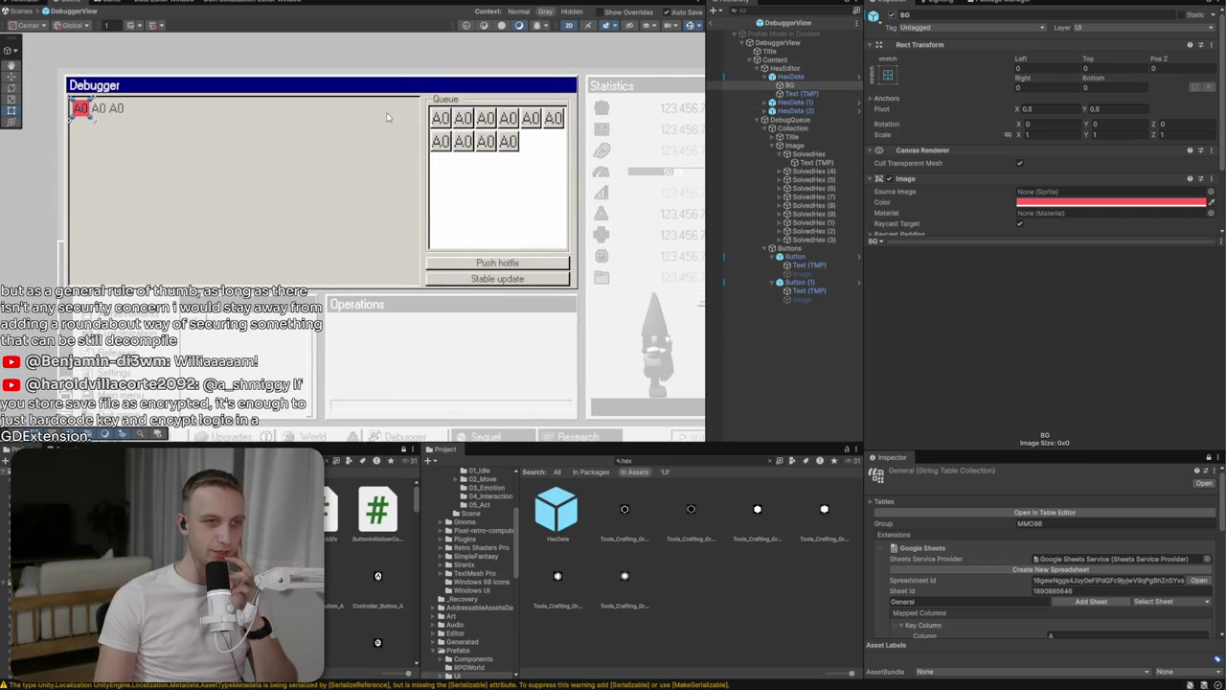
{"action": "left_click", "coordinate": [891, 15]}
{"action": "left_click", "coordinate": [891, 15]}
{"action": "left_click", "coordinate": [892, 15]}
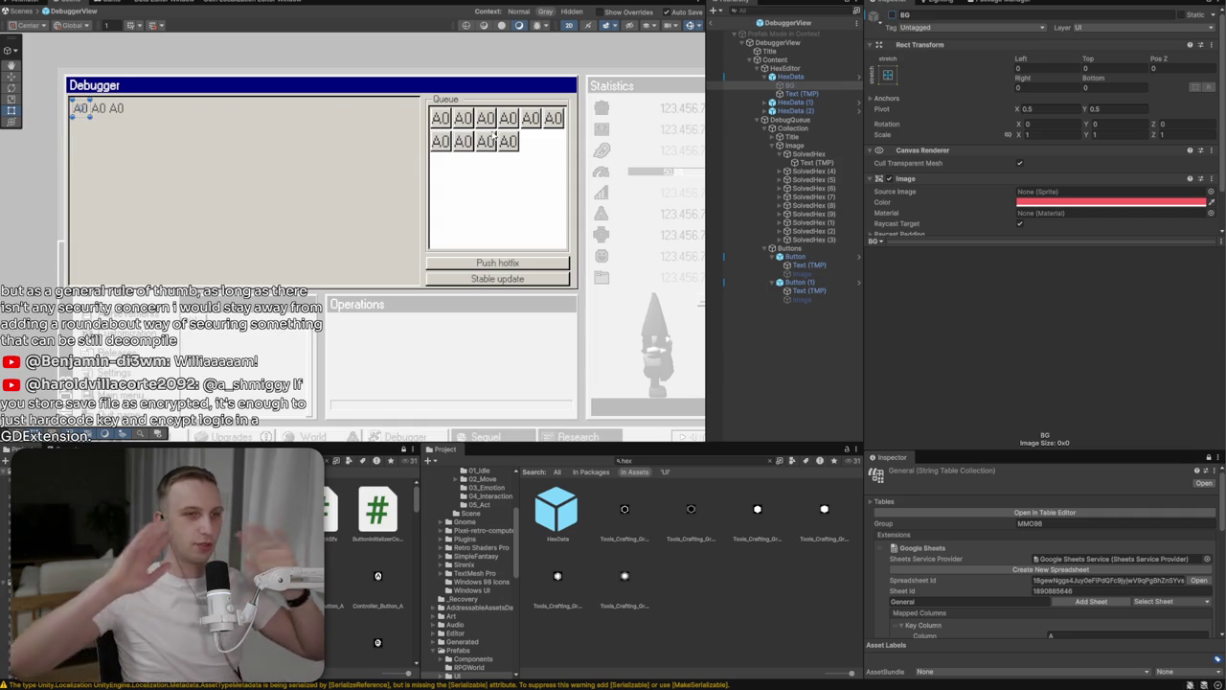
{"action": "key", "text": "f"}
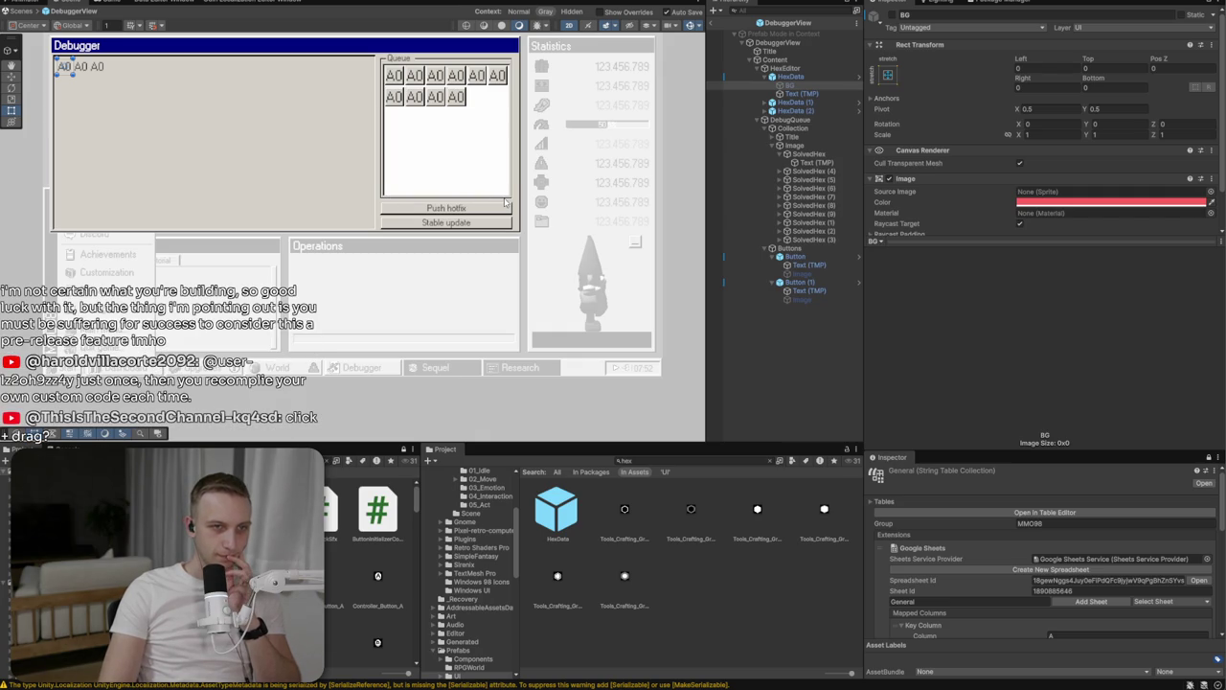
Raise the Queue Image's bottom edge to about 69.6 units above the panel bottom
{"action": "left_click", "coordinate": [806, 154]}
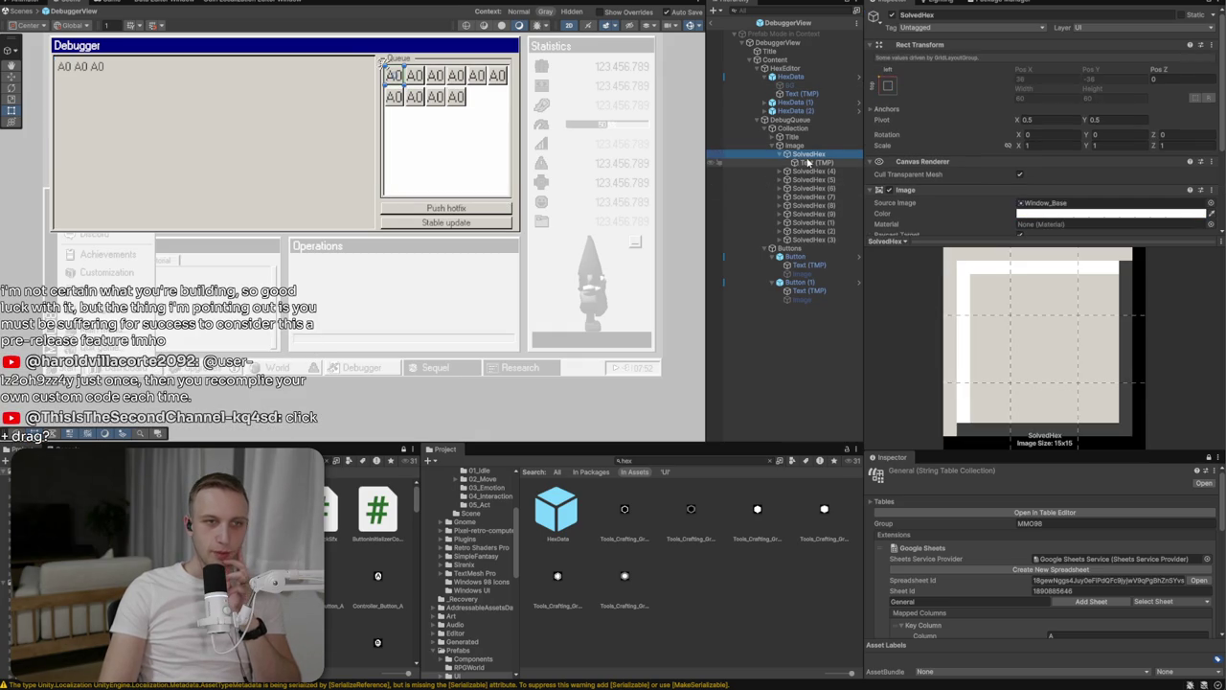
{"action": "left_click", "coordinate": [795, 146]}
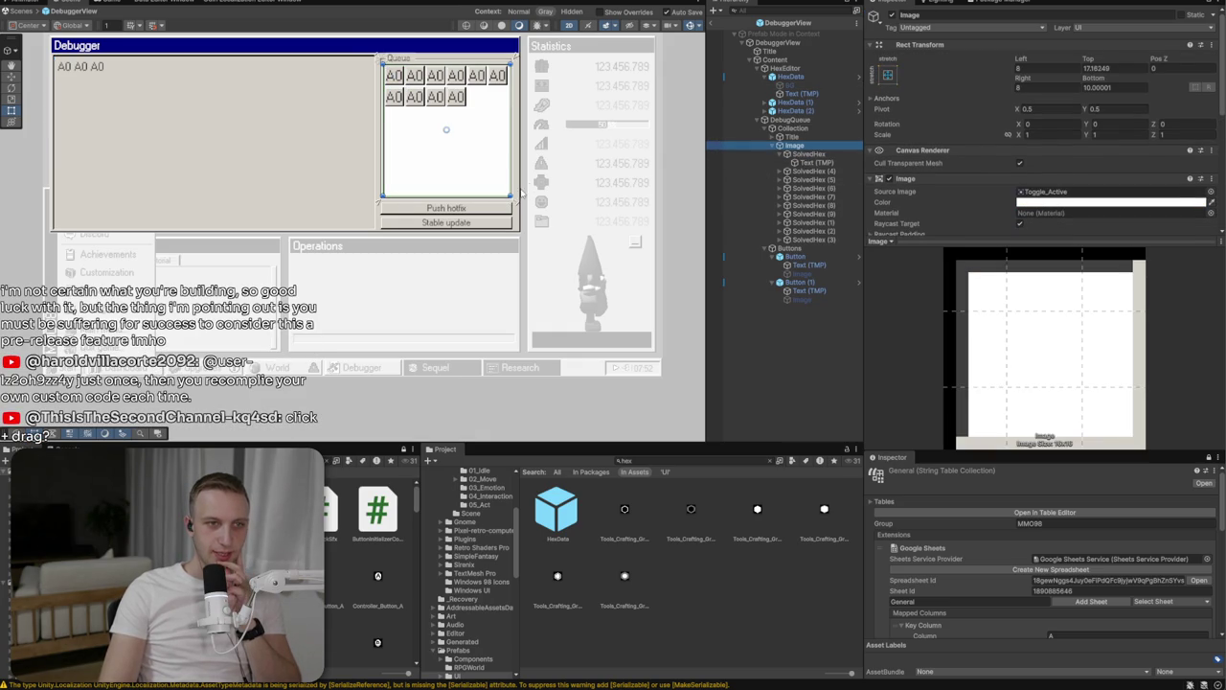
{"action": "left_click_drag", "start_coordinate": [484, 198], "coordinate": [484, 180]}
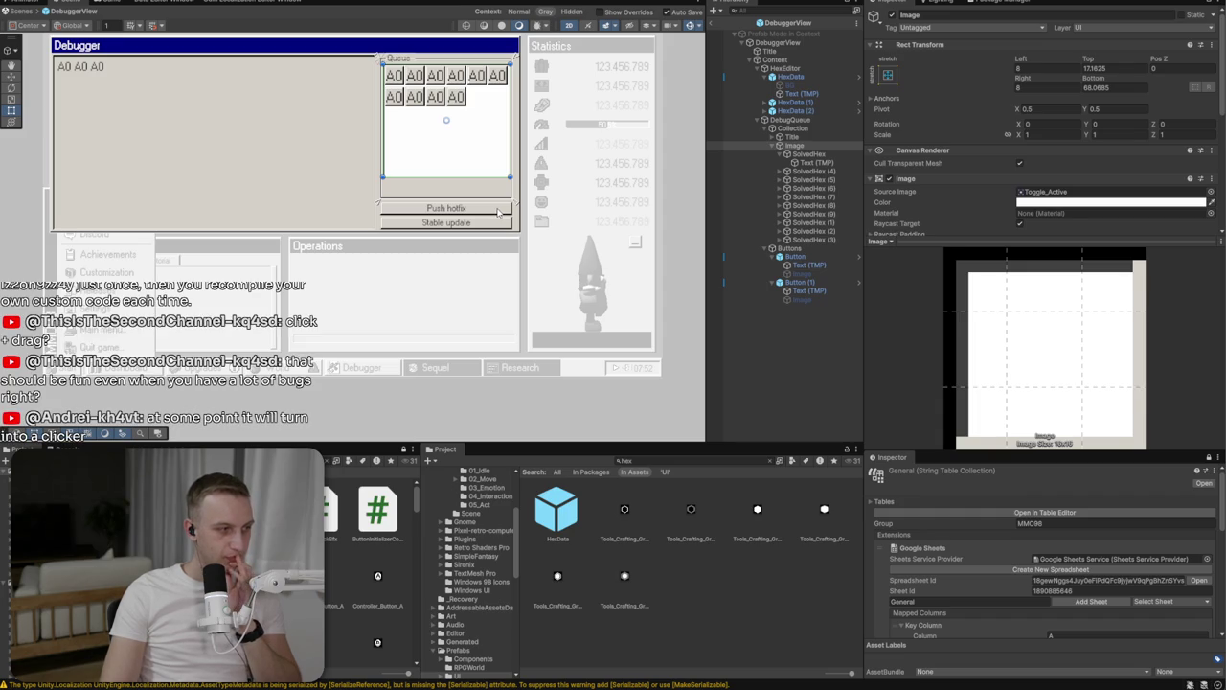
{"action": "scroll", "coordinate": [498, 213], "scroll_direction": "up", "scroll_amount": 2}
{"action": "mouse_move", "coordinate": [377, 184]}
{"action": "left_mouse_down"}
{"action": "mouse_move", "coordinate": [405, 269]}
{"action": "mouse_move", "coordinate": [406, 231]}
{"action": "left_mouse_up"}
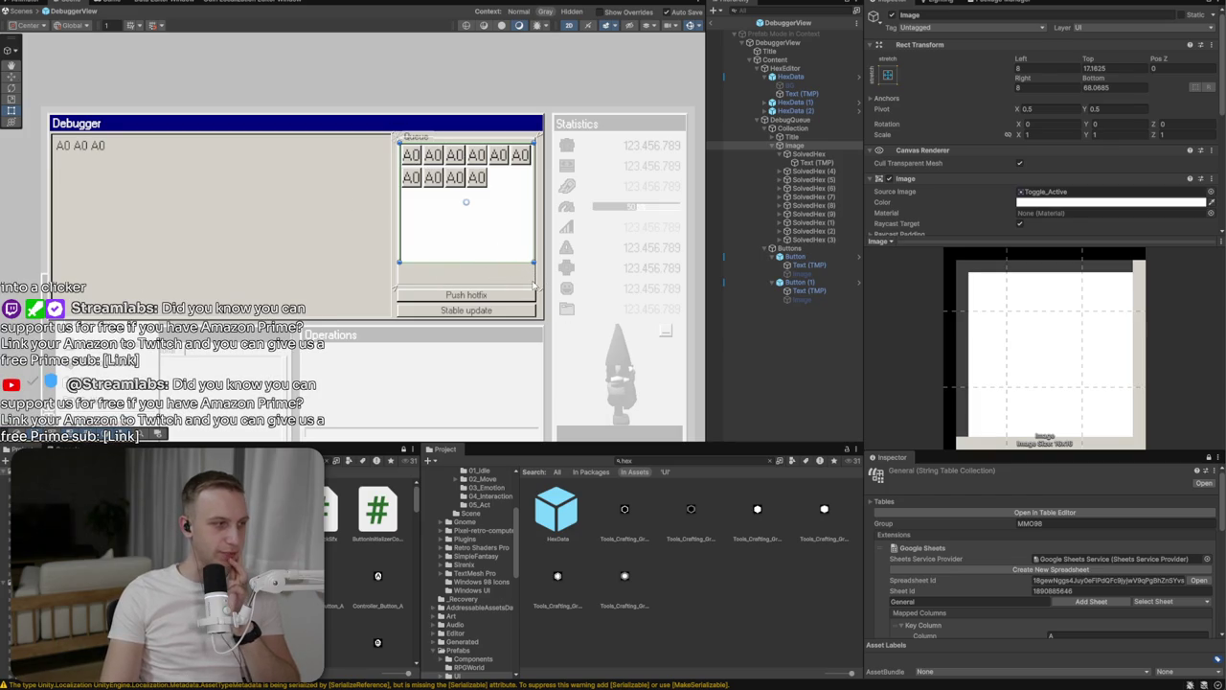
{"action": "left_click_drag", "start_coordinate": [533, 280], "coordinate": [507, 227]}
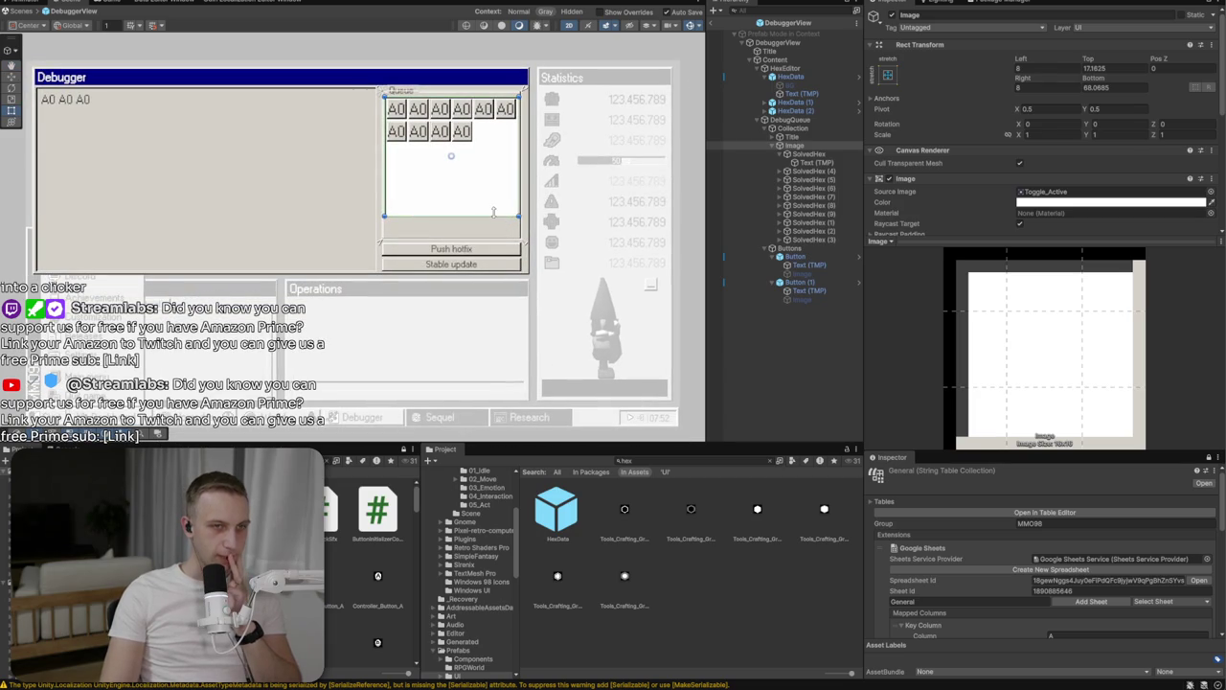
{"action": "left_click_drag", "start_coordinate": [492, 218], "coordinate": [486, 221]}
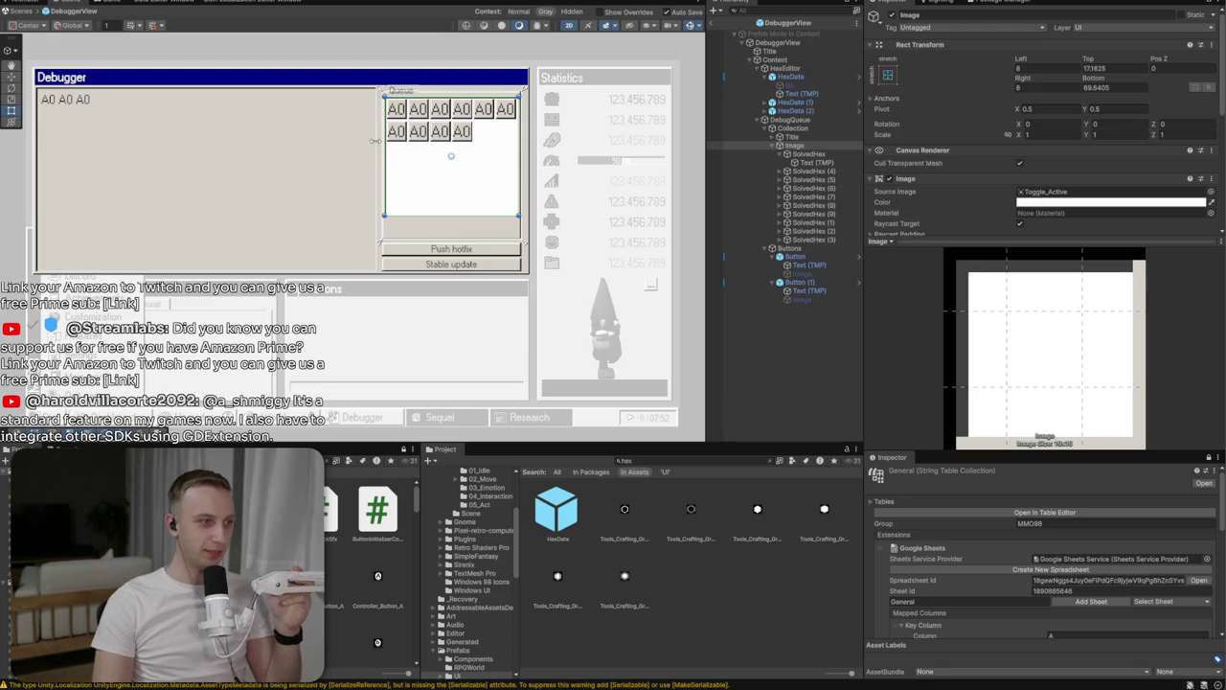
{"action": "left_click", "coordinate": [802, 155]}
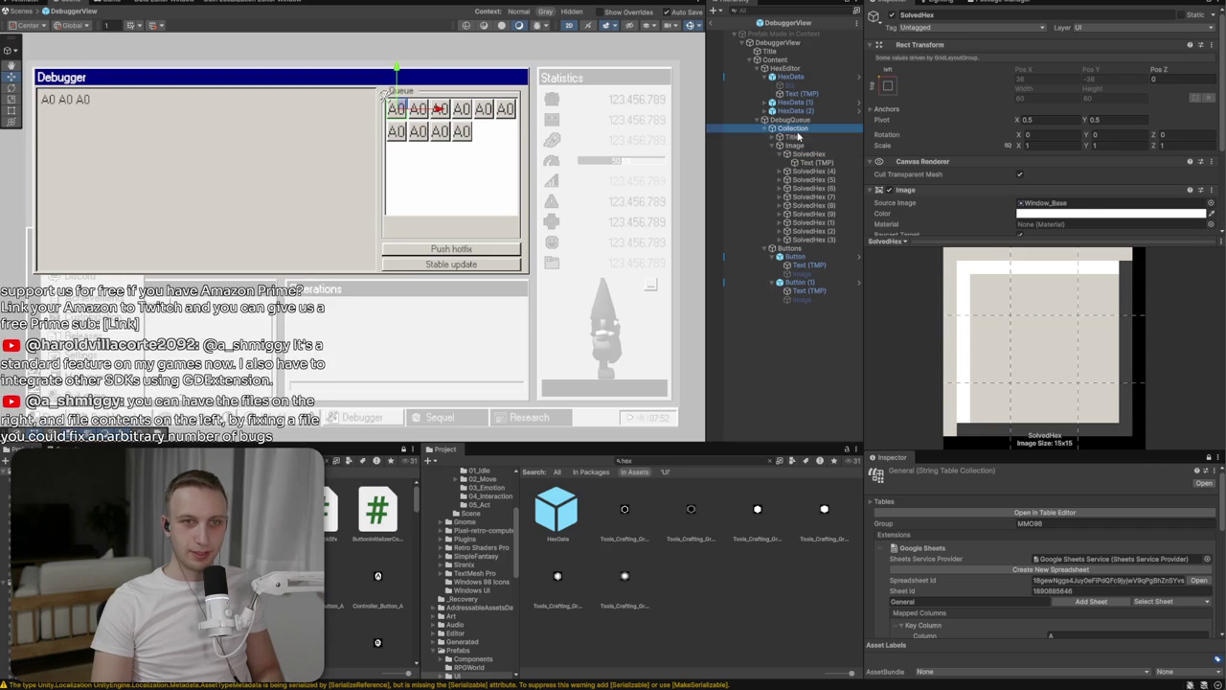
Drag a SolvedHex out of the grid, then delete the extra SolvedHex tile
{"action": "left_click_drag", "start_coordinate": [803, 154], "coordinate": [753, 137]}
{"action": "mouse_move", "coordinate": [399, 107]}
{"action": "left_mouse_down"}
{"action": "mouse_move", "coordinate": [67, 96]}
{"action": "mouse_move", "coordinate": [320, 80]}
{"action": "mouse_move", "coordinate": [487, 109]}
{"action": "mouse_move", "coordinate": [486, 131]}
{"action": "left_mouse_up"}
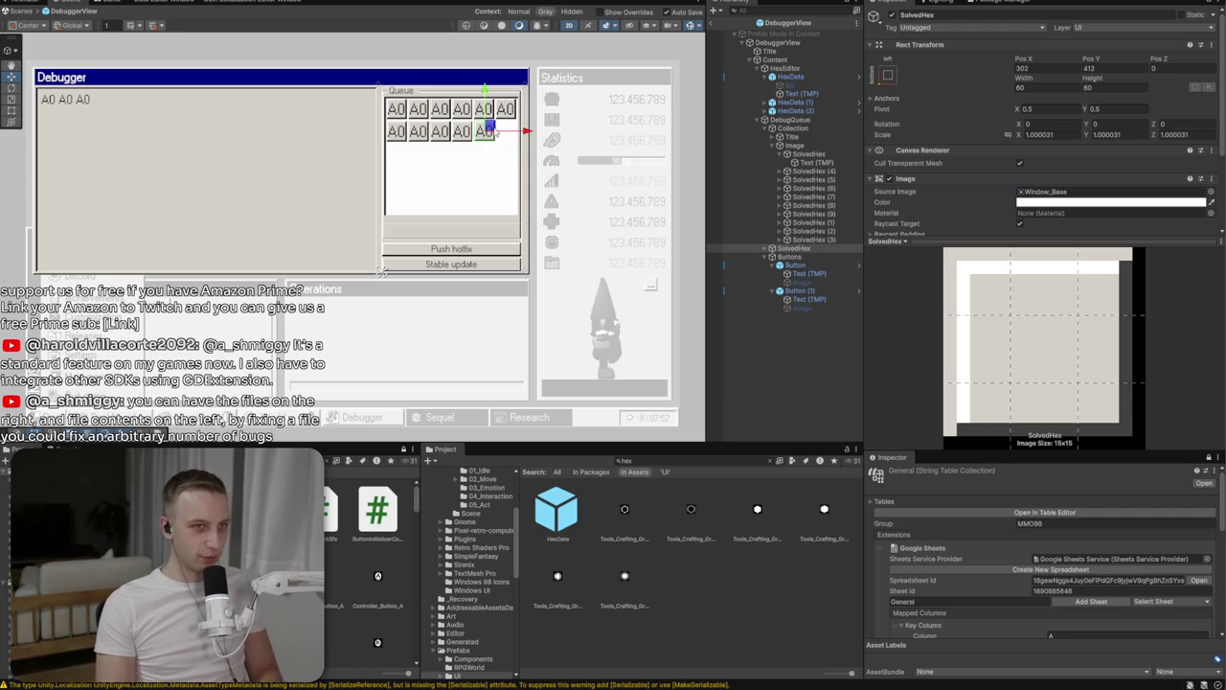
{"action": "left_click_drag", "start_coordinate": [491, 131], "coordinate": [492, 132]}
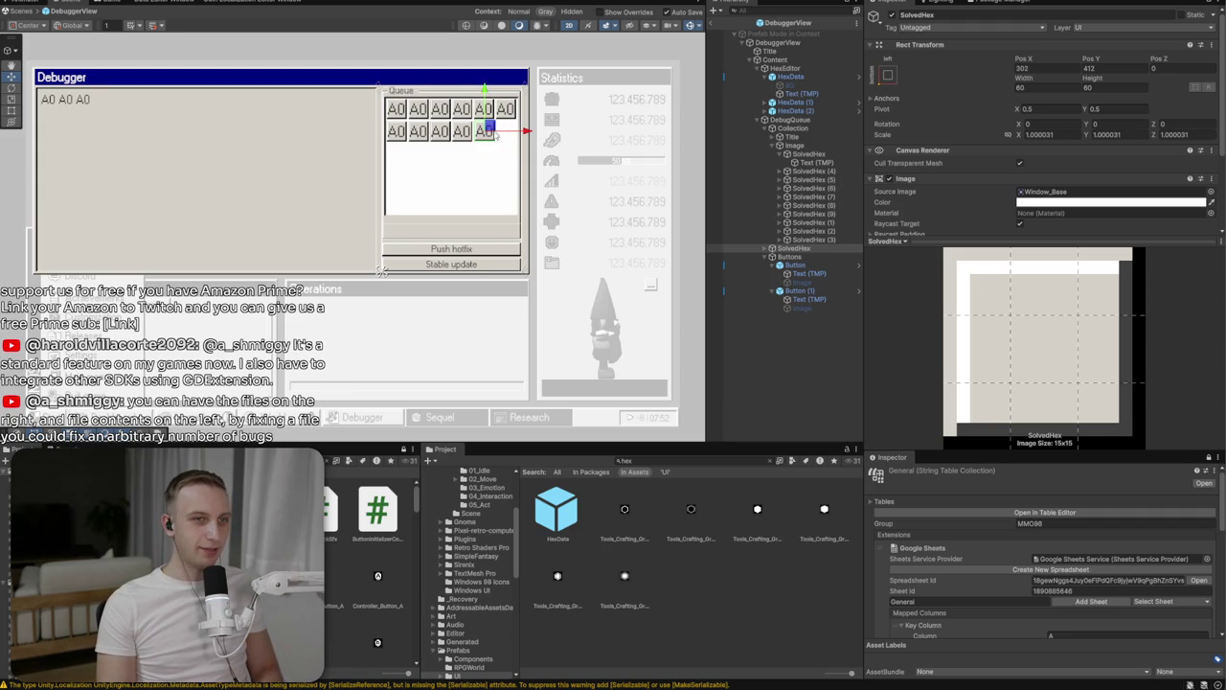
{"action": "left_click", "coordinate": [807, 250]}
{"action": "key", "text": "Delete"}
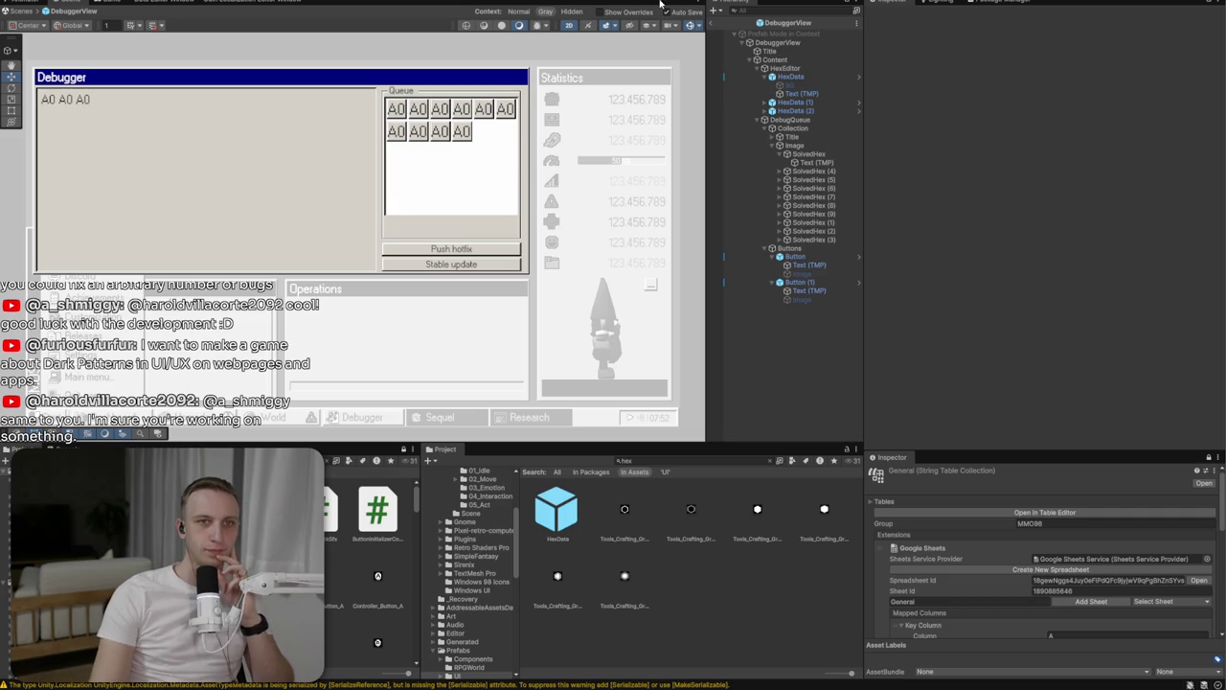
{"action": "left_click", "coordinate": [713, 23]}
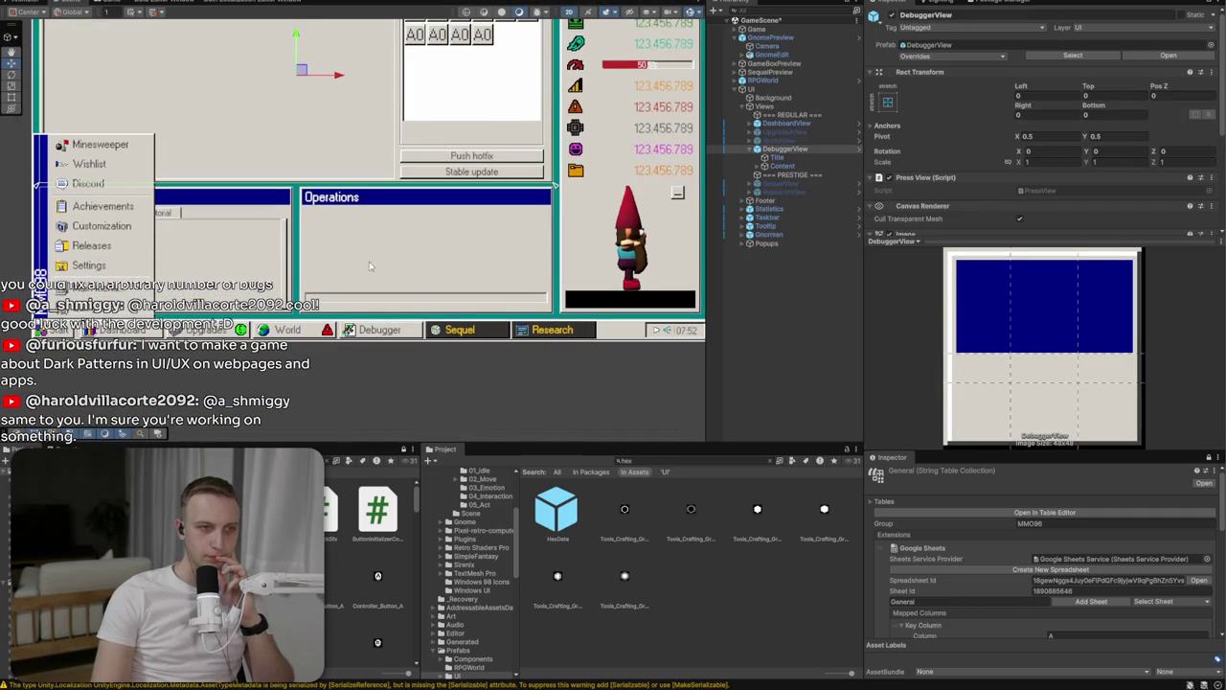
Expand and collapse the Gnorman and Taskbar objects in the GameScene Hierarchy
{"action": "left_click", "coordinate": [744, 235]}
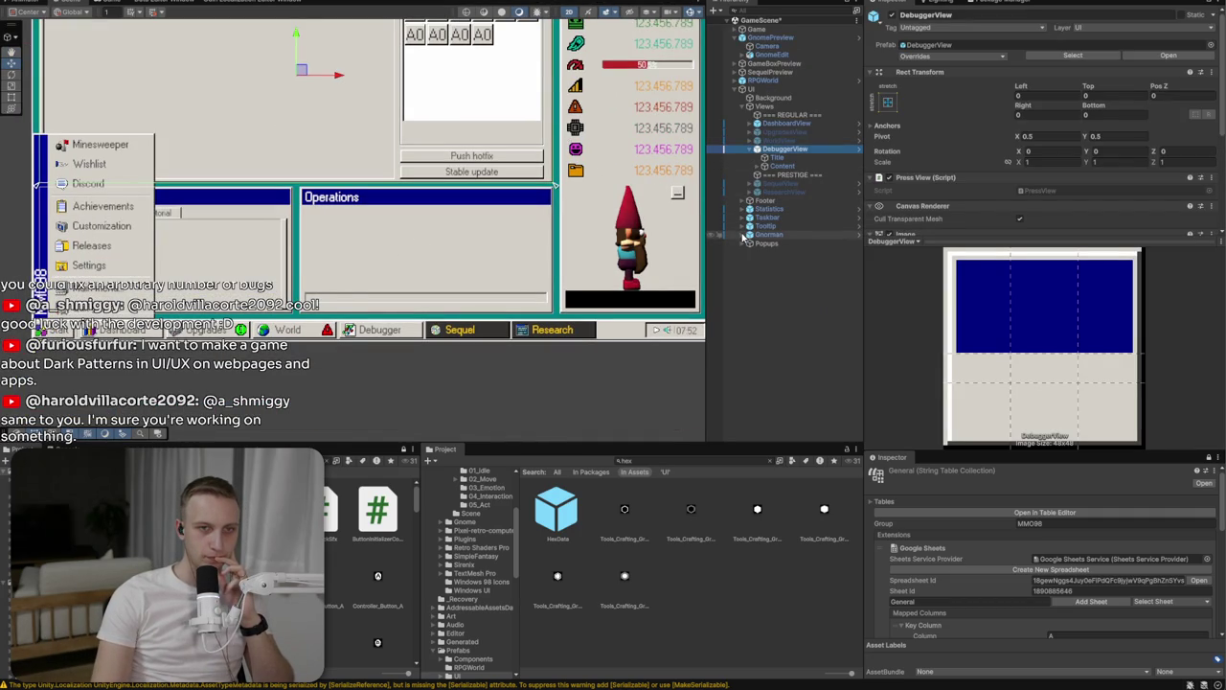
{"action": "left_click", "coordinate": [744, 234]}
{"action": "left_click", "coordinate": [745, 220]}
{"action": "left_click", "coordinate": [744, 219]}
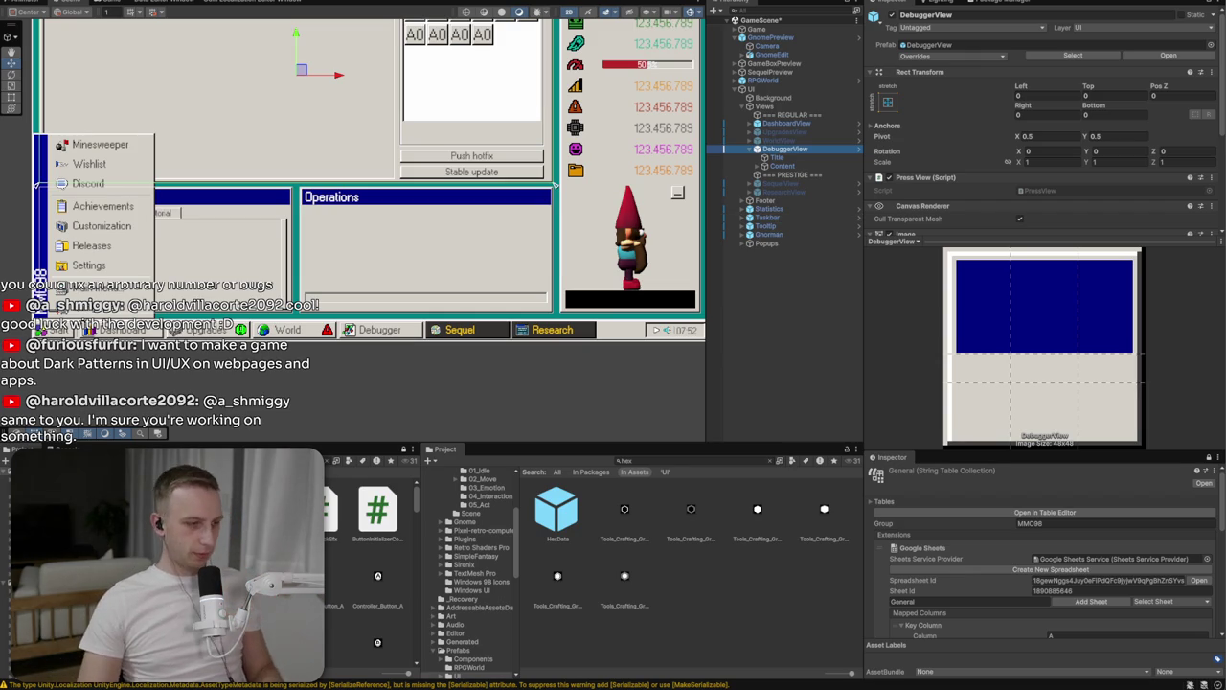
Add '- Update loading bar to show active operation' under Marnix in Notepad, then return to Unity
{"action": "key", "text": "alt+Tab"}
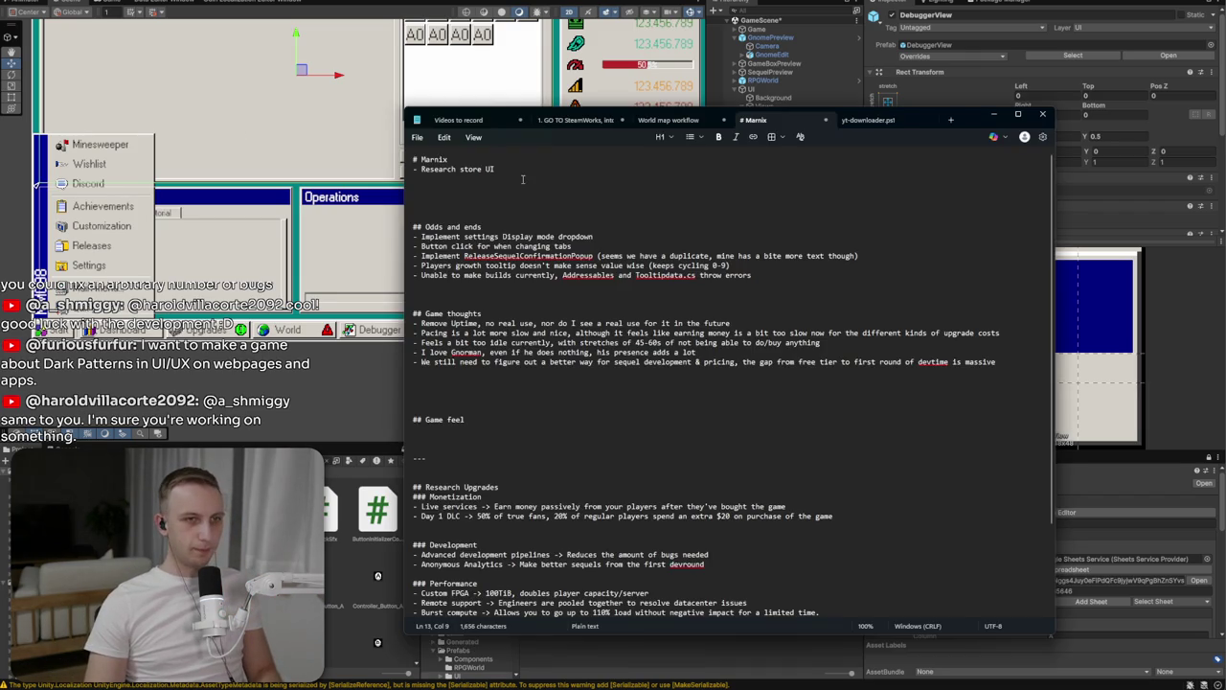
{"action": "type", "text": "- Update load"}
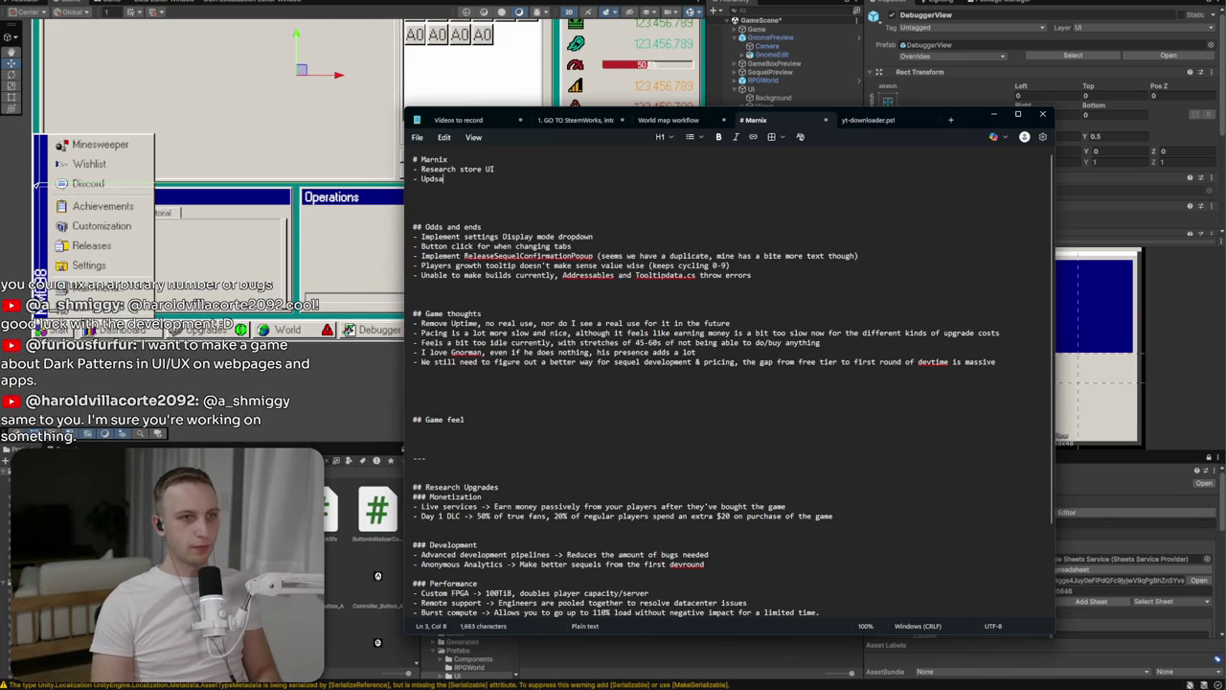
{"action": "type", "text": "ing bar to show active operation"}
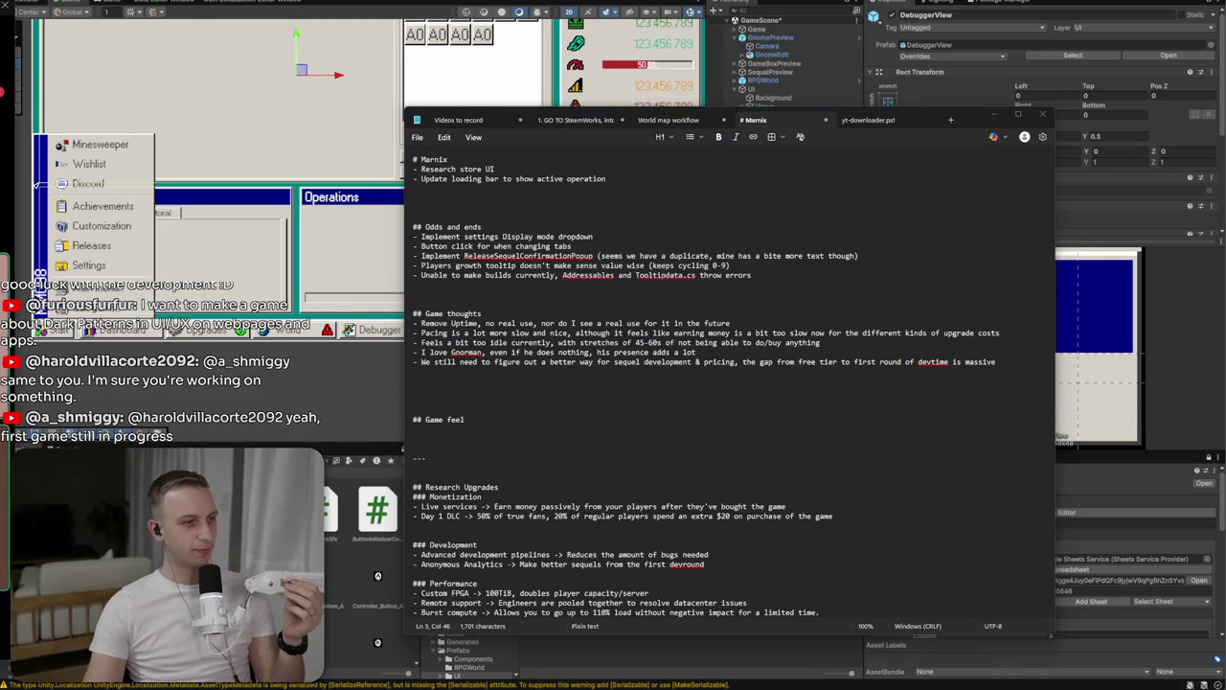
{"action": "key", "text": "alt+Tab"}
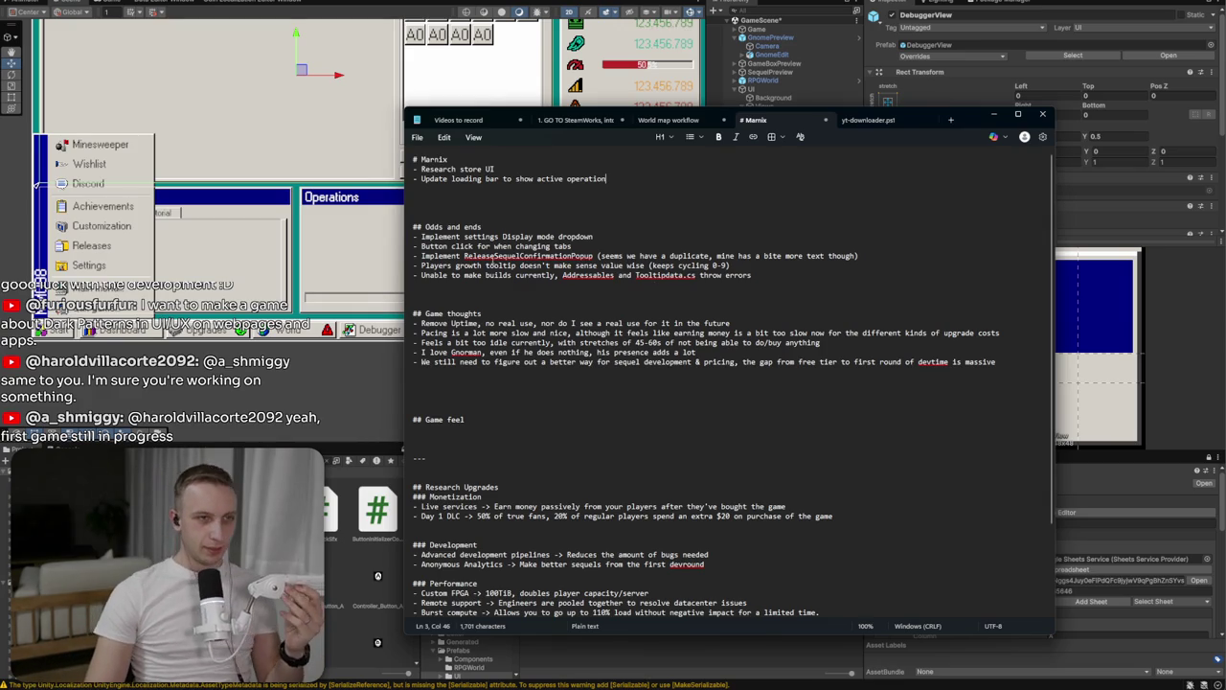
{"action": "left_click", "coordinate": [200, 150]}
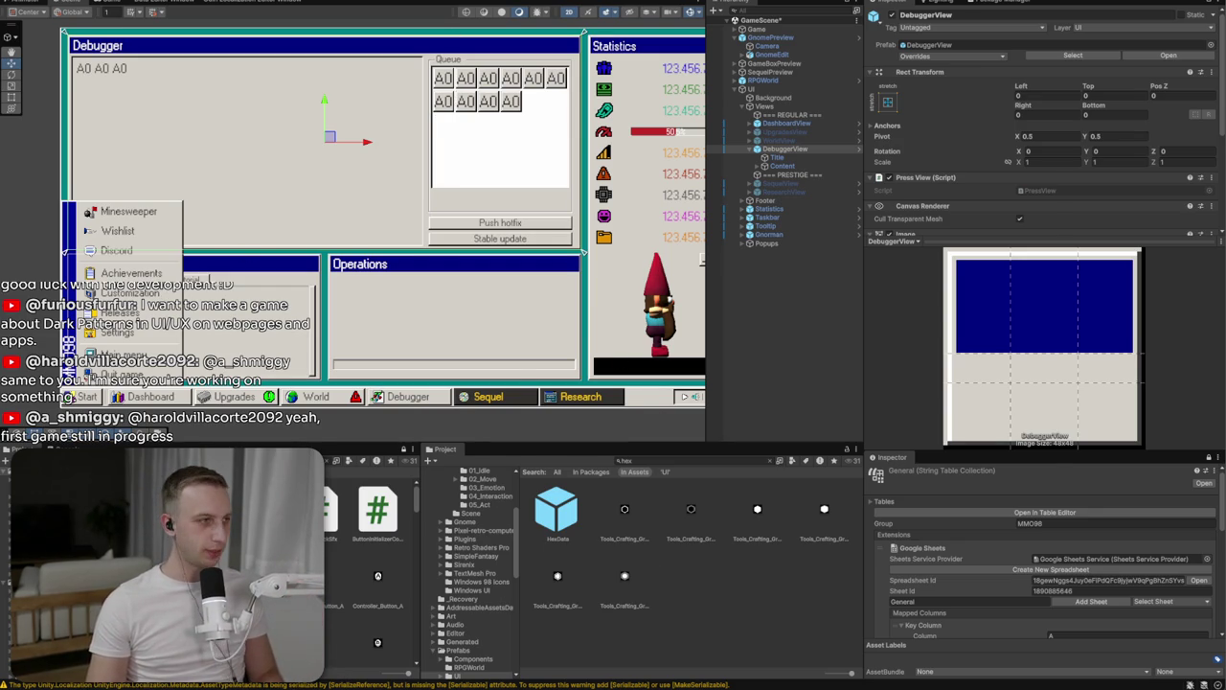
Switch from the Unity editor to the Notepad notes window
{"action": "key", "text": "alt+Tab"}
{"action": "key", "text": "alt+Tab"}
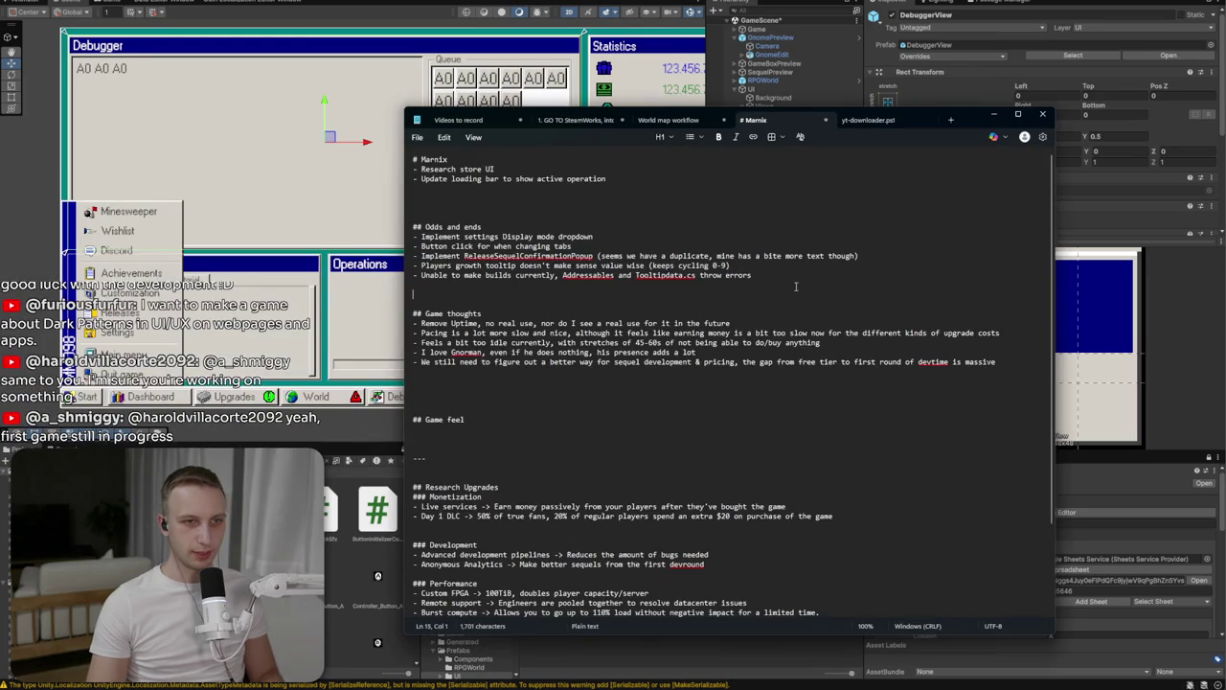
Replace the old Odds and ends items with '- Taskbar Menubar should resize if releases is disabled.'
{"action": "key", "text": "shift+Up"}
{"action": "key", "text": "shift+Up"}
{"action": "key", "text": "shift+Up"}
{"action": "type", "text": "- "}
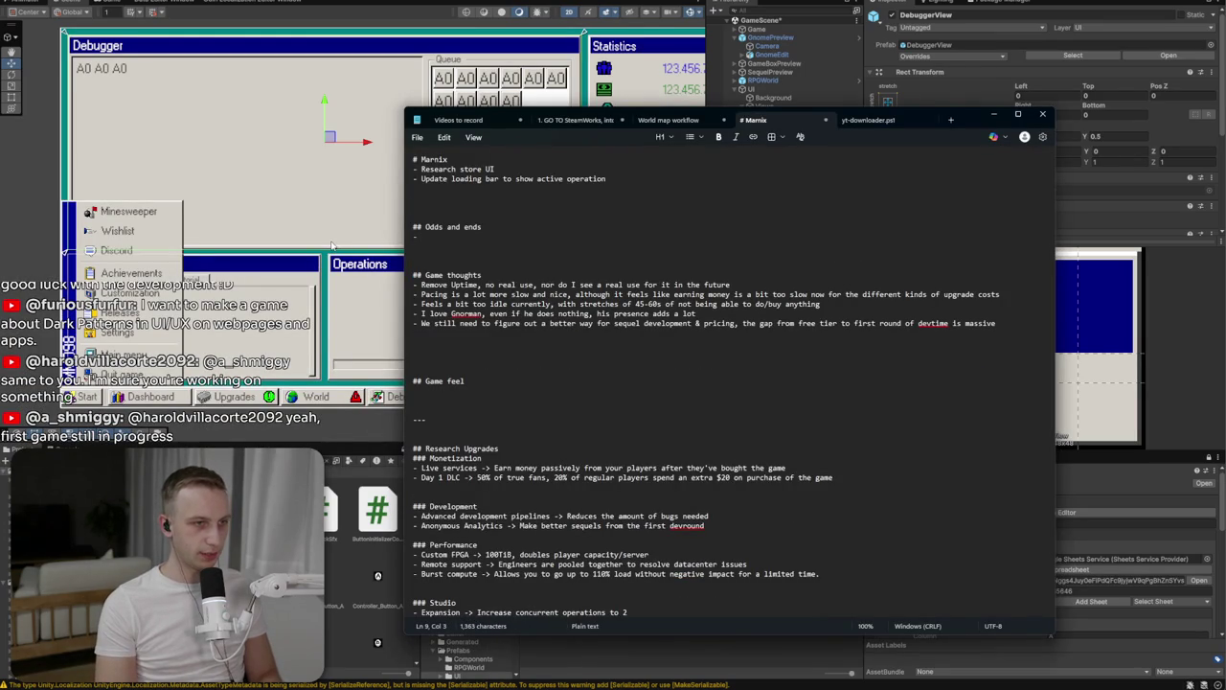
{"action": "type", "text": "Taskbar"}
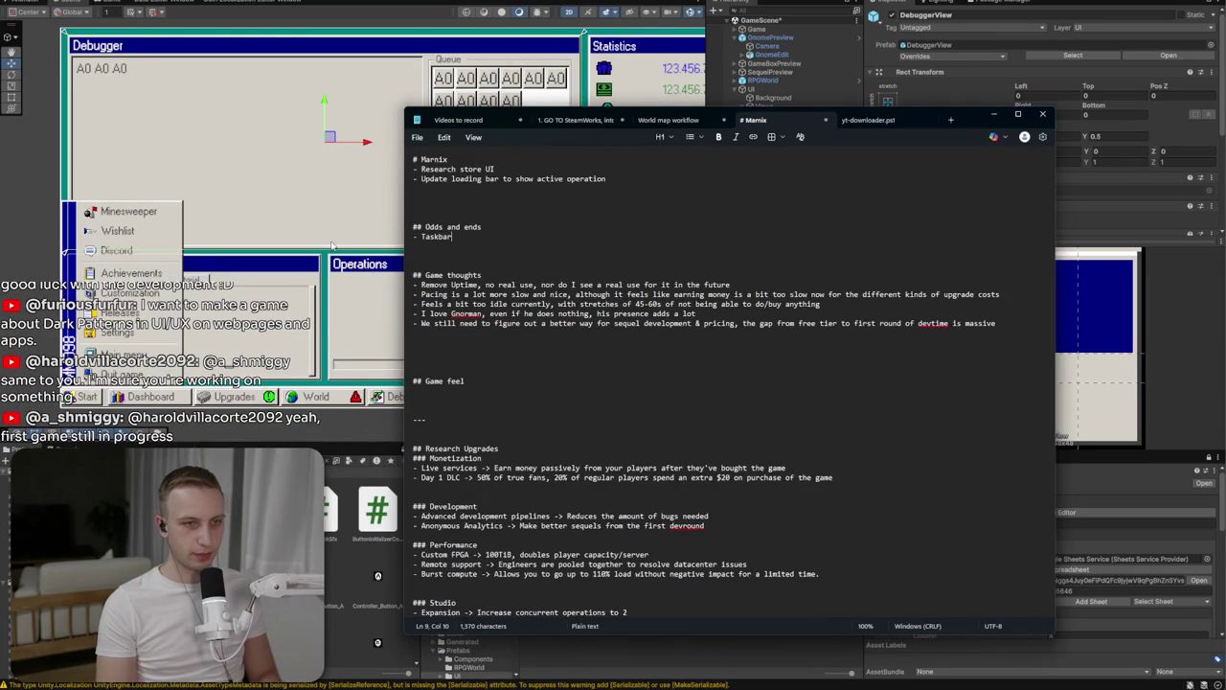
{"action": "type", "text": " Menubar should resi"}
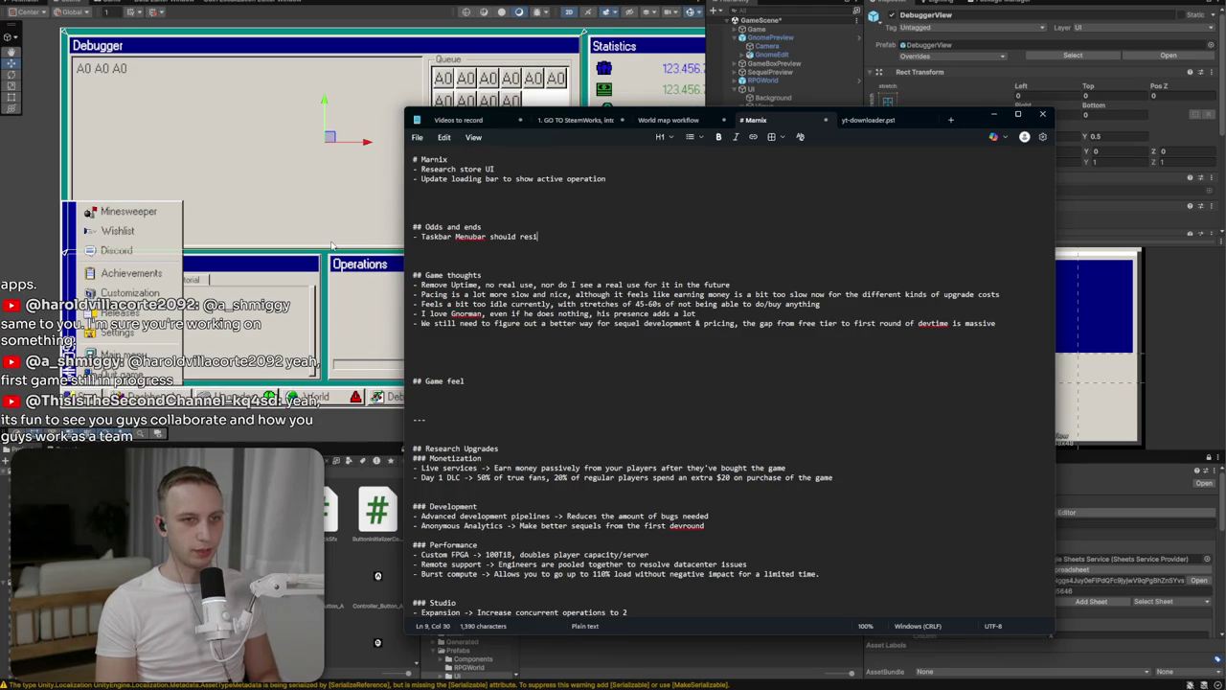
{"action": "type", "text": "ze if release"}
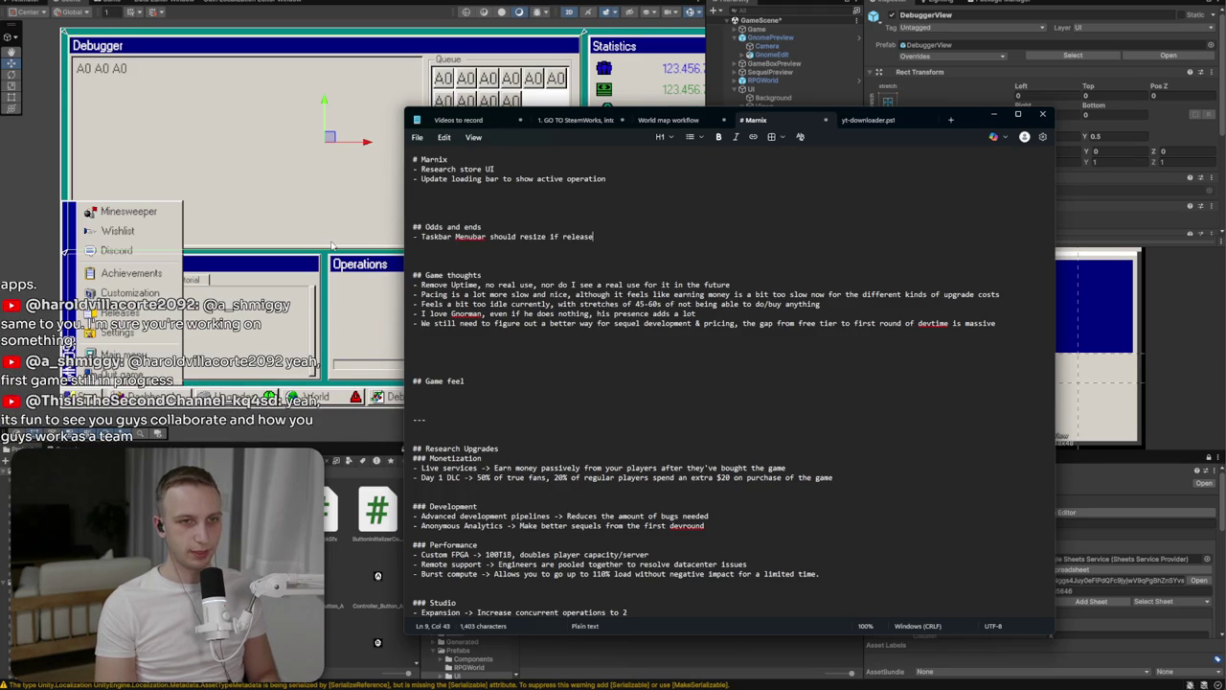
{"action": "type", "text": "s is disabled."}
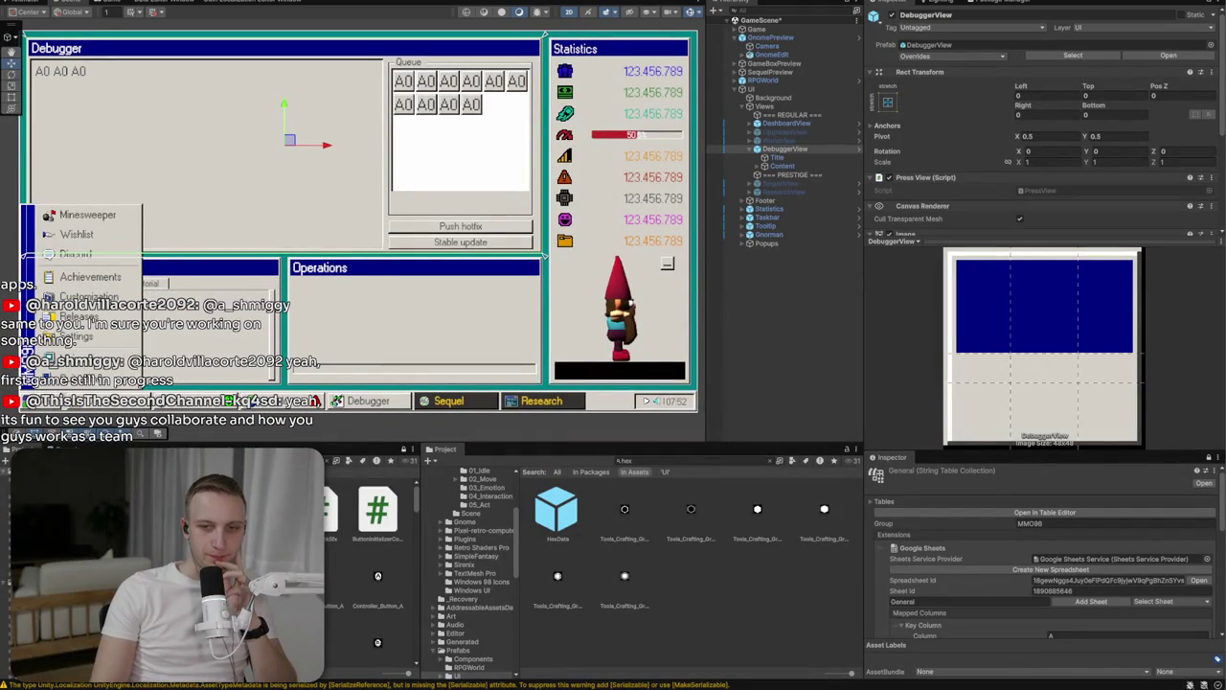
Dismiss the notification panel, deactivate DebuggerView in GameScene, and select SequelView
{"action": "key", "text": "super+n"}
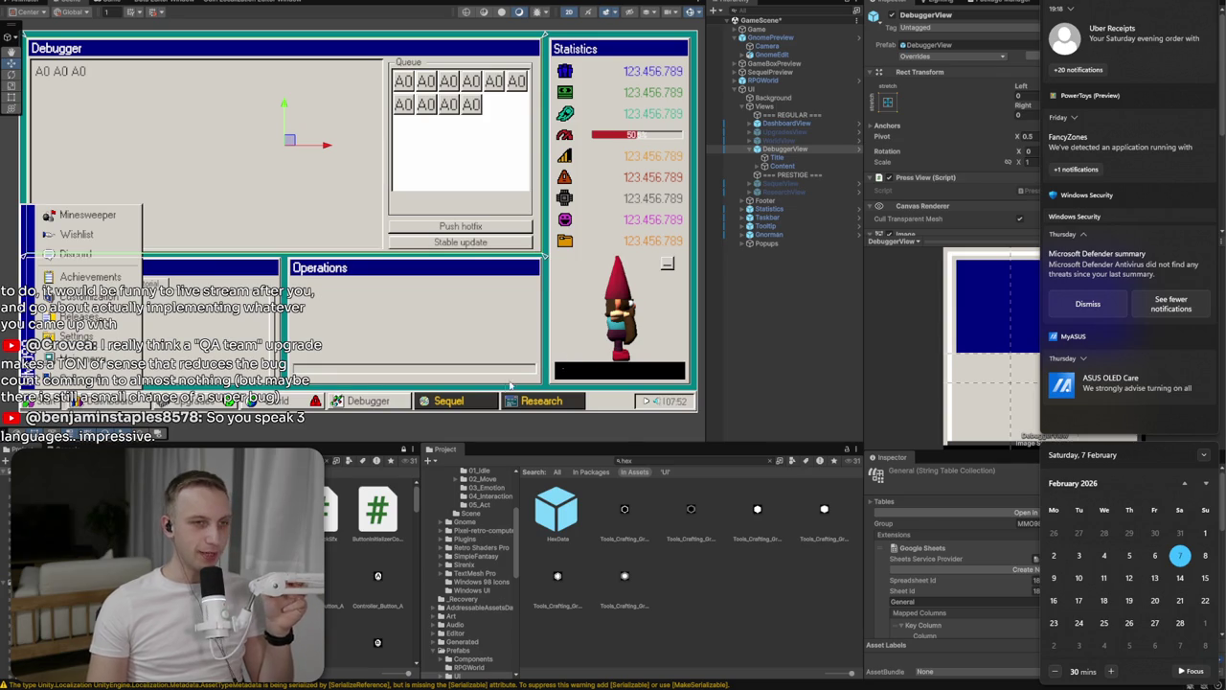
{"action": "left_click", "coordinate": [753, 334]}
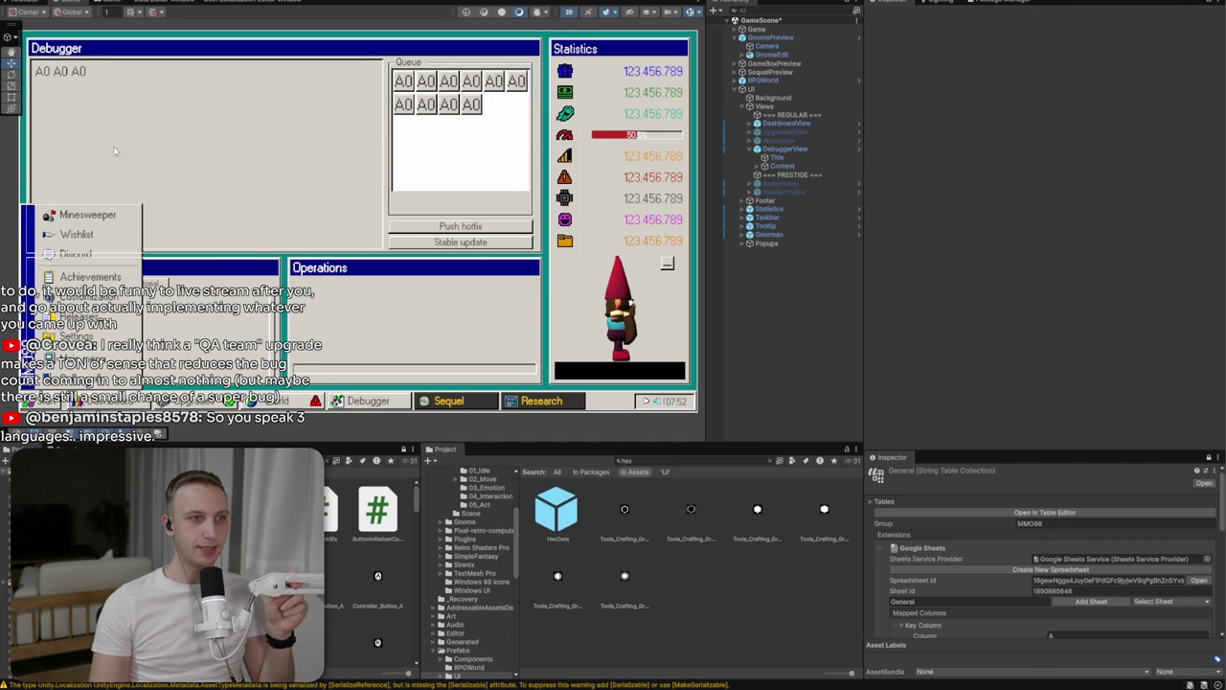
{"action": "left_click", "coordinate": [815, 149]}
{"action": "left_click", "coordinate": [891, 16]}
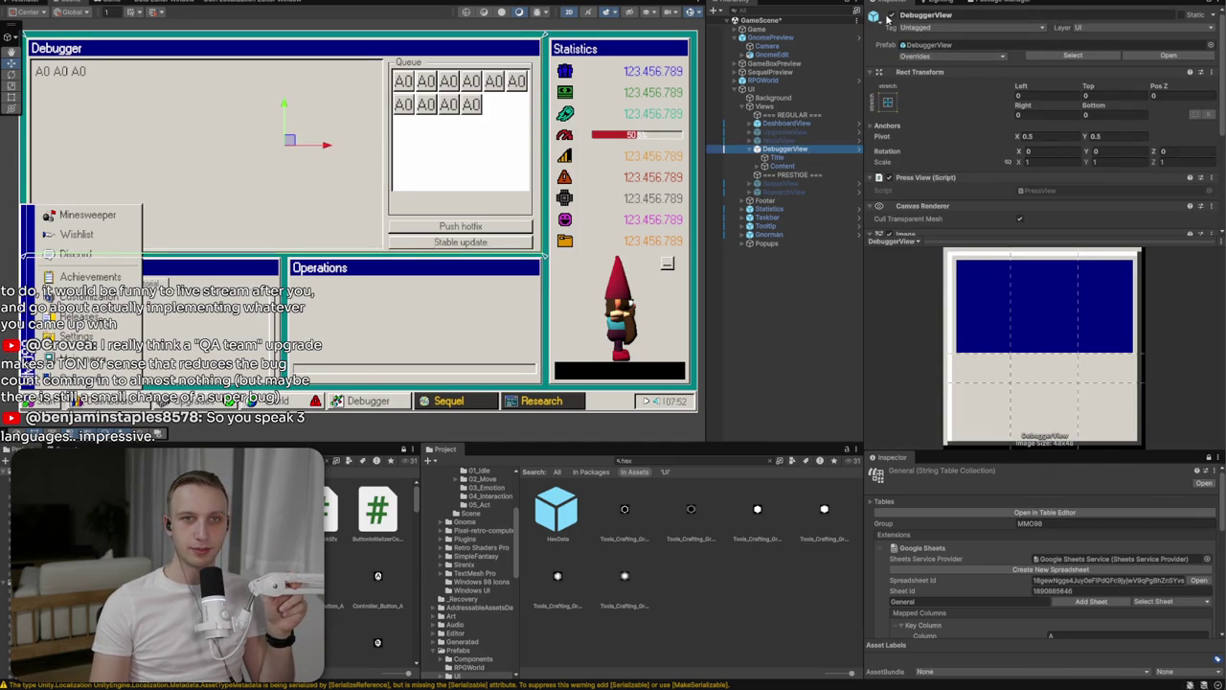
{"action": "left_click", "coordinate": [781, 183]}
{"action": "left_click", "coordinate": [891, 15]}
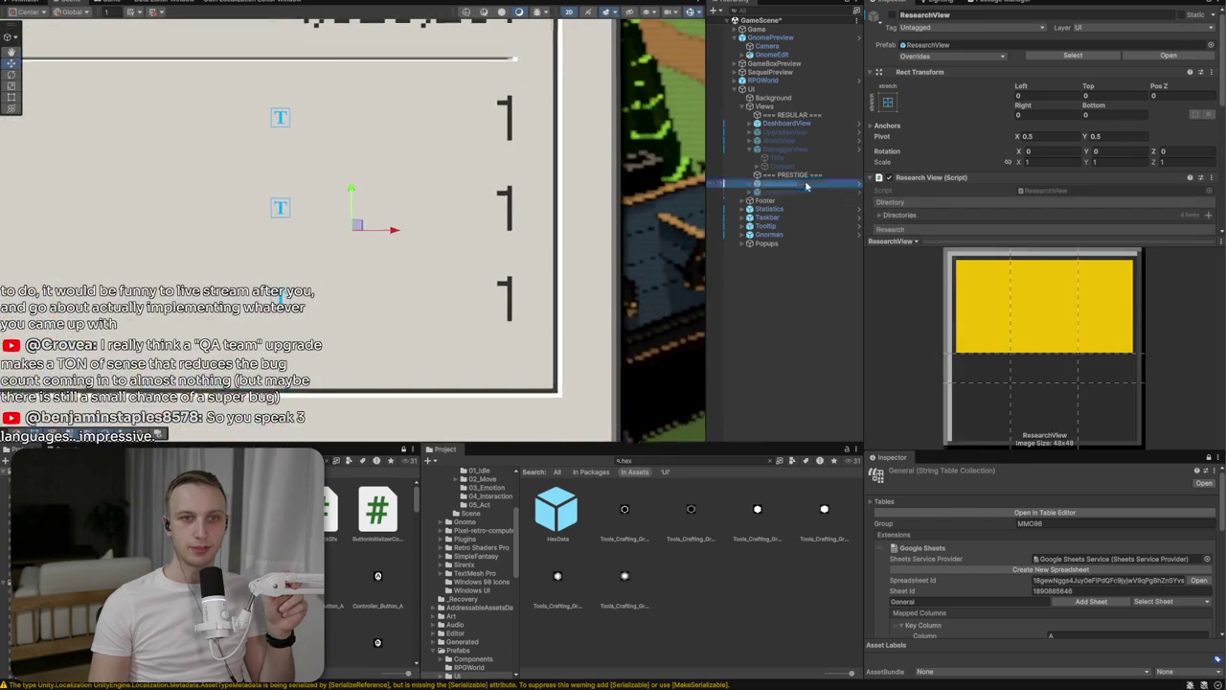
{"action": "left_click", "coordinate": [891, 16]}
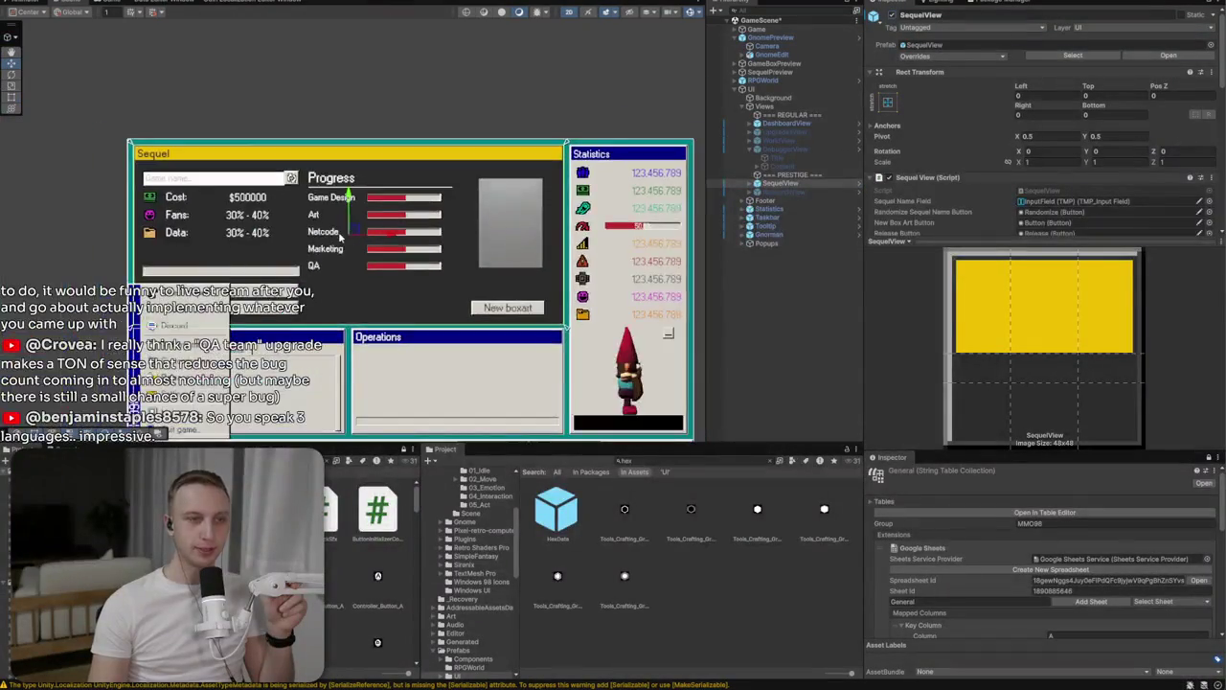
{"action": "left_click_drag", "start_coordinate": [372, 233], "coordinate": [472, 231]}
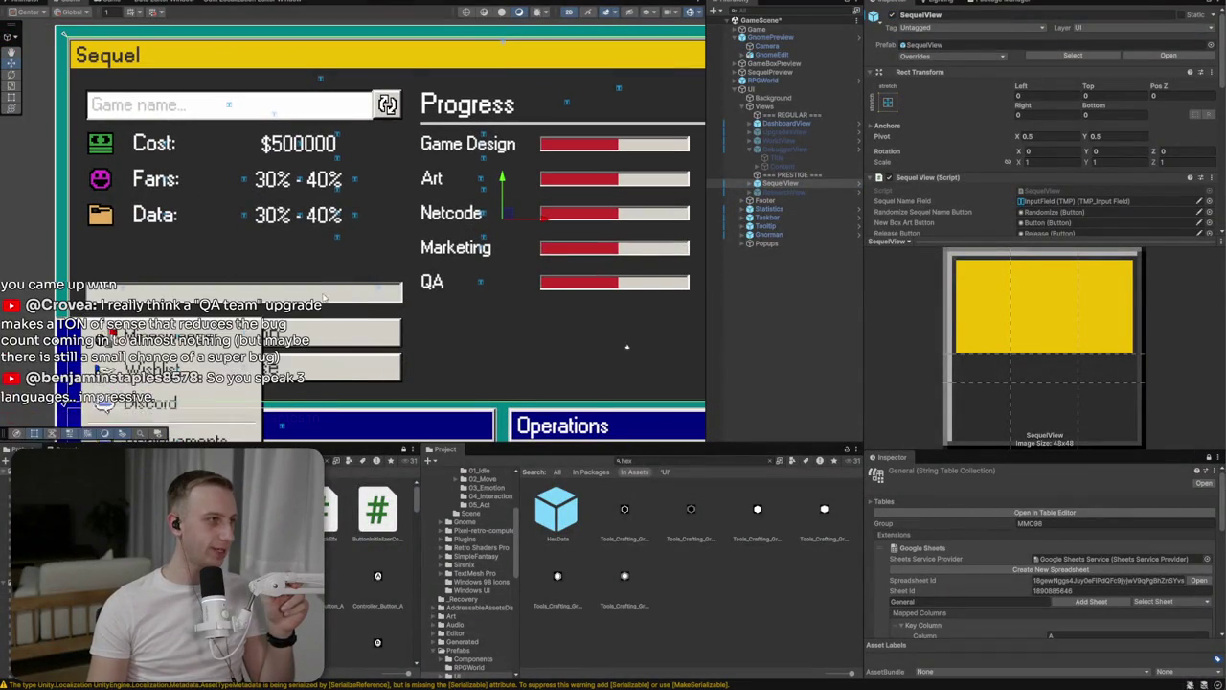
{"action": "scroll", "coordinate": [198, 212], "scroll_direction": "right", "scroll_amount": 5}
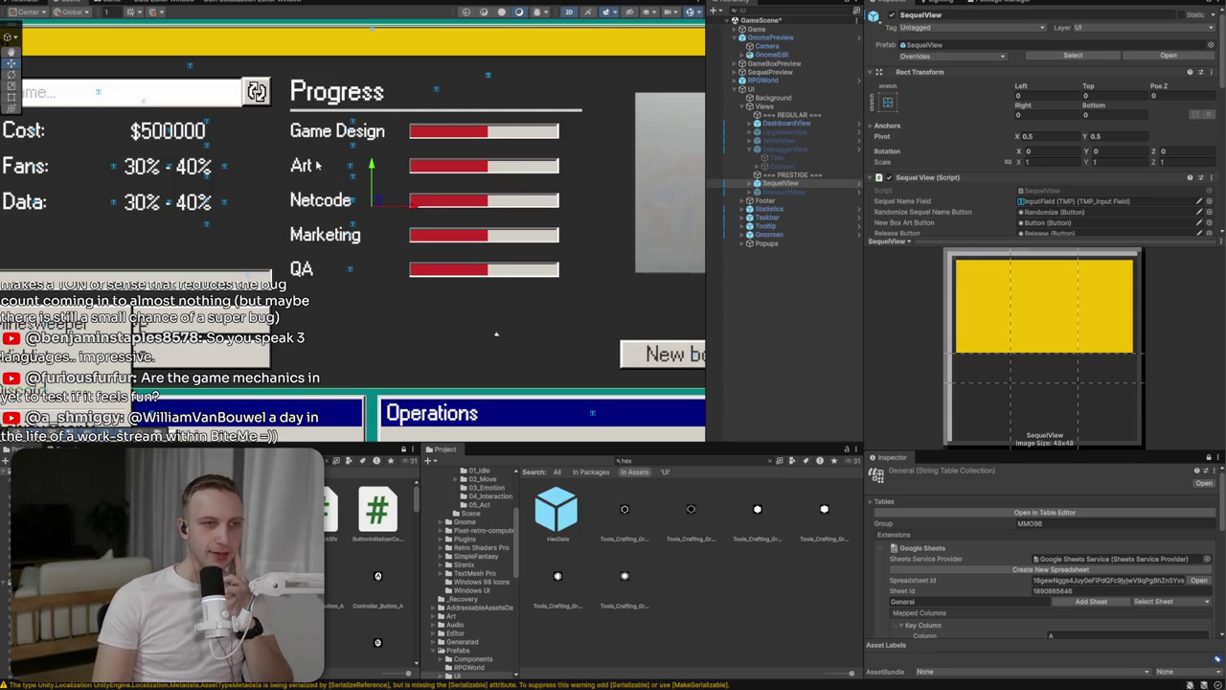
{"action": "scroll", "coordinate": [306, 271], "scroll_direction": "down", "scroll_amount": 2}
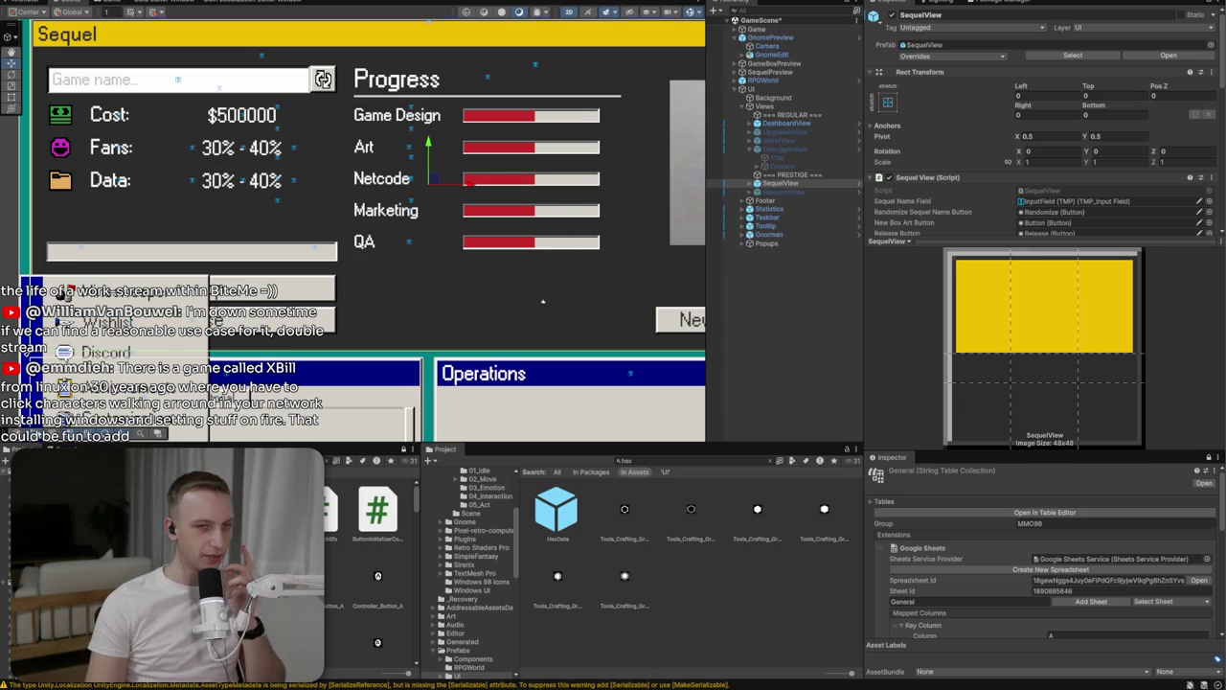
{"action": "scroll", "coordinate": [562, 240], "scroll_direction": "down", "scroll_amount": 4}
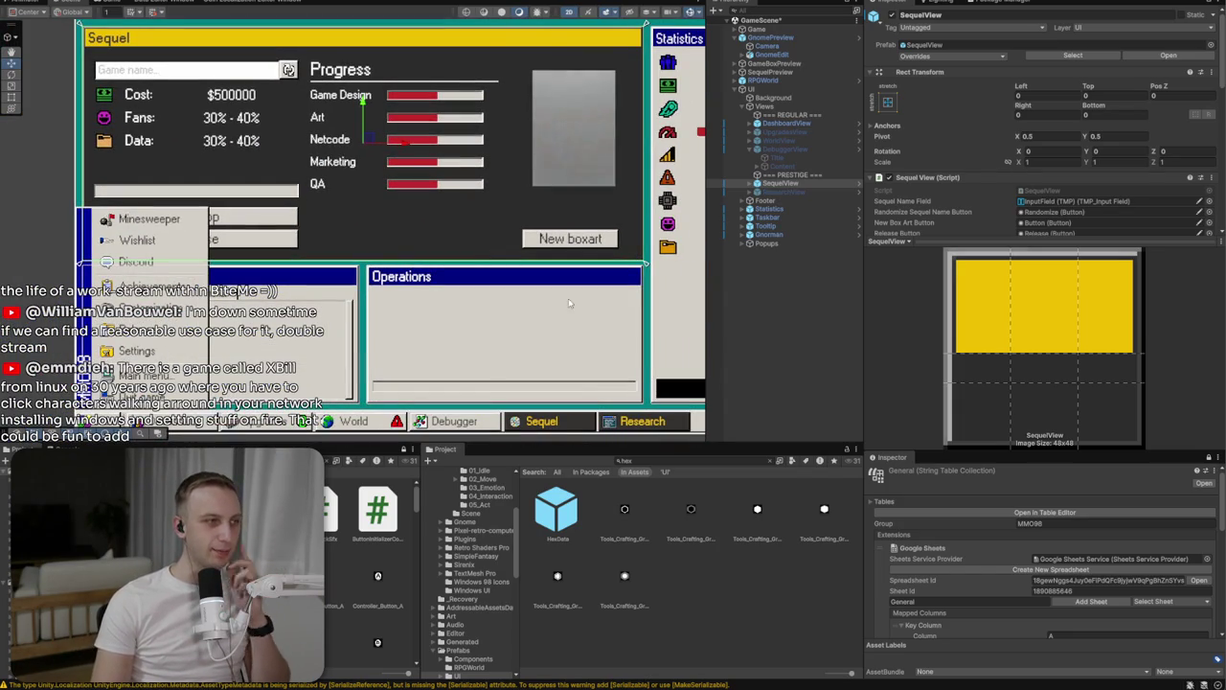
{"action": "left_click", "coordinate": [1177, 680]}
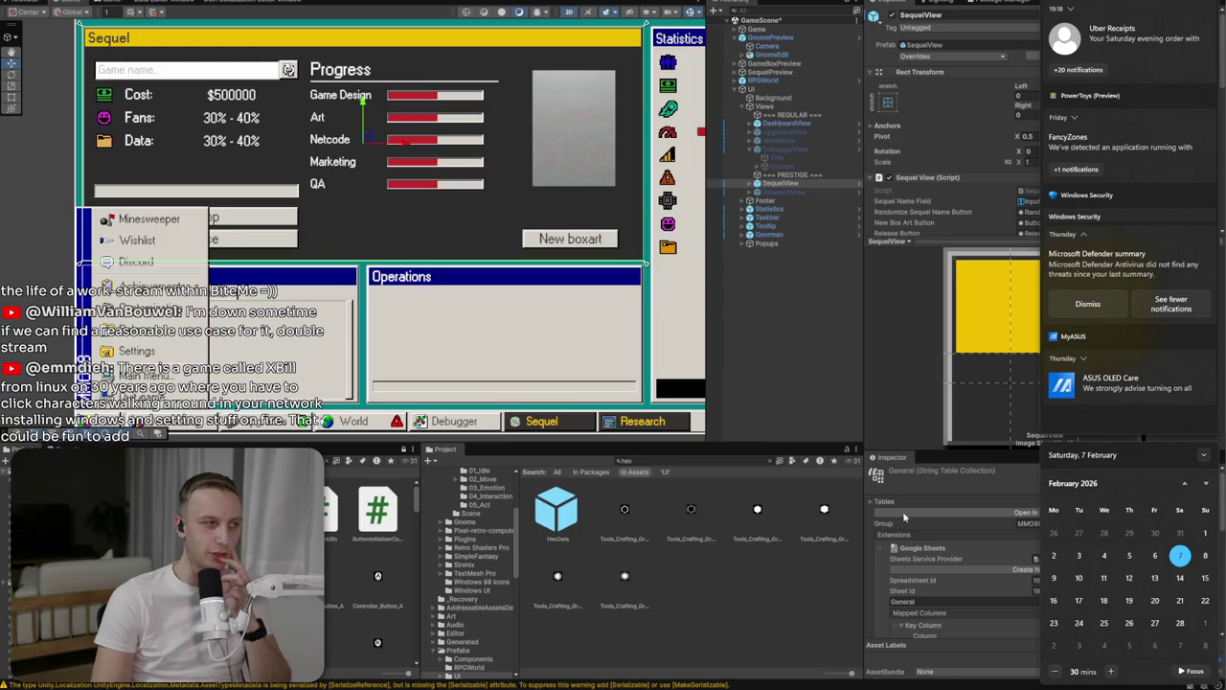
{"action": "left_click", "coordinate": [516, 340]}
{"action": "scroll", "coordinate": [516, 340], "scroll_direction": "down", "scroll_amount": 3}
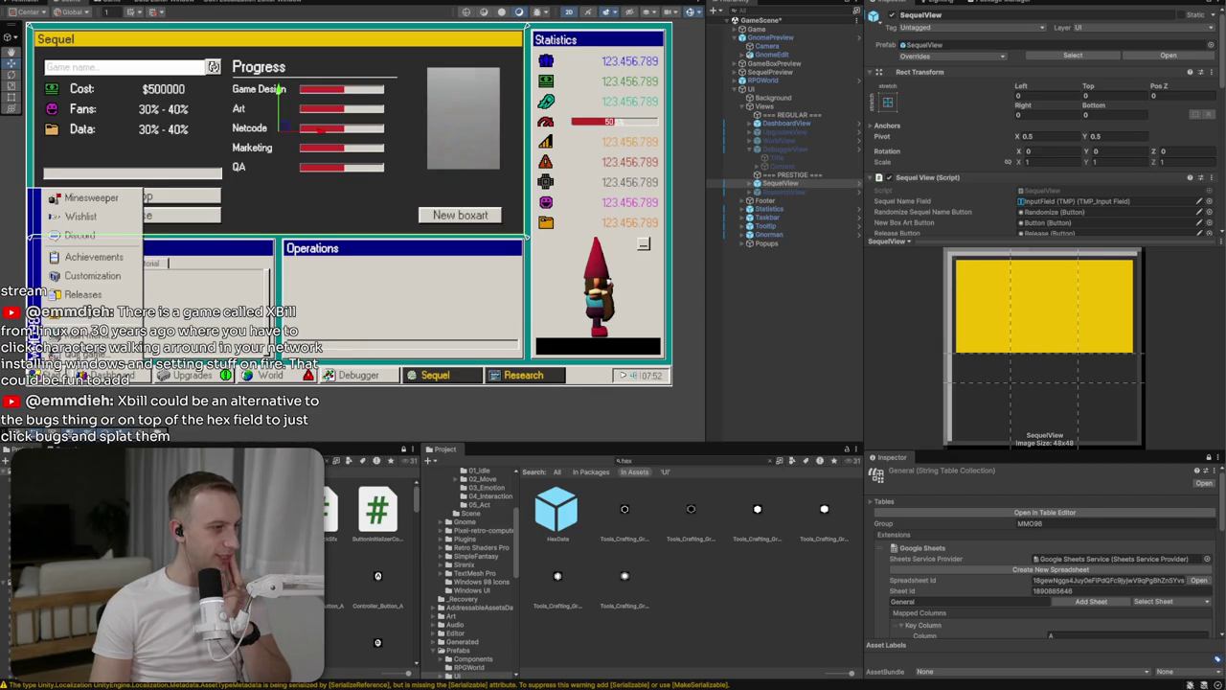
Search Google Images for xbill and preview the first XBill result
{"action": "key", "text": "super+Tab"}
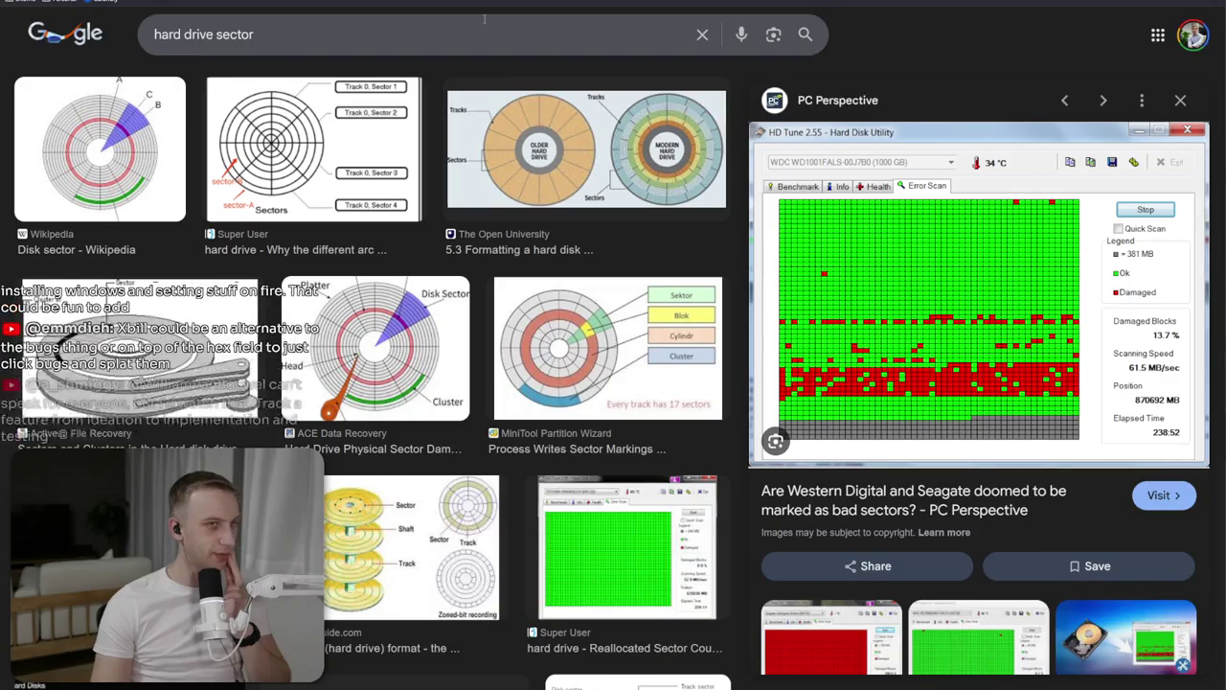
{"action": "left_click", "coordinate": [481, 29]}
{"action": "key", "text": "ctrl+a"}
{"action": "type", "text": "xbill"}
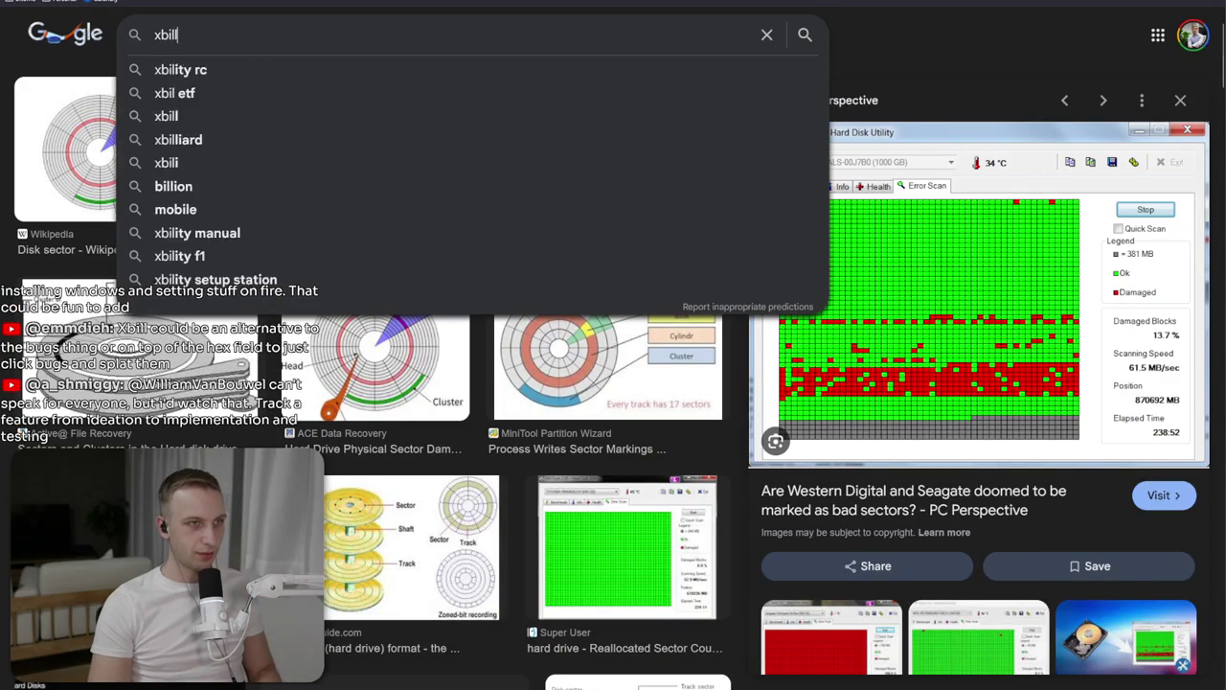
{"action": "key", "text": "Return"}
{"action": "left_click", "coordinate": [77, 245]}
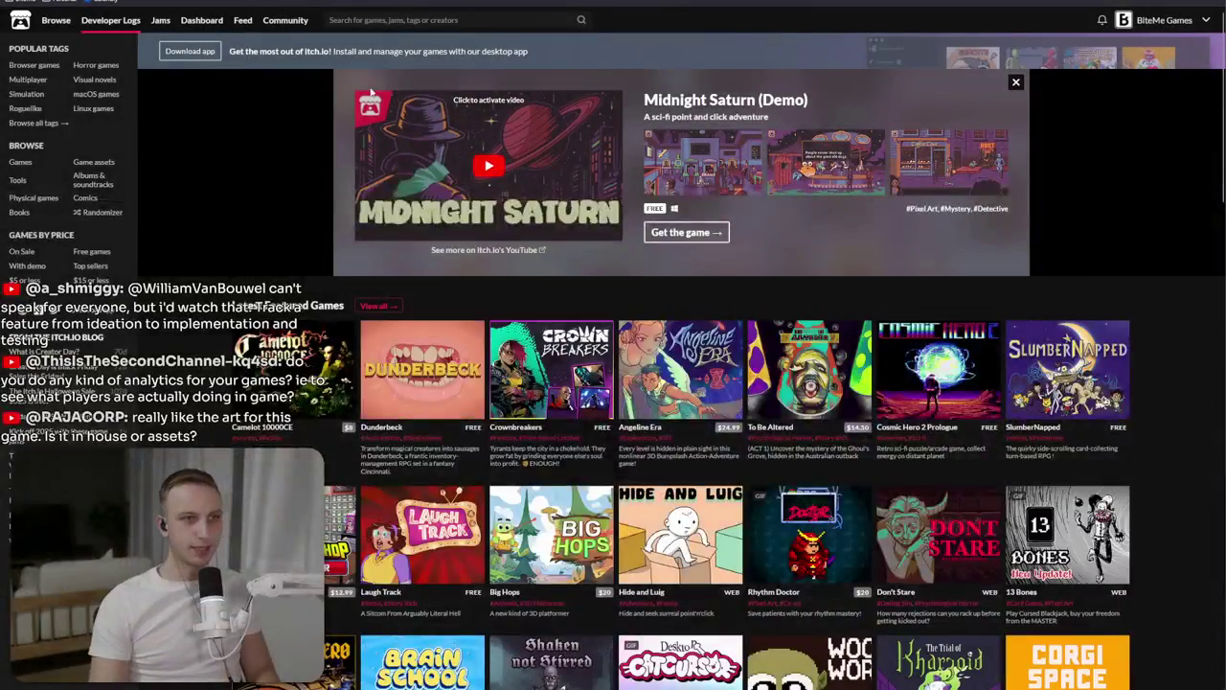
Search itch.io for 'windows 98' and filter the results to Game assets
{"action": "left_click", "coordinate": [402, 20]}
{"action": "type", "text": "windows 98"}
{"action": "key", "text": "Return"}
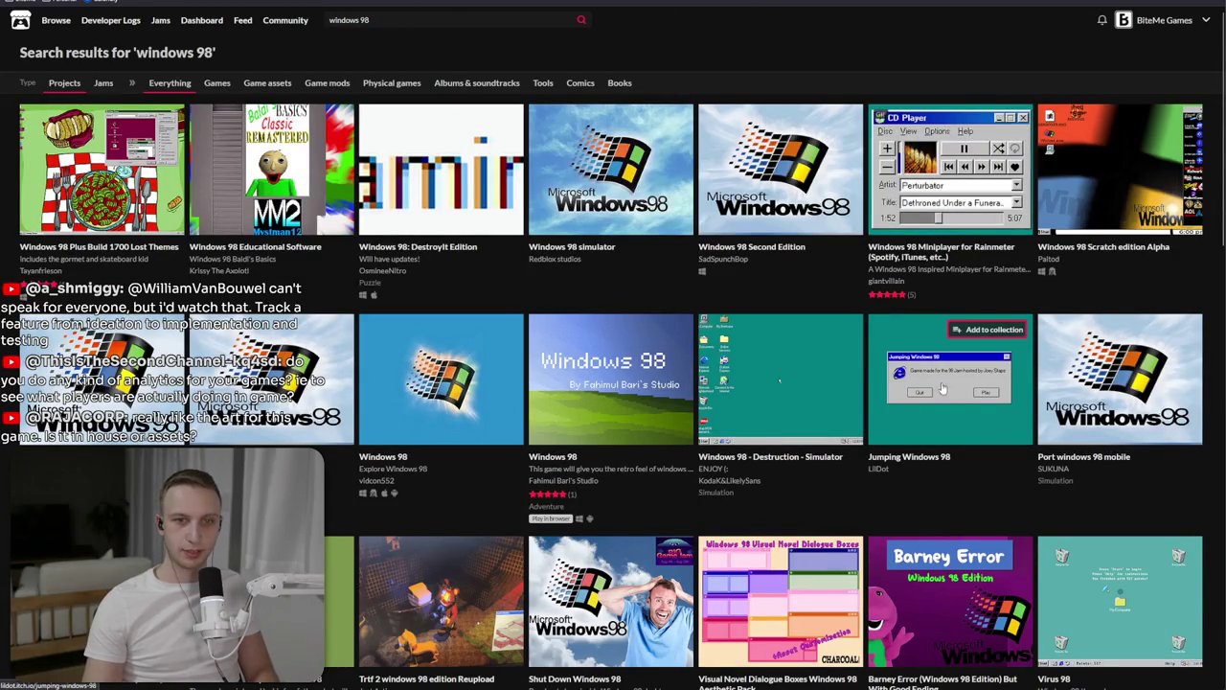
{"action": "left_click", "coordinate": [290, 94]}
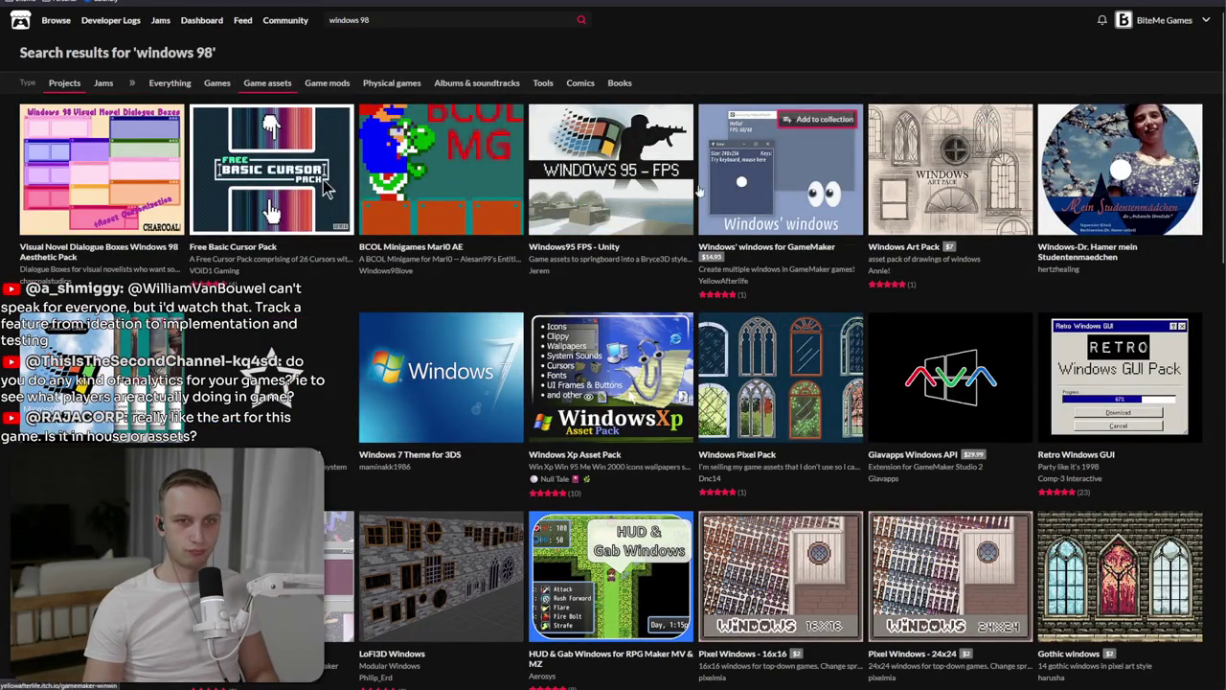
Browse the Retro Windows GUI pack's enlarged previews, then return to Unity and enter Play mode
{"action": "left_click", "coordinate": [1129, 369]}
{"action": "left_click", "coordinate": [756, 494]}
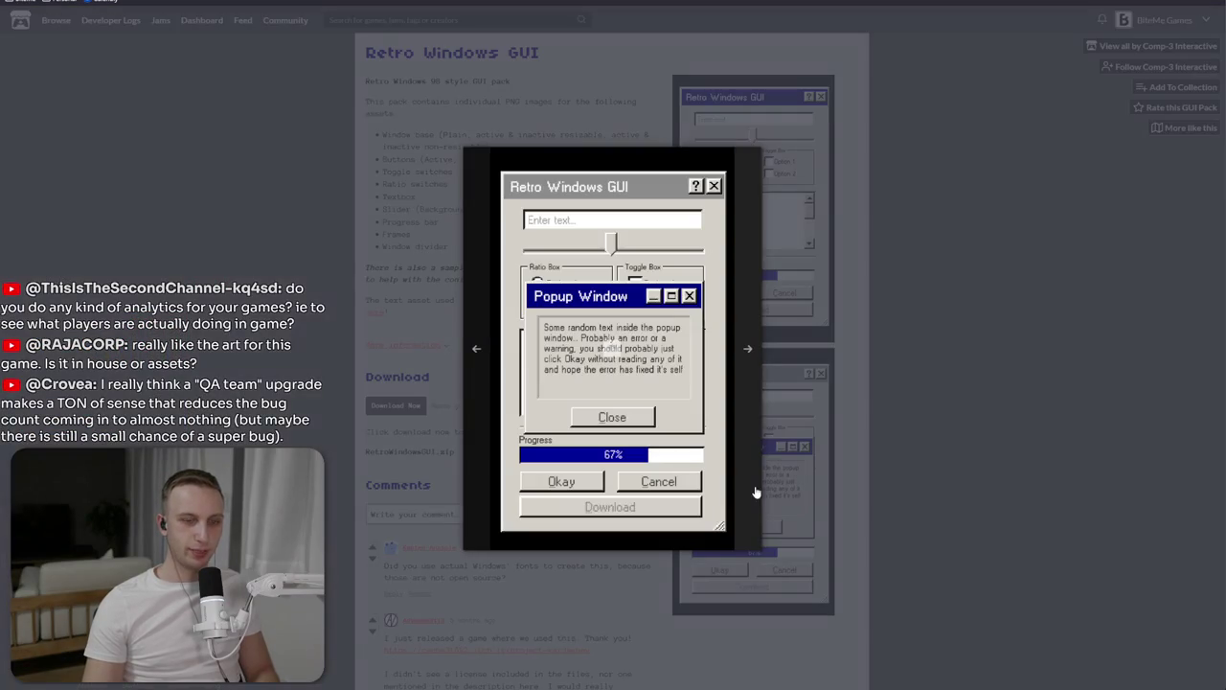
{"action": "left_click", "coordinate": [795, 331]}
{"action": "left_click", "coordinate": [790, 326]}
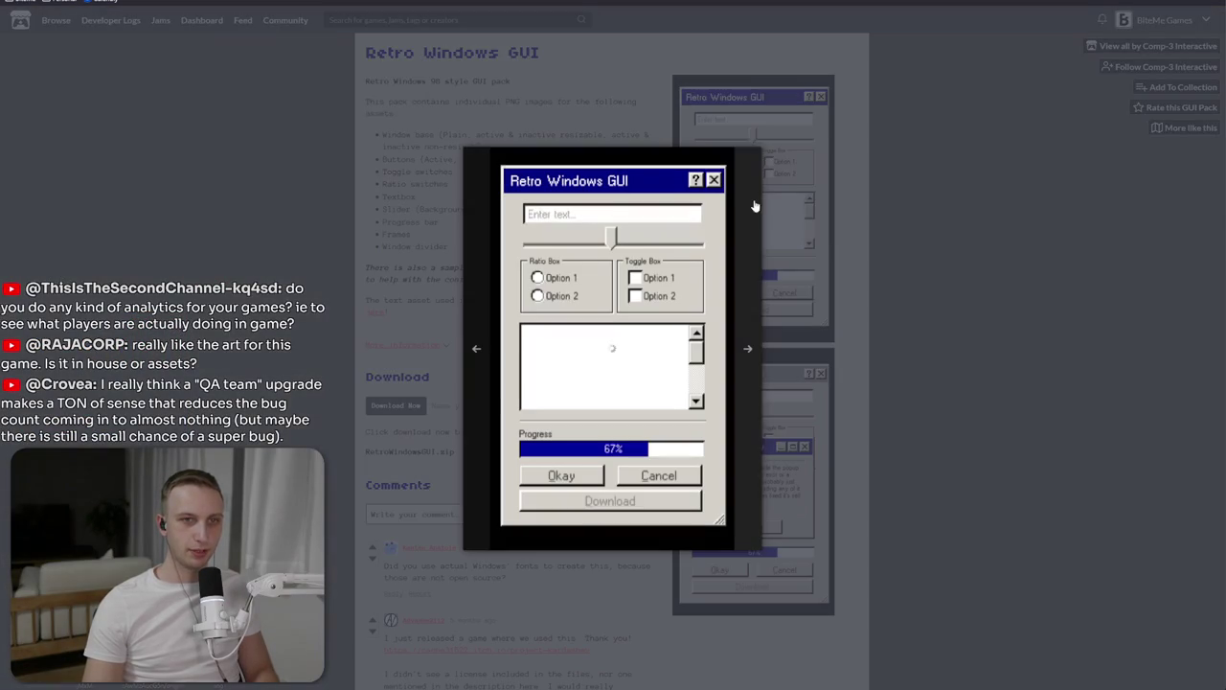
{"action": "left_click", "coordinate": [836, 332]}
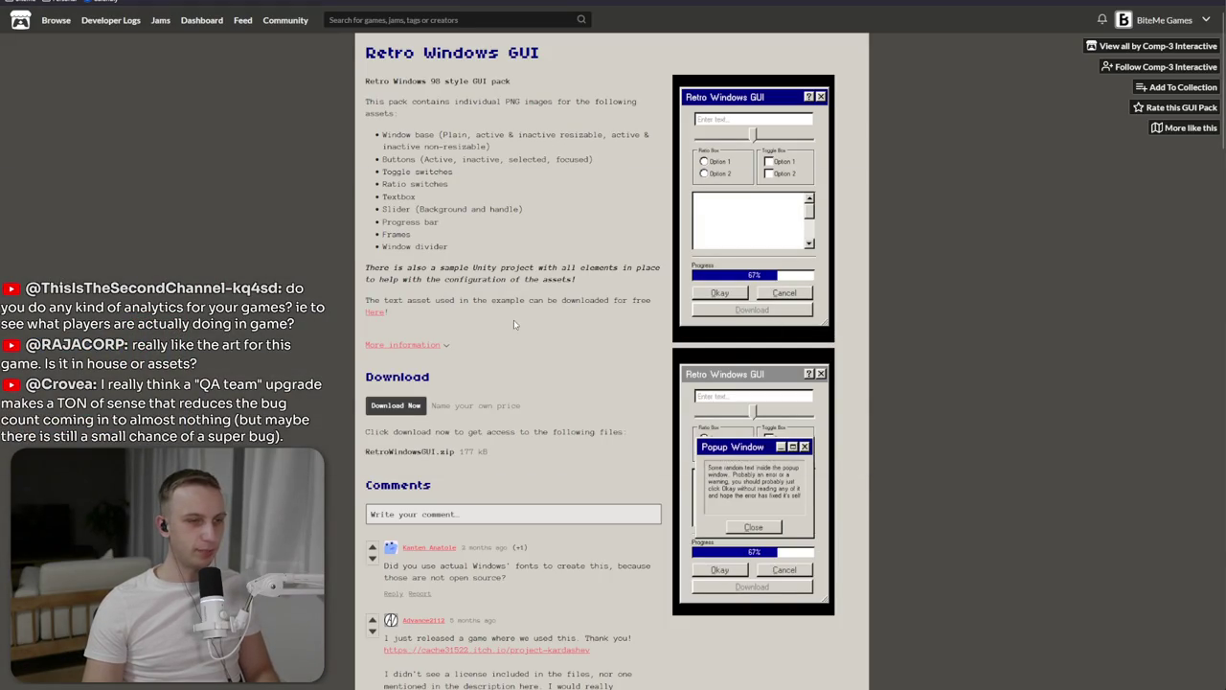
{"action": "key", "text": "alt+Tab"}
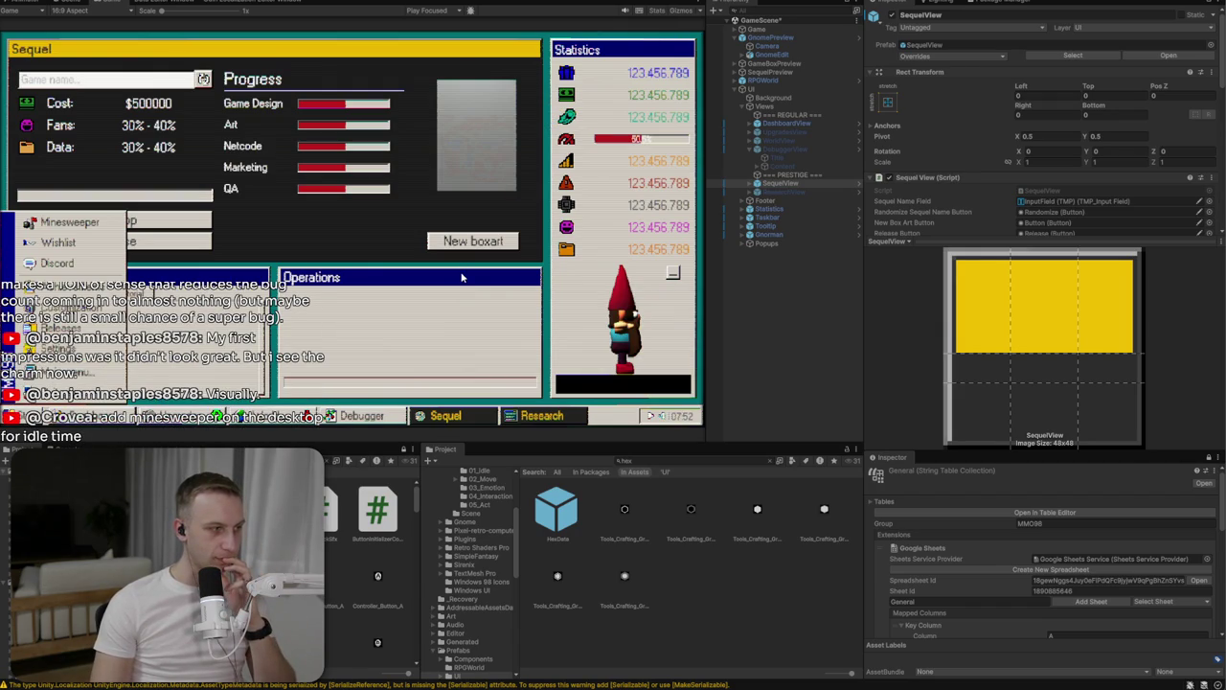
{"action": "key", "text": "ctrl+p"}
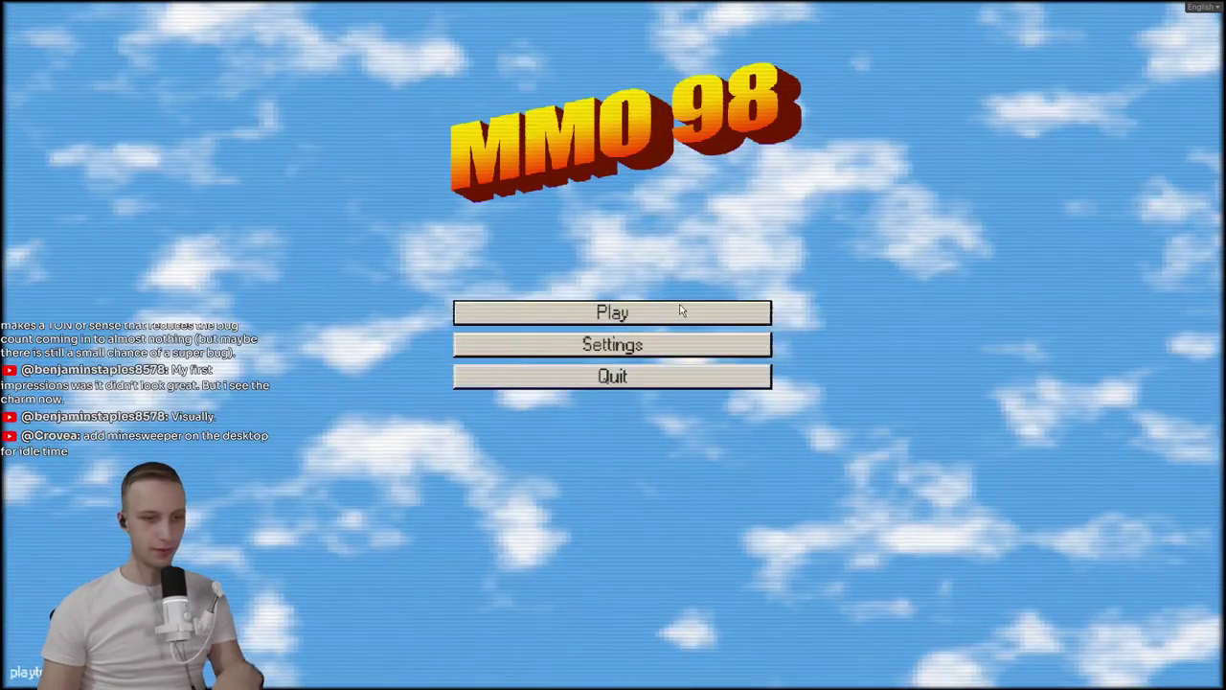
Start MMO 98 from its main menu, load the studio, and open the in-game Start menu
{"action": "left_click", "coordinate": [677, 311]}
{"action": "left_click", "coordinate": [668, 320]}
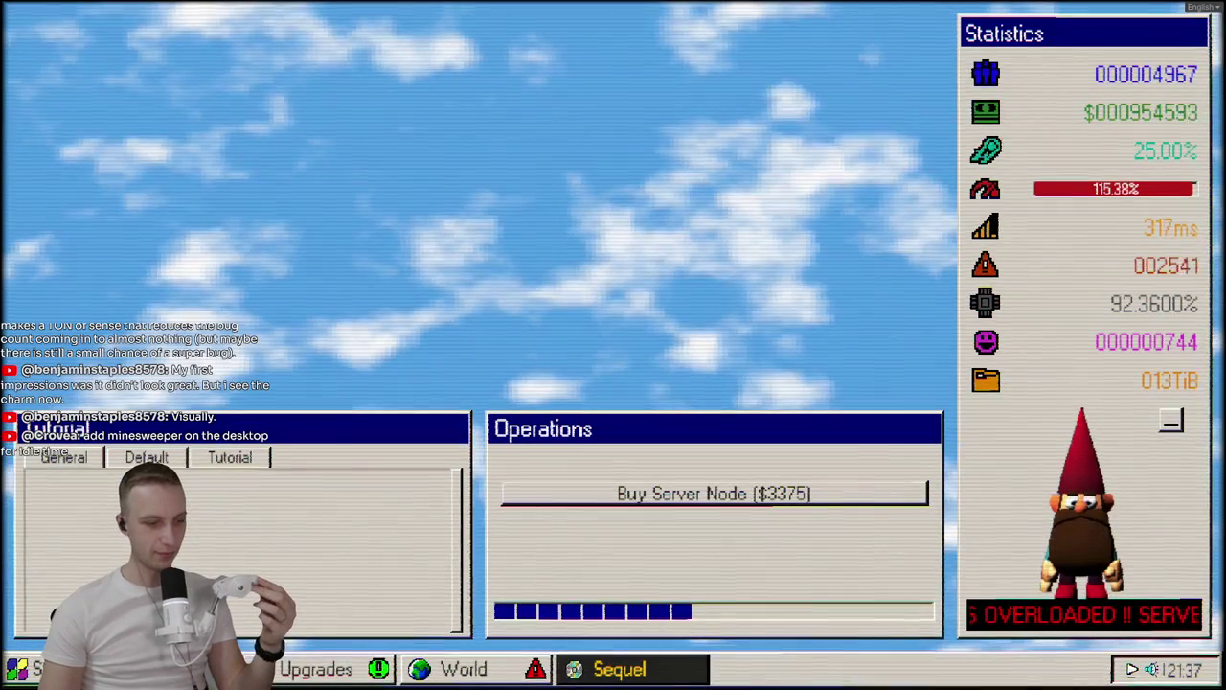
{"action": "left_click", "coordinate": [24, 669]}
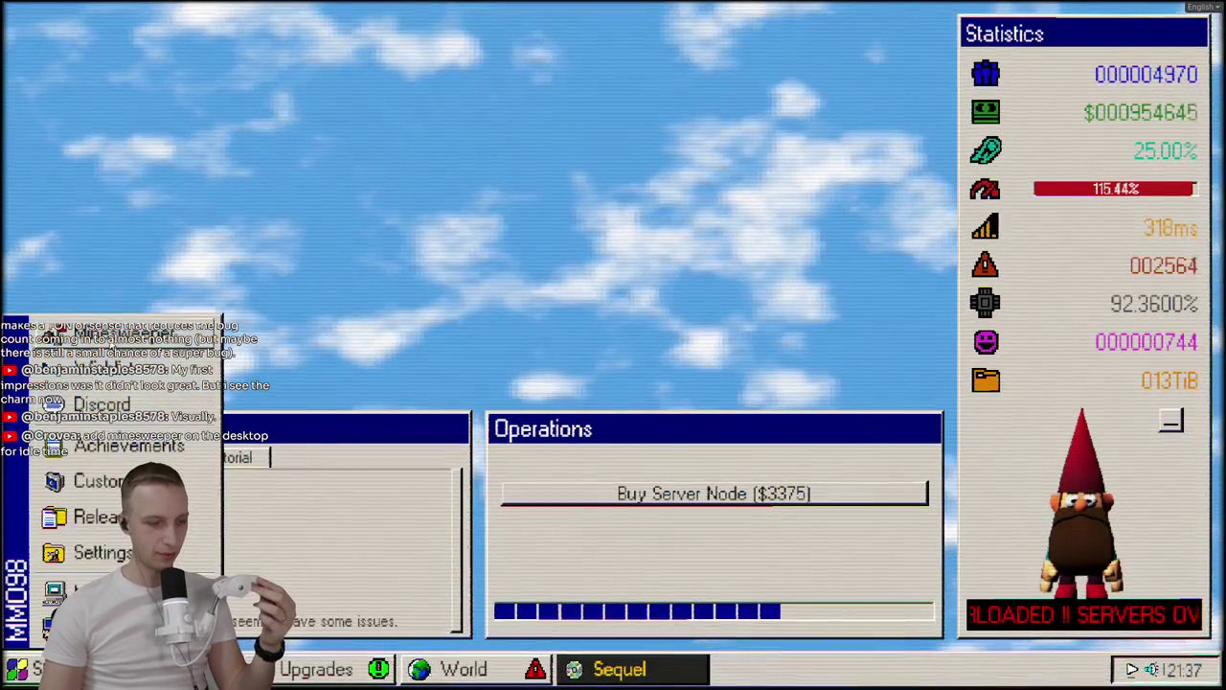
Launch Minesweeper from the Start menu and play a round, flagging one mine before hitting another
{"action": "left_click", "coordinate": [122, 333]}
{"action": "left_click", "coordinate": [660, 430]}
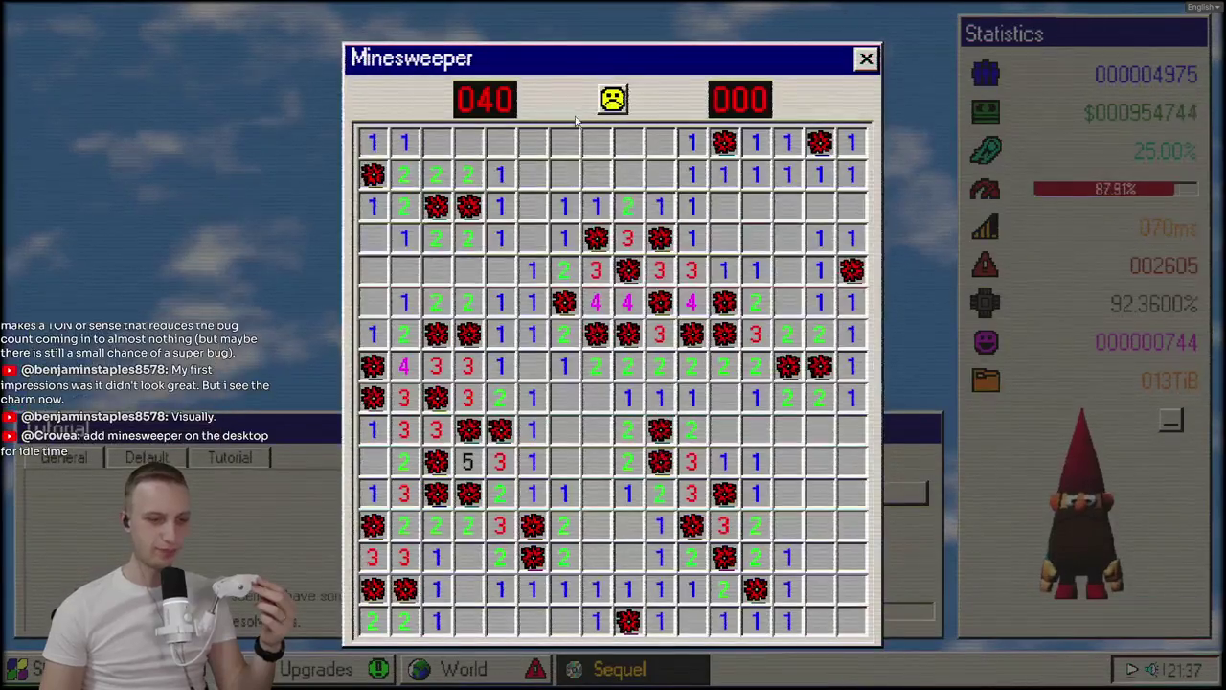
{"action": "left_click", "coordinate": [613, 100]}
{"action": "left_click", "coordinate": [563, 270]}
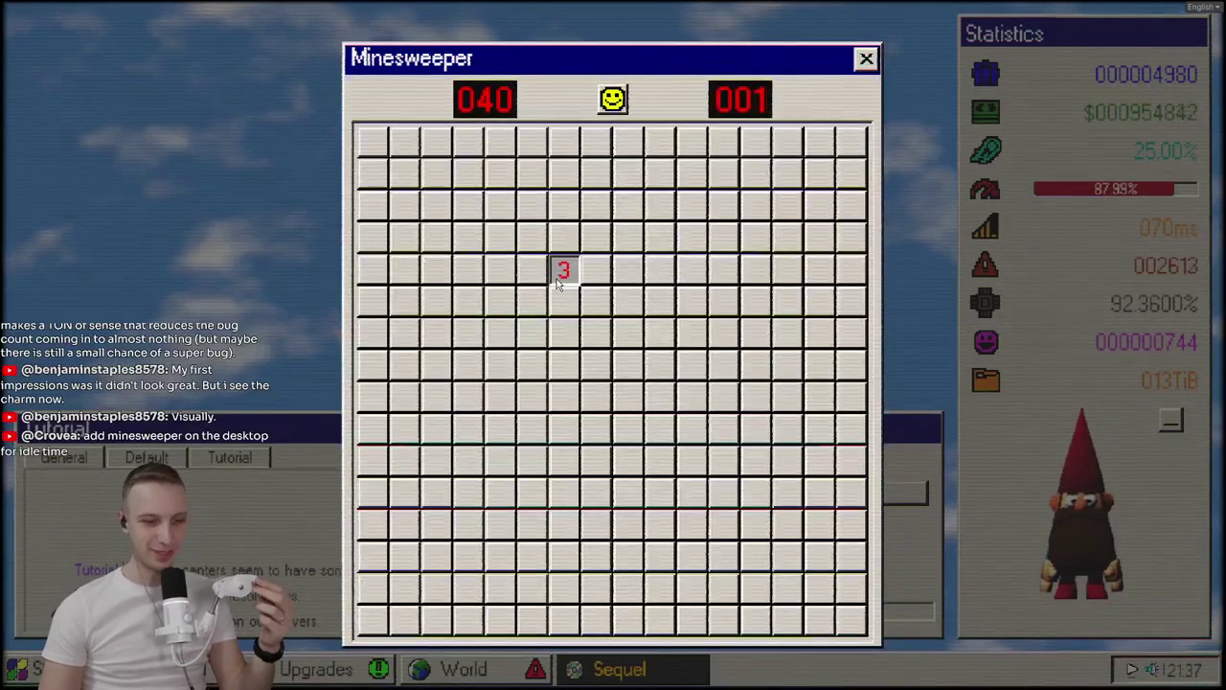
{"action": "left_click", "coordinate": [468, 432]}
{"action": "left_click", "coordinate": [729, 447]}
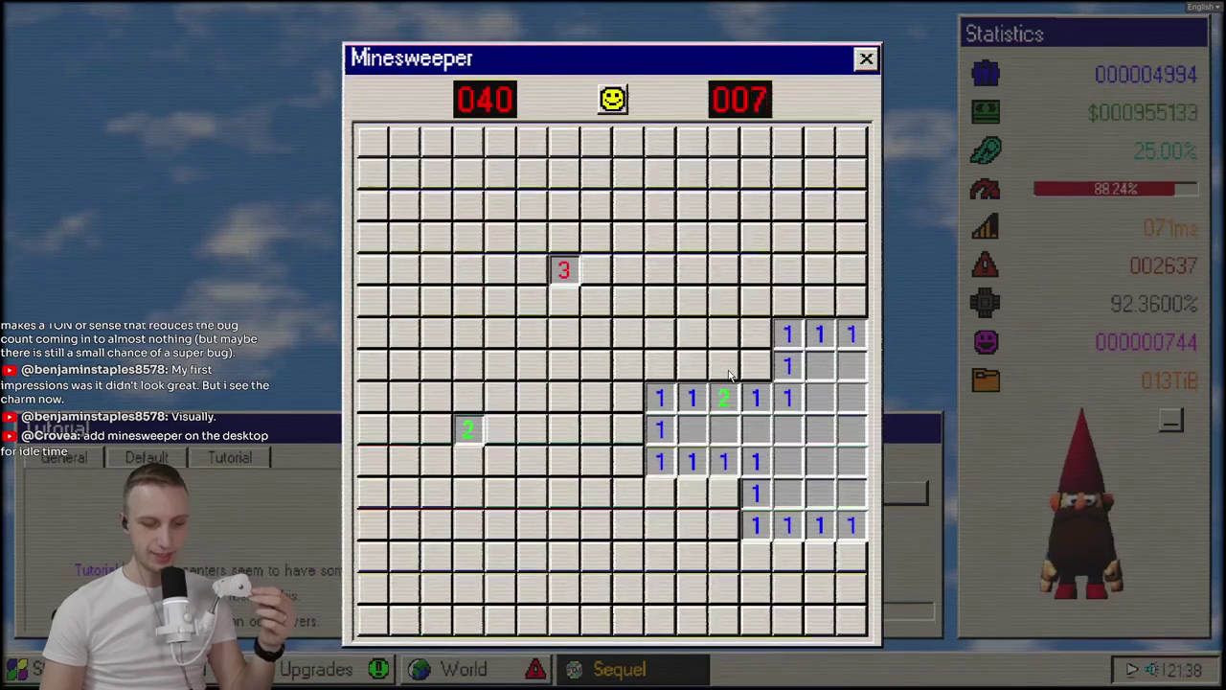
{"action": "right_click", "coordinate": [758, 370]}
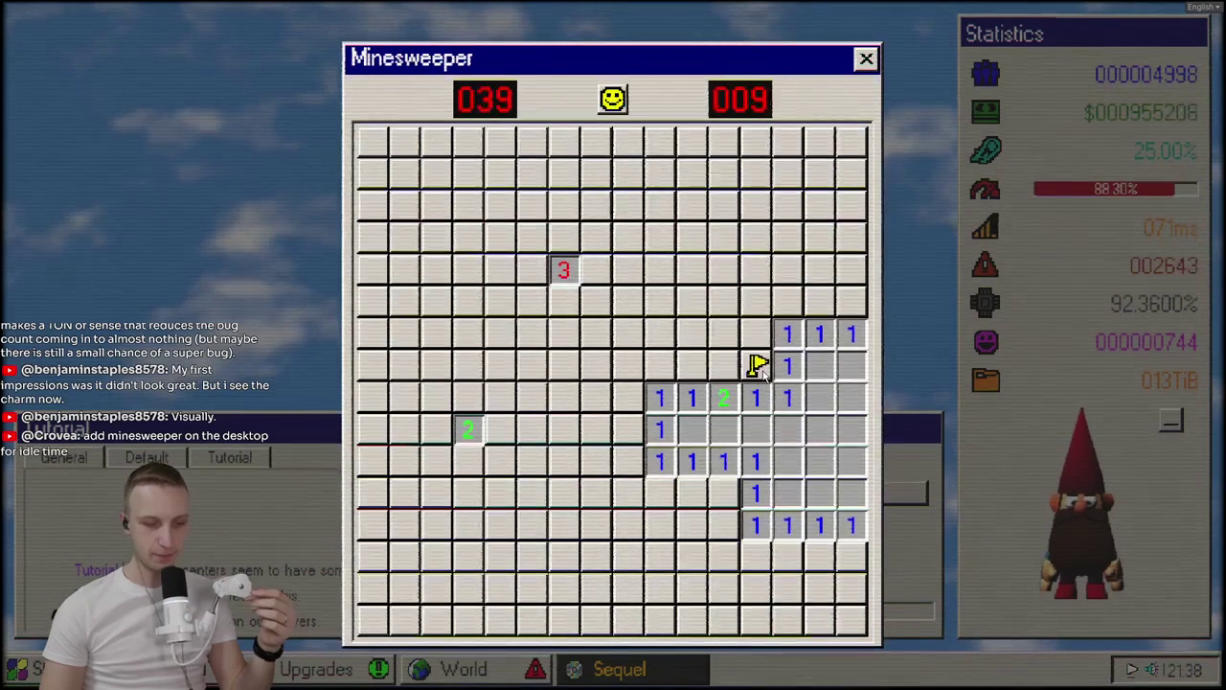
{"action": "left_click", "coordinate": [696, 374]}
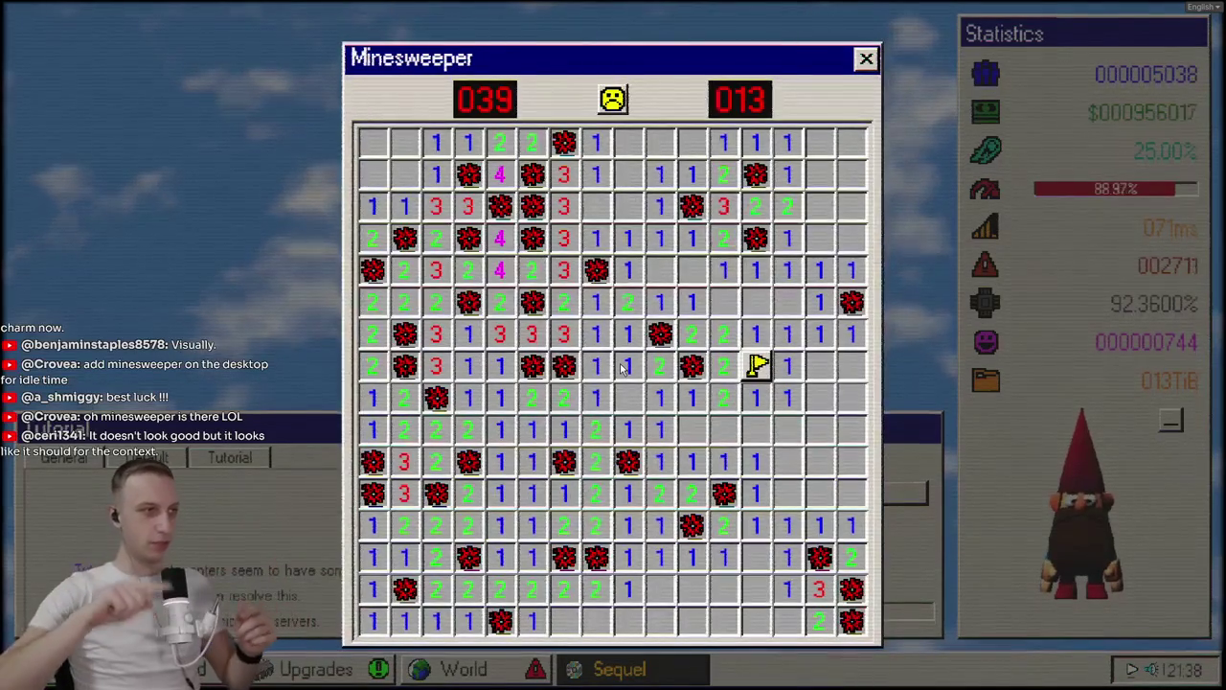
Restart Minesweeper on a fresh board, clear several cells, then close the window
{"action": "left_click", "coordinate": [616, 103]}
{"action": "left_click", "coordinate": [616, 238]}
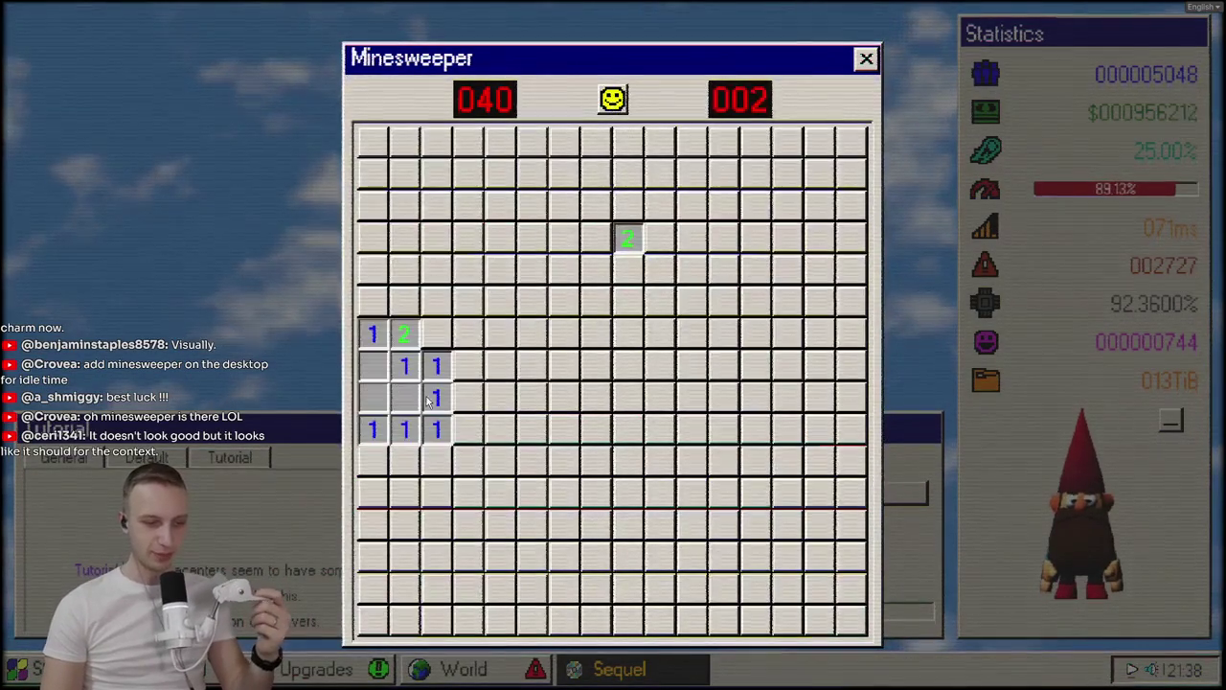
{"action": "left_click", "coordinate": [723, 428]}
{"action": "left_click", "coordinate": [661, 524]}
{"action": "left_click", "coordinate": [534, 523]}
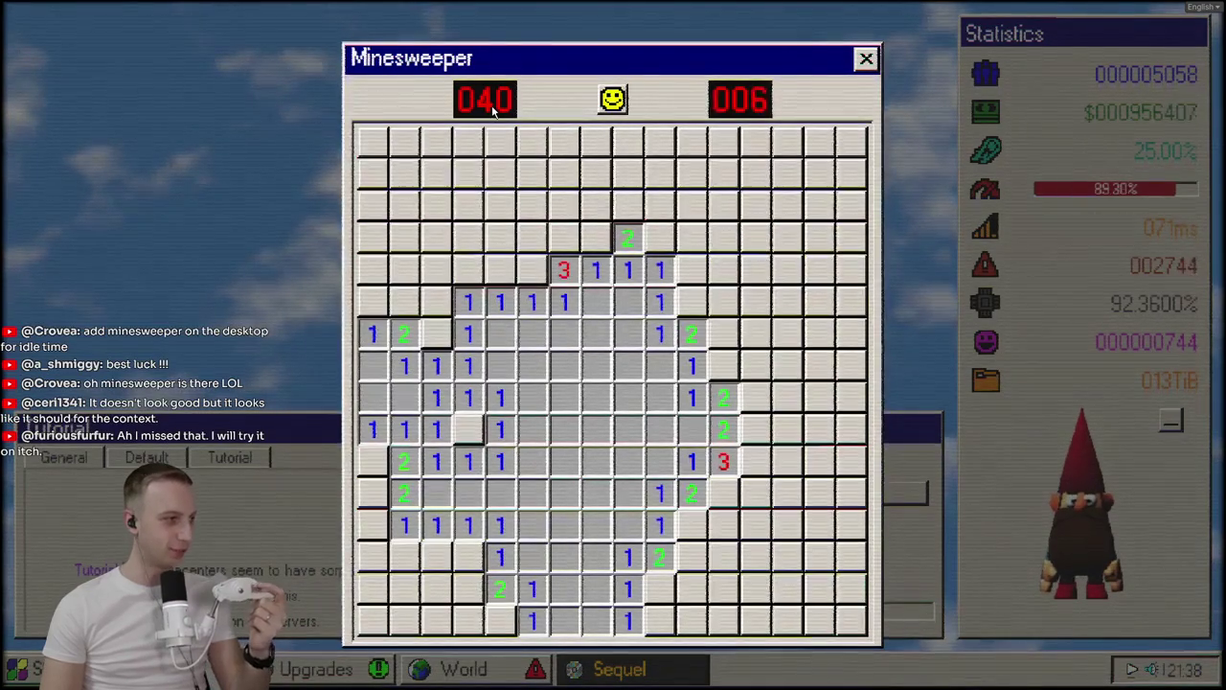
{"action": "left_click", "coordinate": [865, 59]}
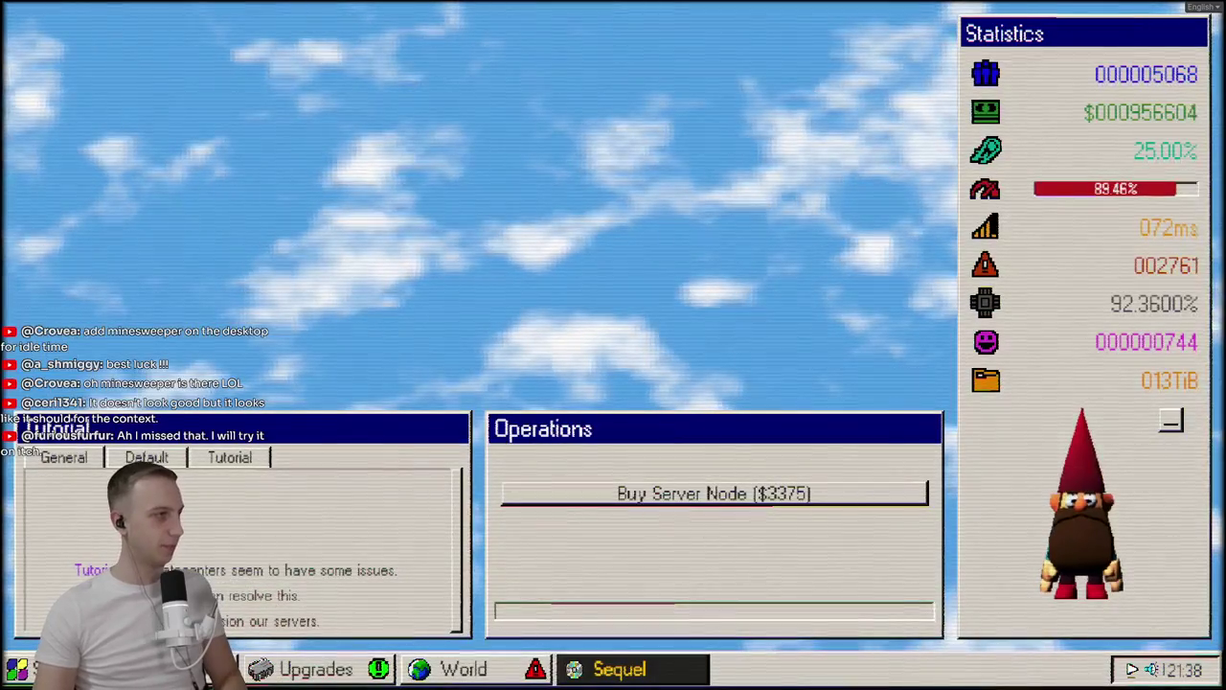
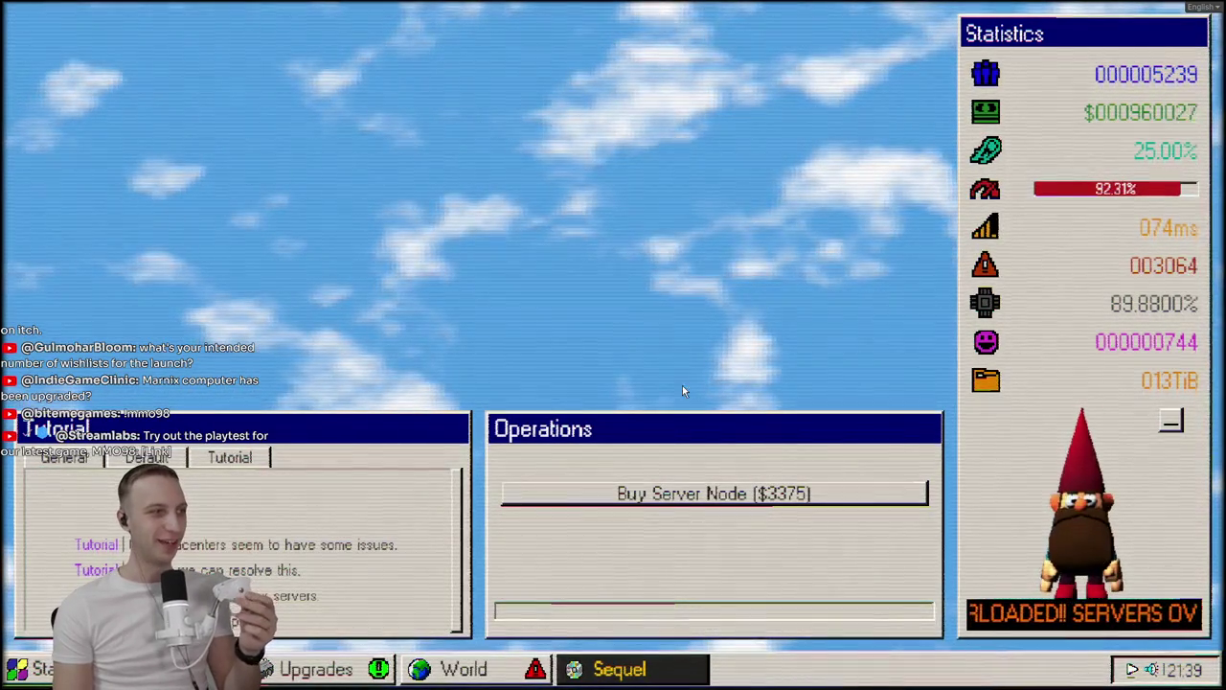
Buy a fifth server node, raising the next node's price to $5062, and glance at the world map
{"action": "left_click", "coordinate": [652, 493]}
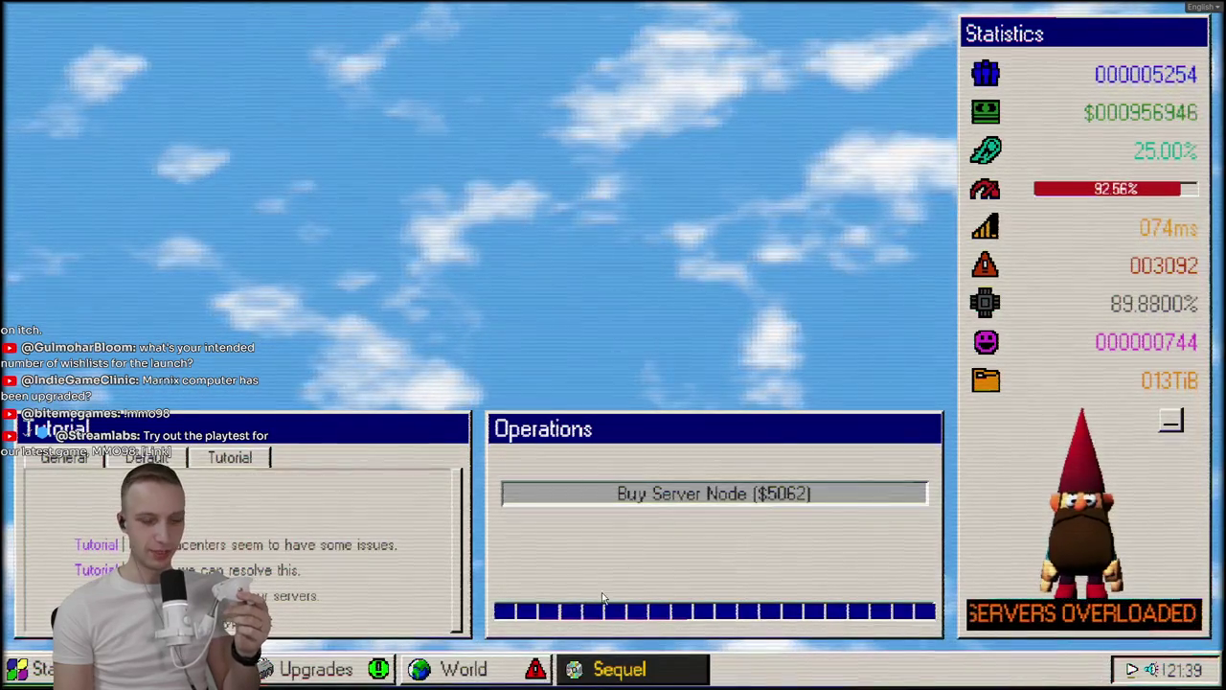
{"action": "left_click", "coordinate": [451, 668]}
Browse the upgrade tree, panning up to higher nodes, then return to the Dashboard
{"action": "left_click", "coordinate": [316, 669]}
{"action": "left_click", "coordinate": [316, 669]}
{"action": "left_click", "coordinate": [316, 669]}
{"action": "left_click_drag", "start_coordinate": [327, 280], "coordinate": [272, 334]}
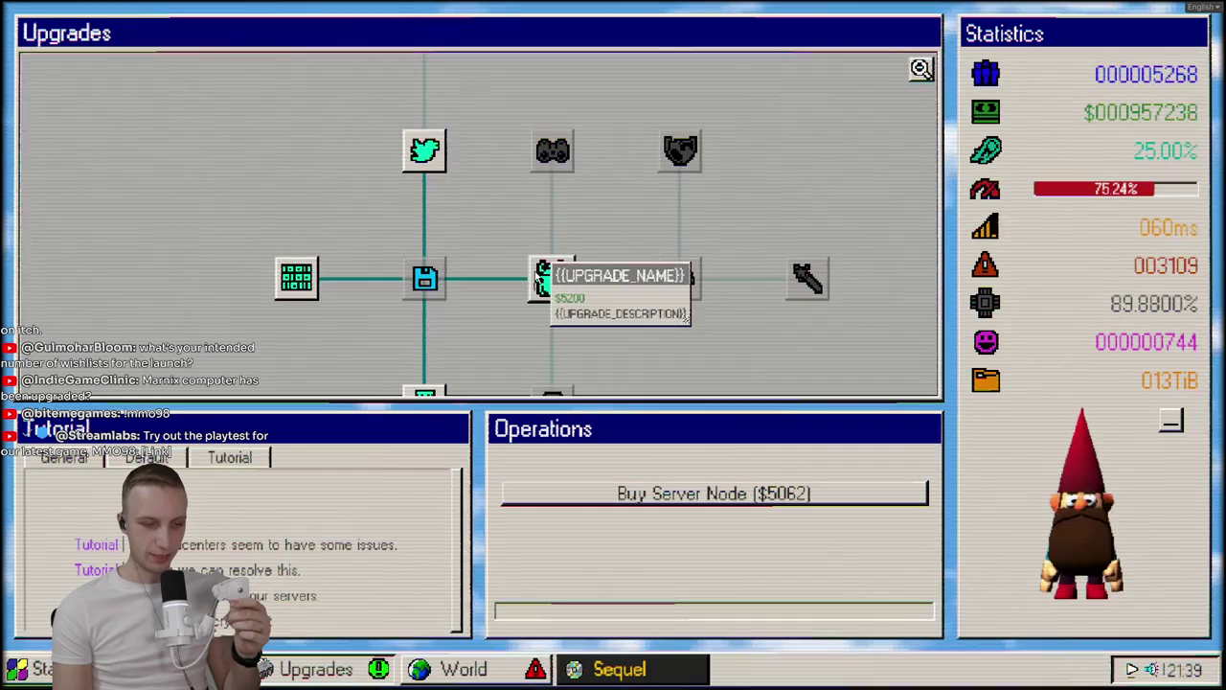
{"action": "left_click_drag", "start_coordinate": [451, 105], "coordinate": [525, 340]}
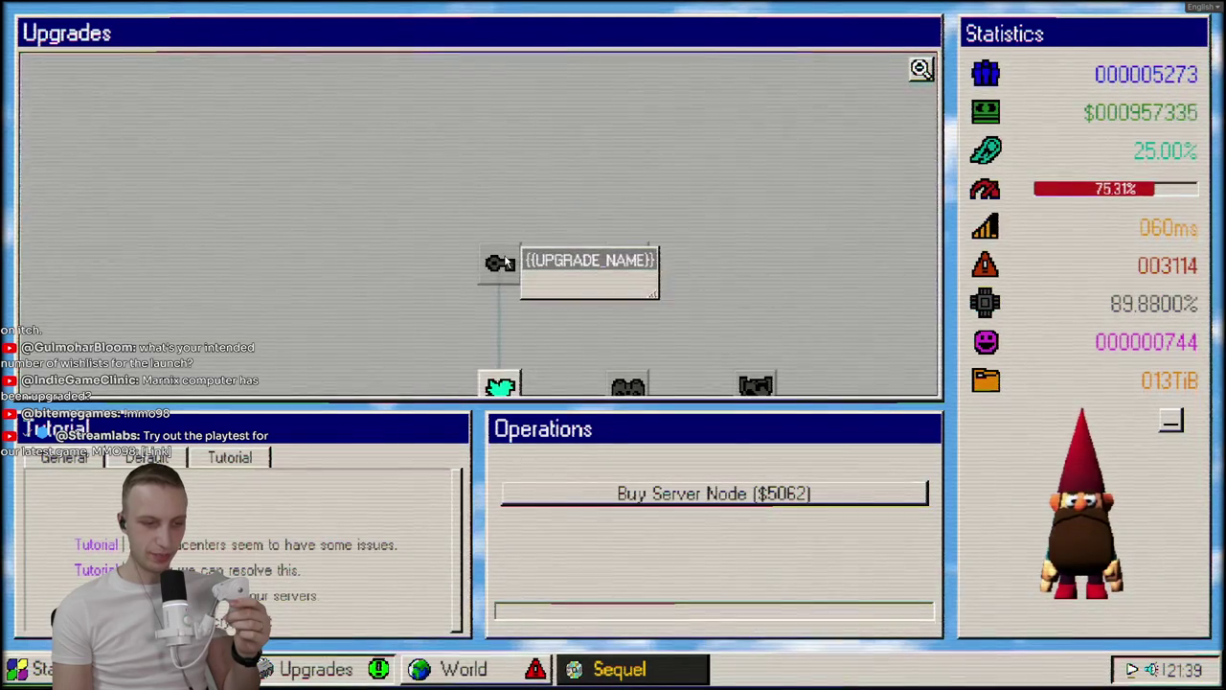
{"action": "key", "text": "d"}
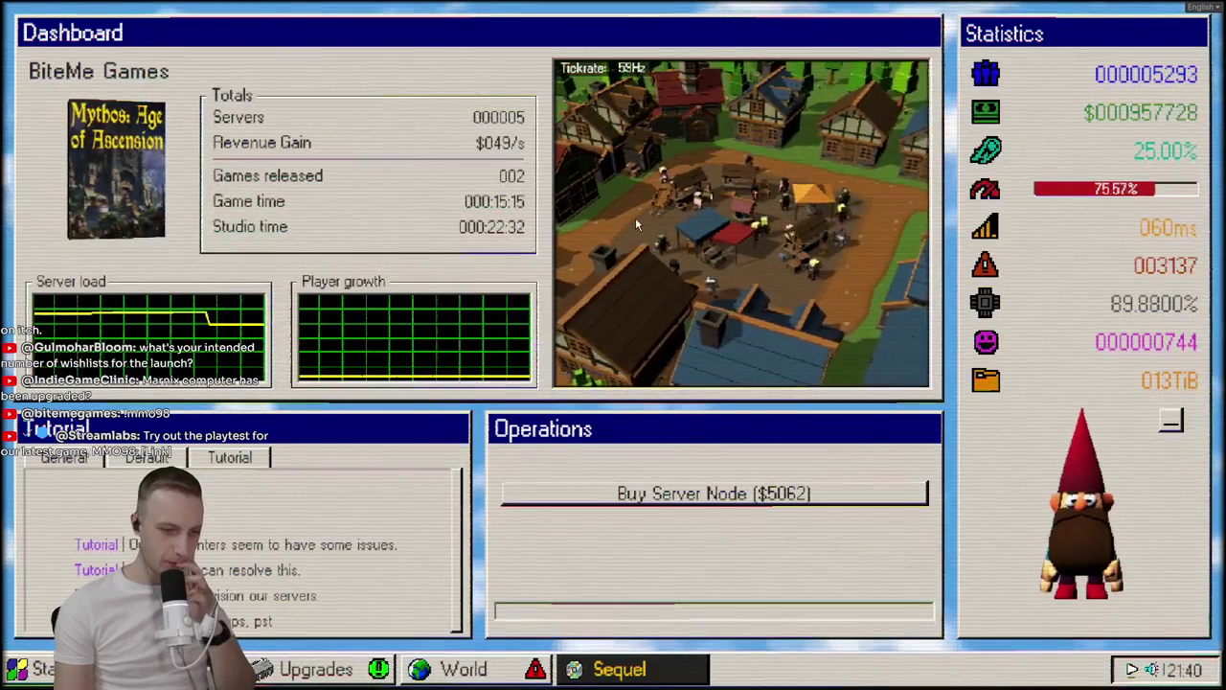
Buy a sixth server node (next one costs $7594) and bring up the World datacenter map
{"action": "left_click", "coordinate": [629, 494]}
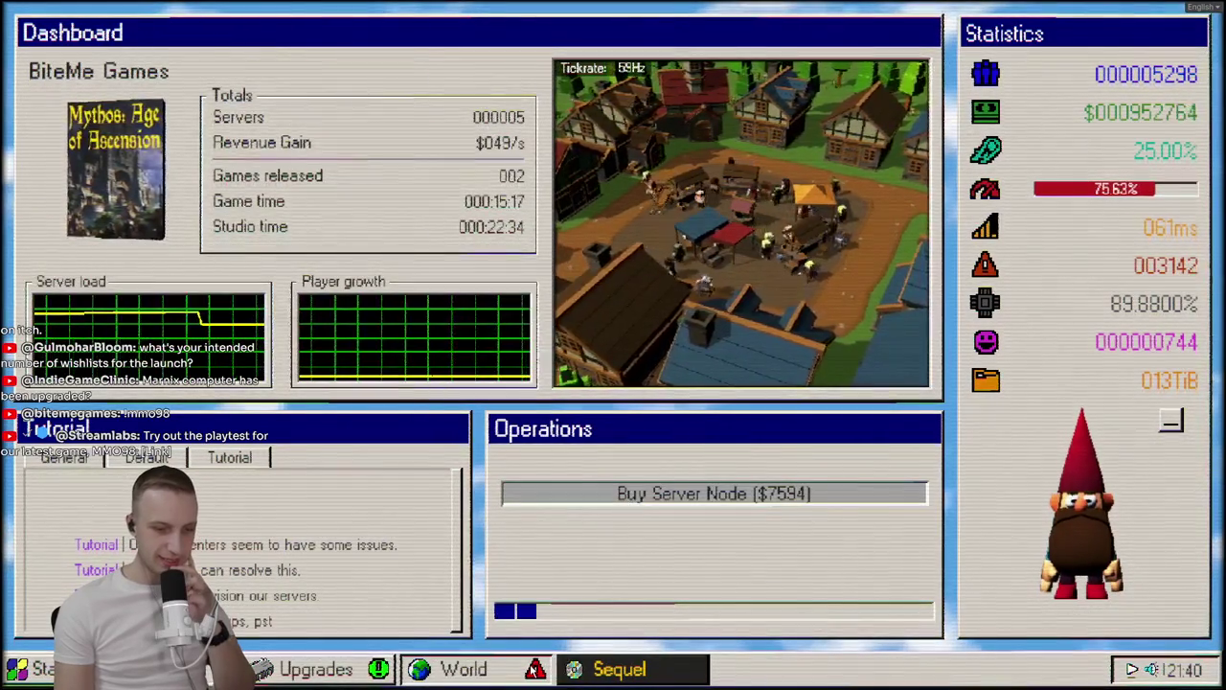
{"action": "left_click", "coordinate": [350, 242]}
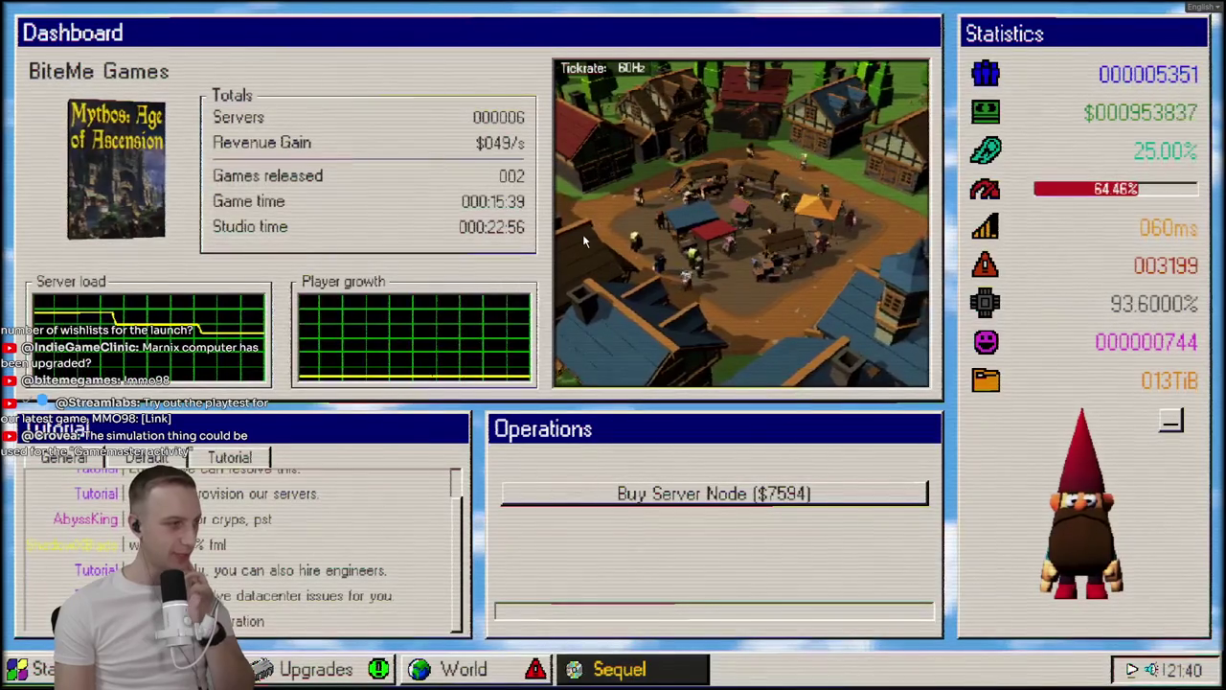
{"action": "left_click", "coordinate": [445, 671]}
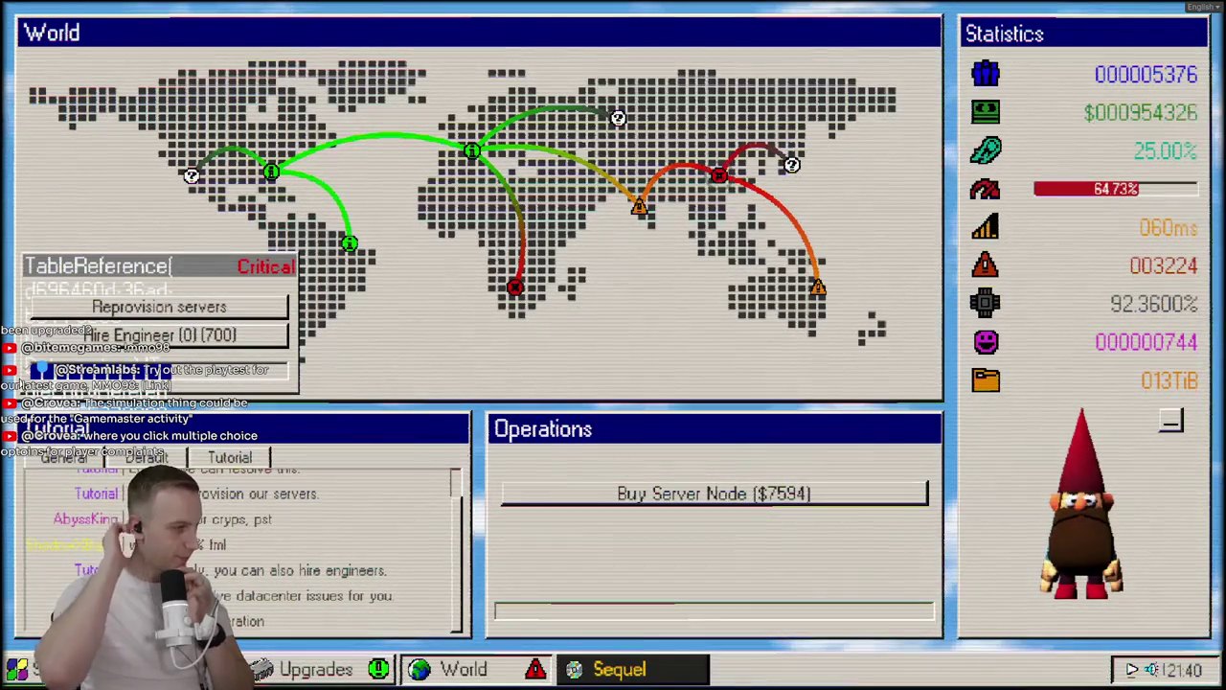
Return to the Dashboard and briefly open, then close, the Sequel window
{"action": "key", "text": "Escape"}
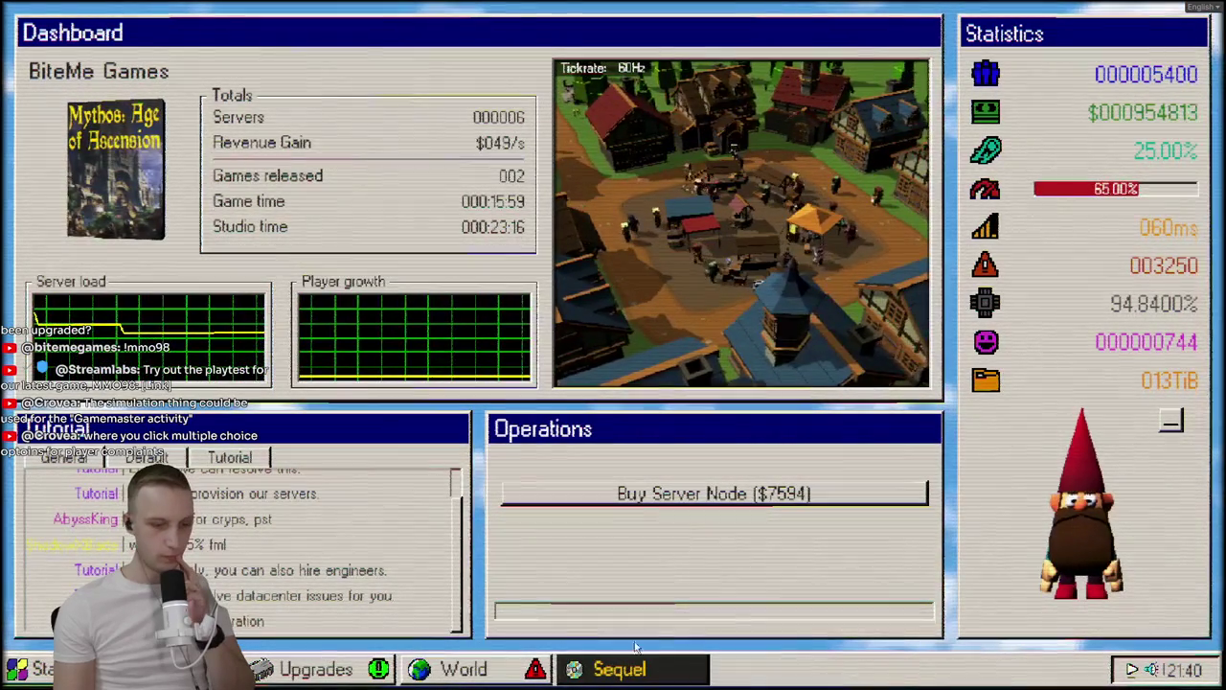
{"action": "left_click", "coordinate": [618, 671]}
{"action": "left_click", "coordinate": [616, 674]}
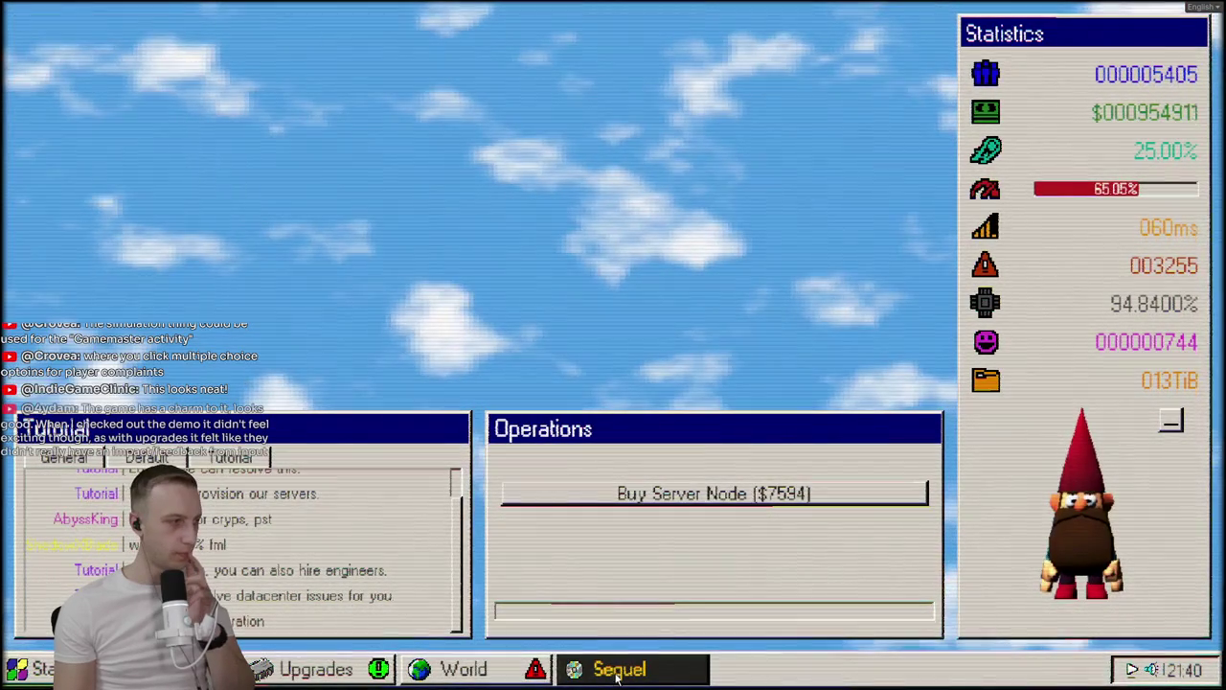
Check the World map, then switch to the upgrade tree and pan to see more nodes
{"action": "left_click", "coordinate": [538, 669]}
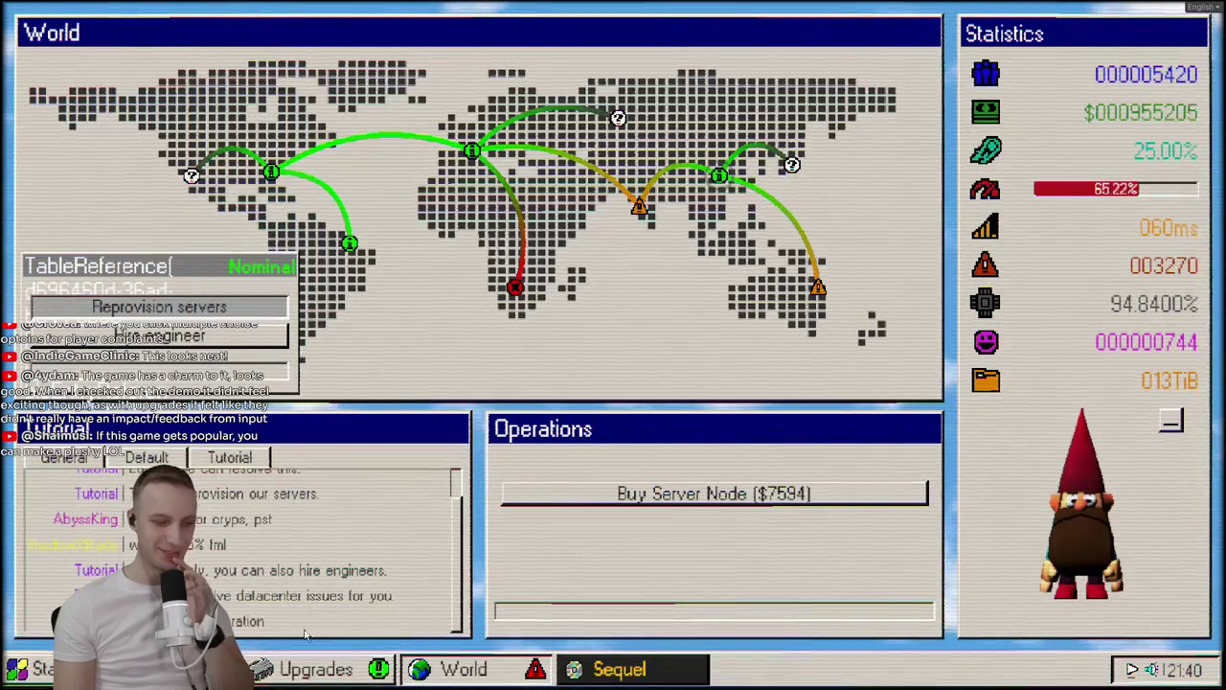
{"action": "left_click", "coordinate": [329, 674]}
{"action": "mouse_move", "coordinate": [618, 323]}
{"action": "left_mouse_down"}
{"action": "mouse_move", "coordinate": [618, 265]}
{"action": "mouse_move", "coordinate": [696, 179]}
{"action": "mouse_move", "coordinate": [665, 155]}
{"action": "mouse_move", "coordinate": [660, 197]}
{"action": "left_mouse_up"}
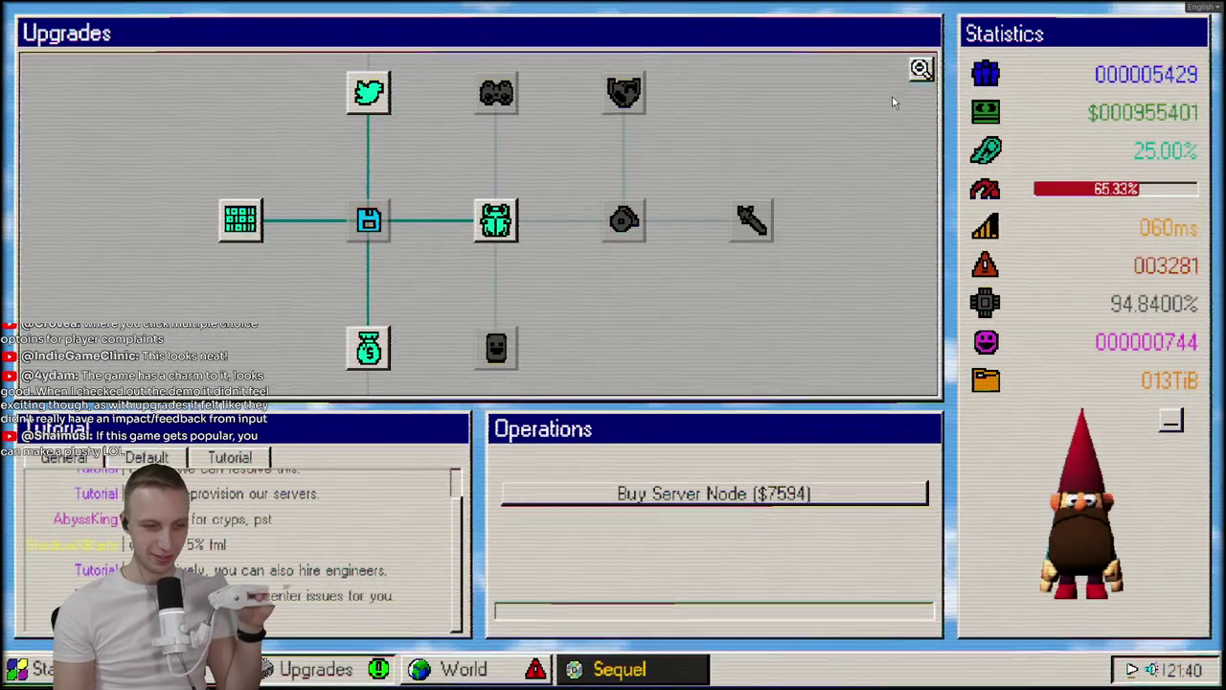
Zoom the upgrade tree out to full view, go back to the Dashboard, and open the Debugger
{"action": "left_click", "coordinate": [922, 69]}
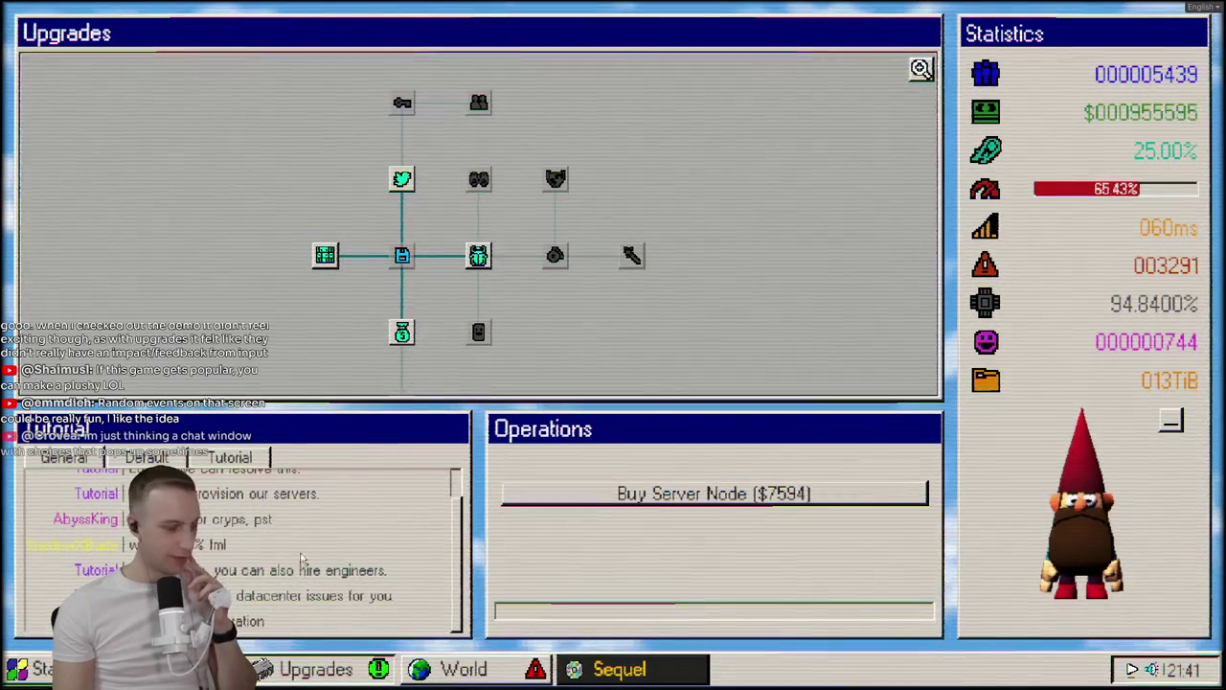
{"action": "left_click", "coordinate": [192, 669]}
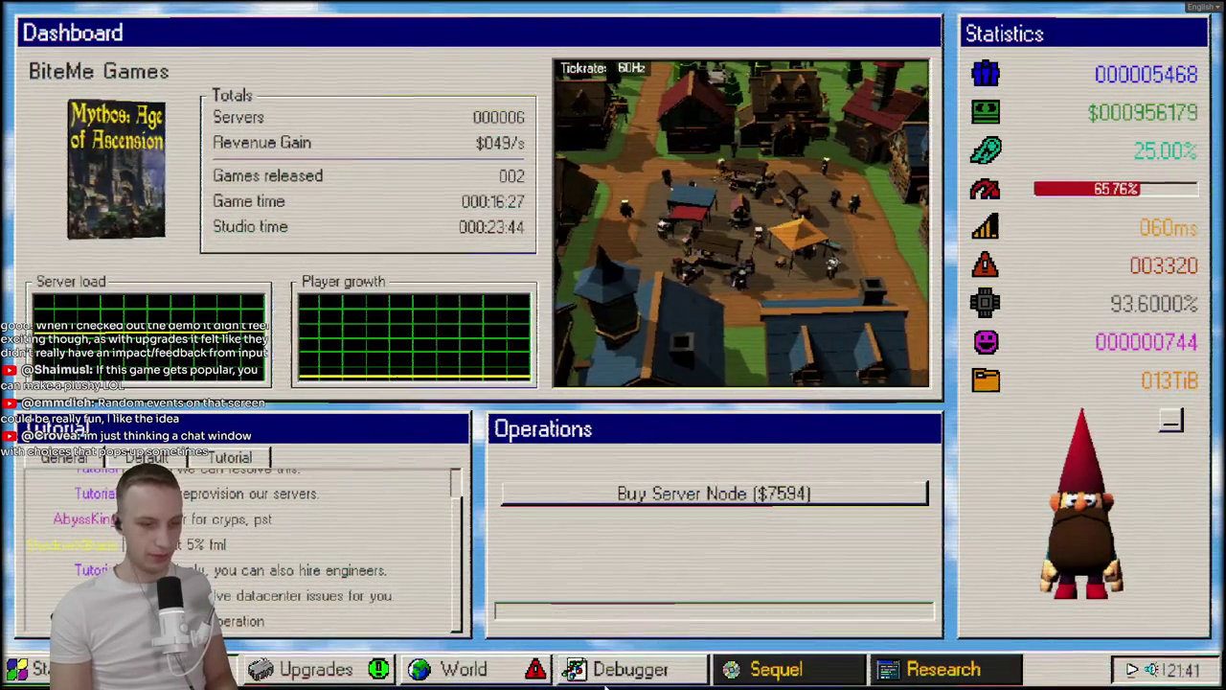
{"action": "left_click", "coordinate": [661, 669]}
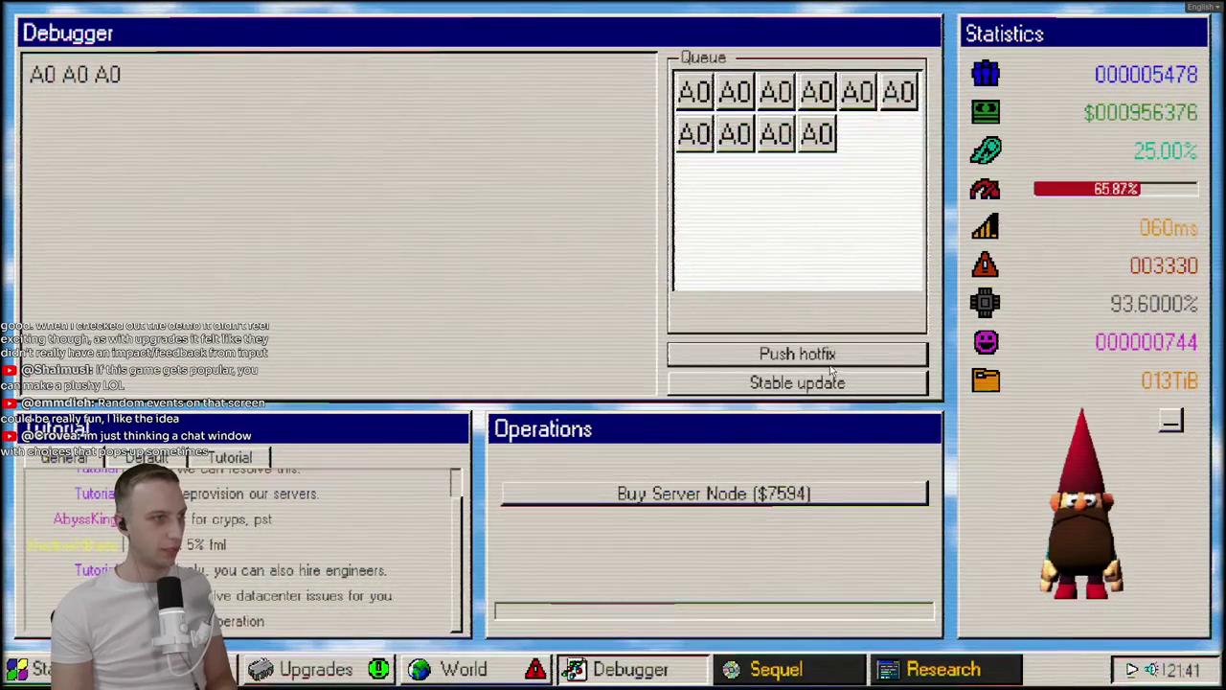
{"action": "left_click", "coordinate": [981, 673]}
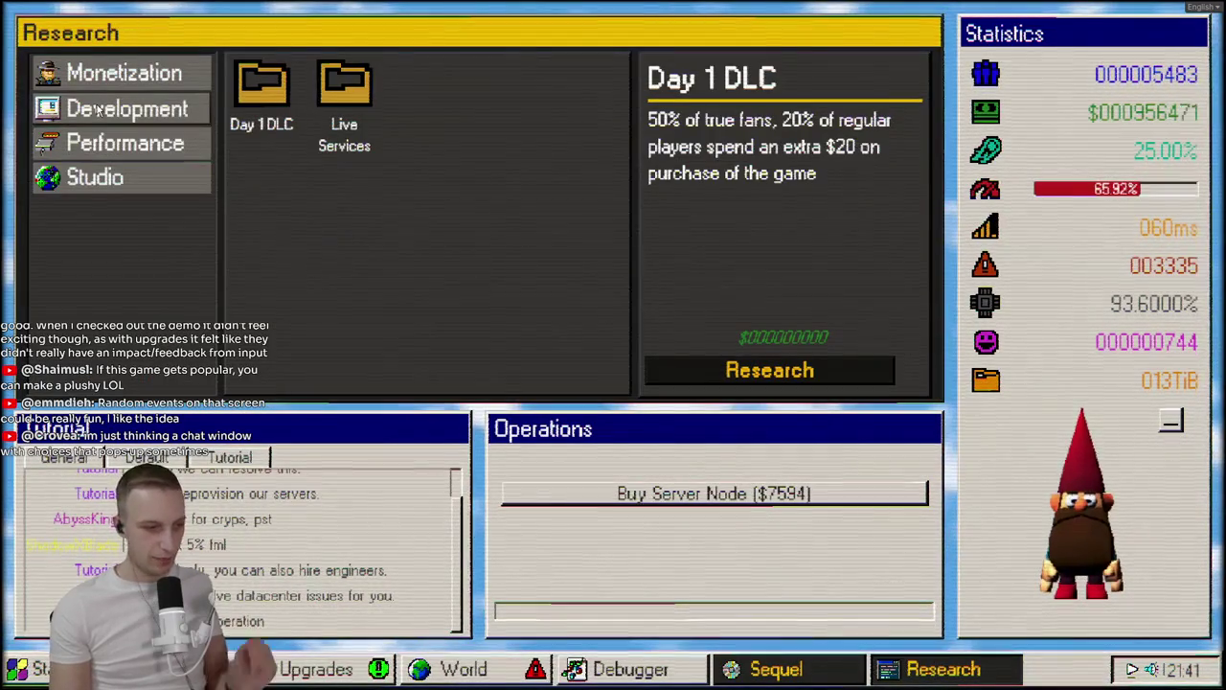
{"action": "left_click", "coordinate": [353, 105]}
{"action": "left_click", "coordinate": [261, 88]}
{"action": "left_click", "coordinate": [348, 91]}
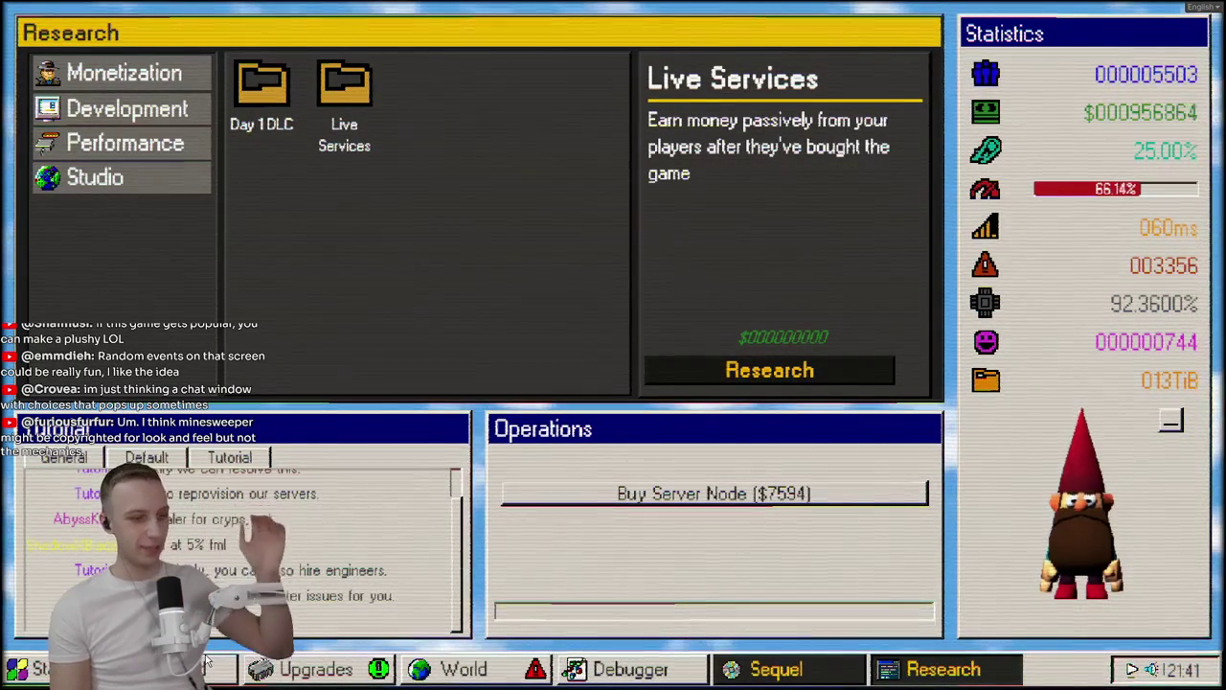
{"action": "left_click", "coordinate": [1017, 669]}
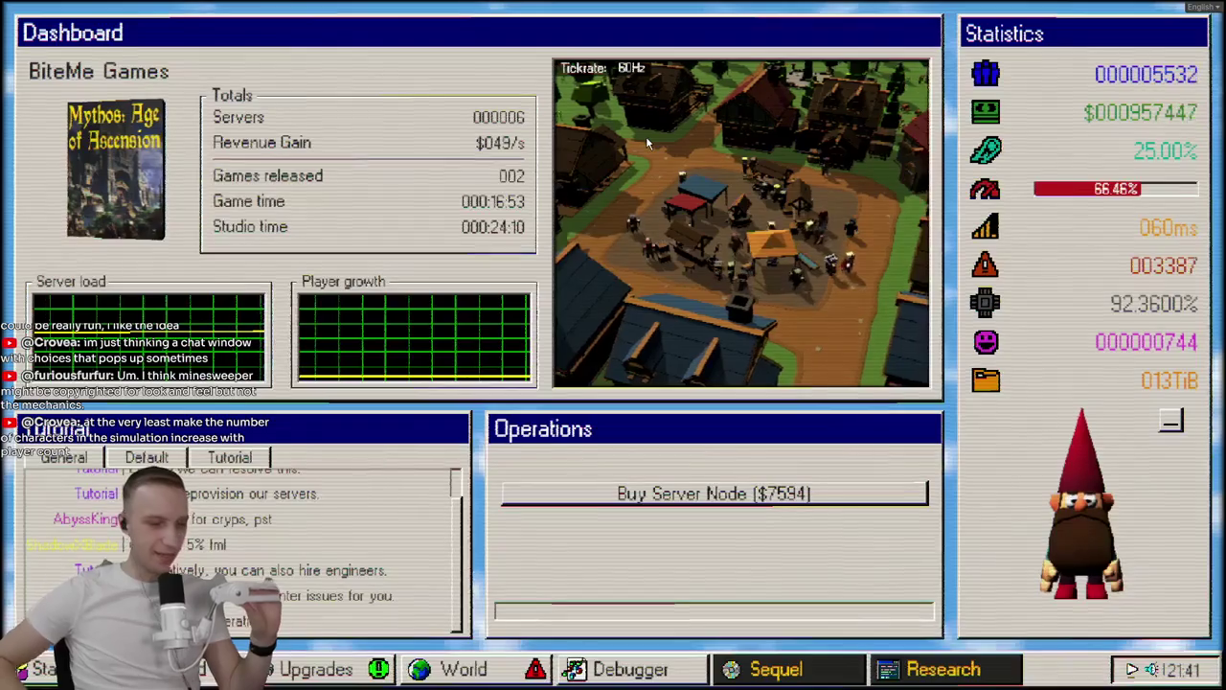
Open the game's Start menu, then Alt+Tab over to the Firefox 98.css page
{"action": "left_click", "coordinate": [18, 669]}
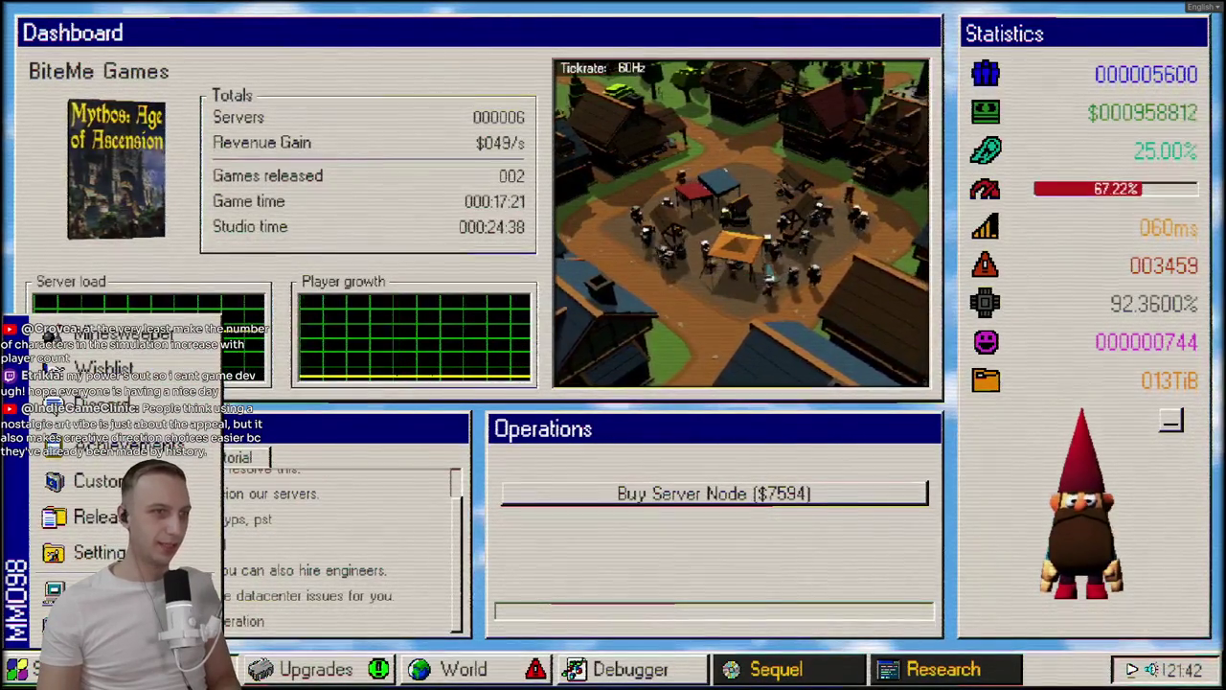
{"action": "key", "text": "alt+Tab"}
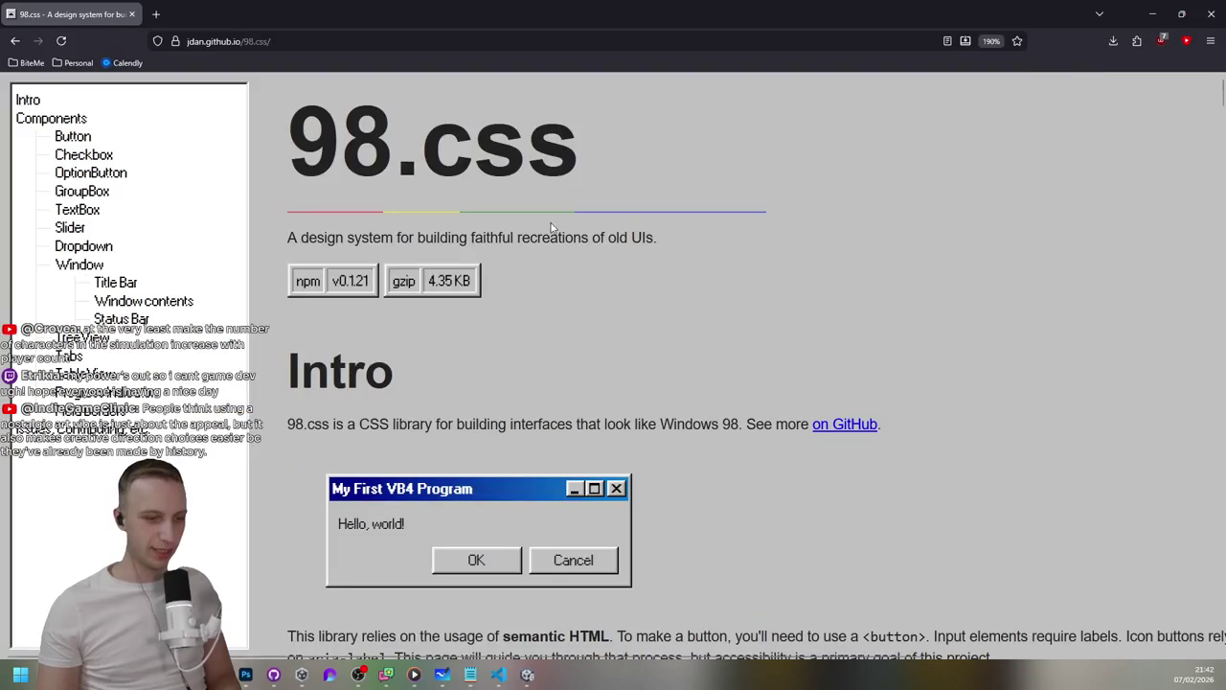
Scroll the 98.css docs to the Title Bar section and read the progress bar explanation
{"action": "scroll", "coordinate": [575, 236], "scroll_direction": "down", "scroll_amount": 10}
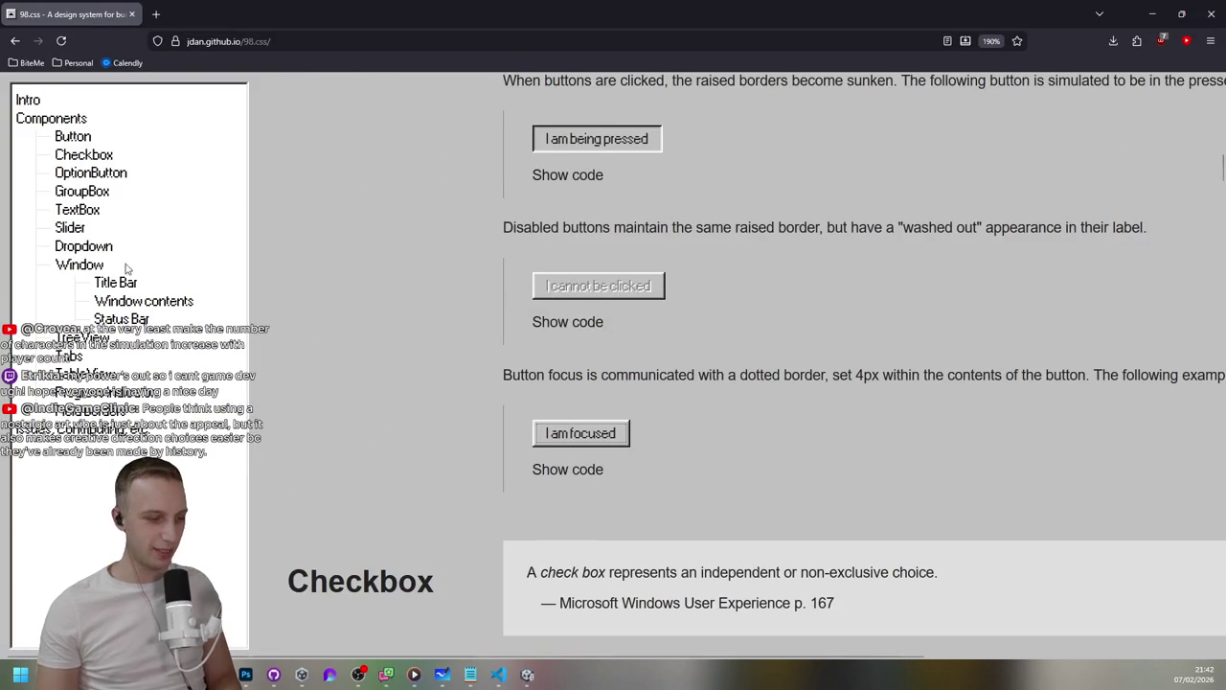
{"action": "left_click", "coordinate": [115, 283]}
{"action": "scroll", "coordinate": [661, 268], "scroll_direction": "down", "scroll_amount": 10}
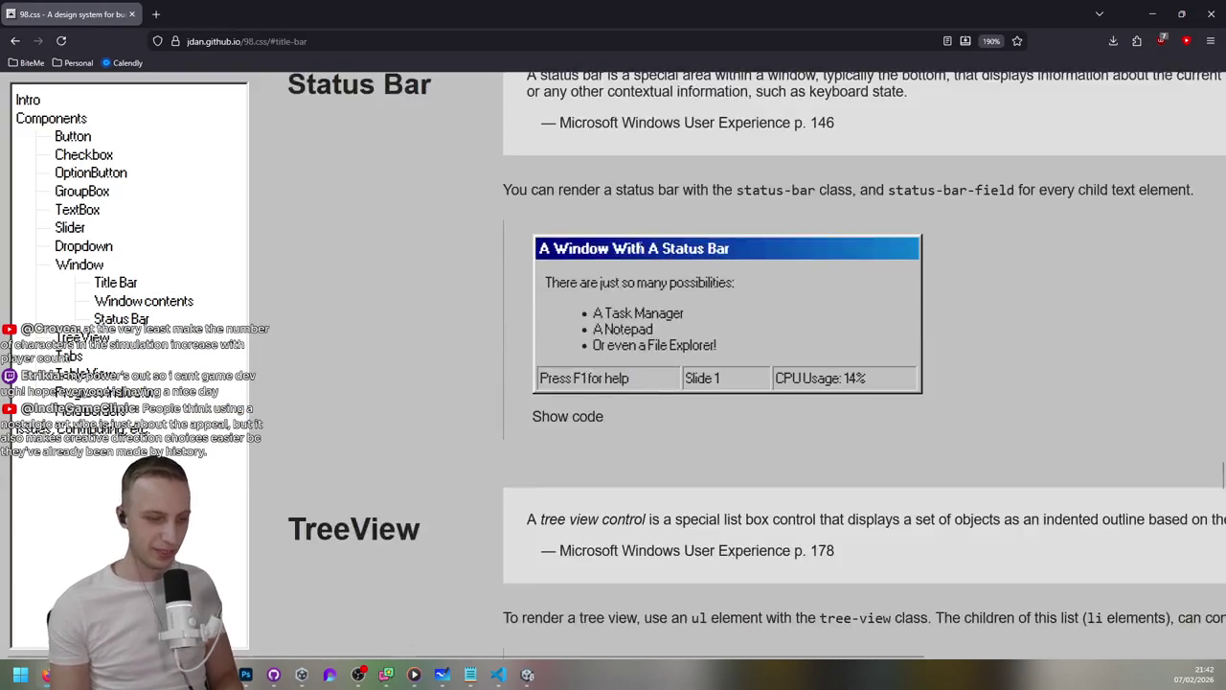
{"action": "scroll", "coordinate": [658, 268], "scroll_direction": "down", "scroll_amount": 15}
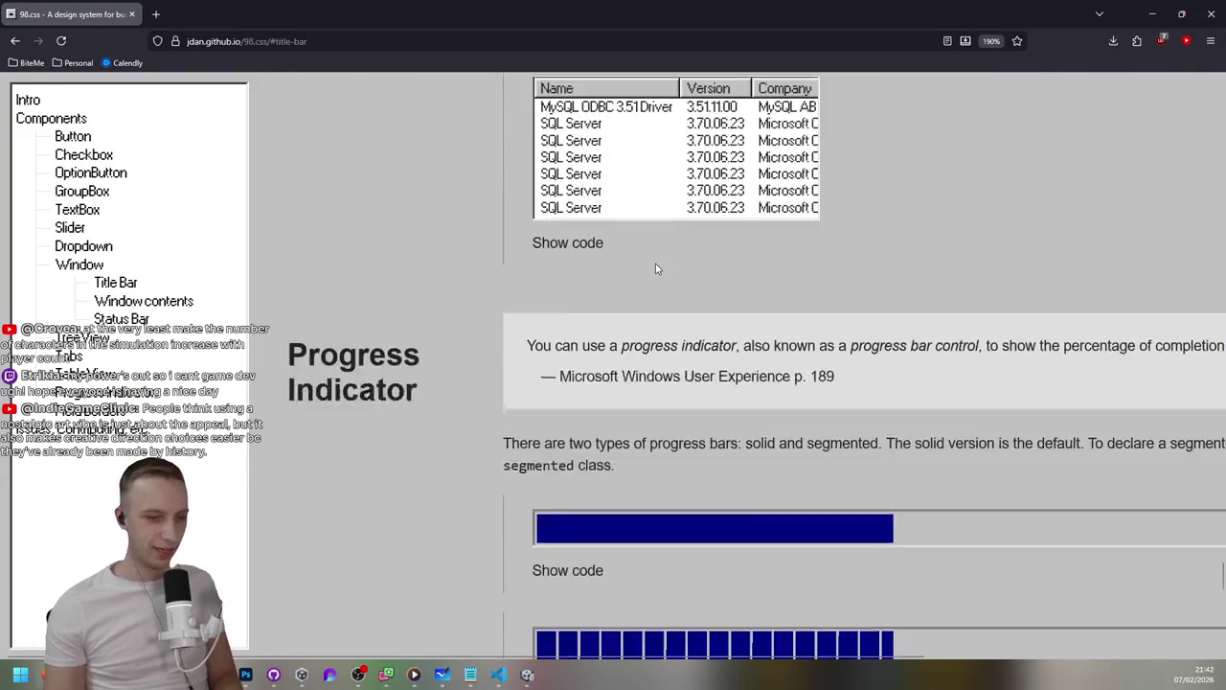
{"action": "scroll", "coordinate": [657, 321], "scroll_direction": "down", "scroll_amount": 3}
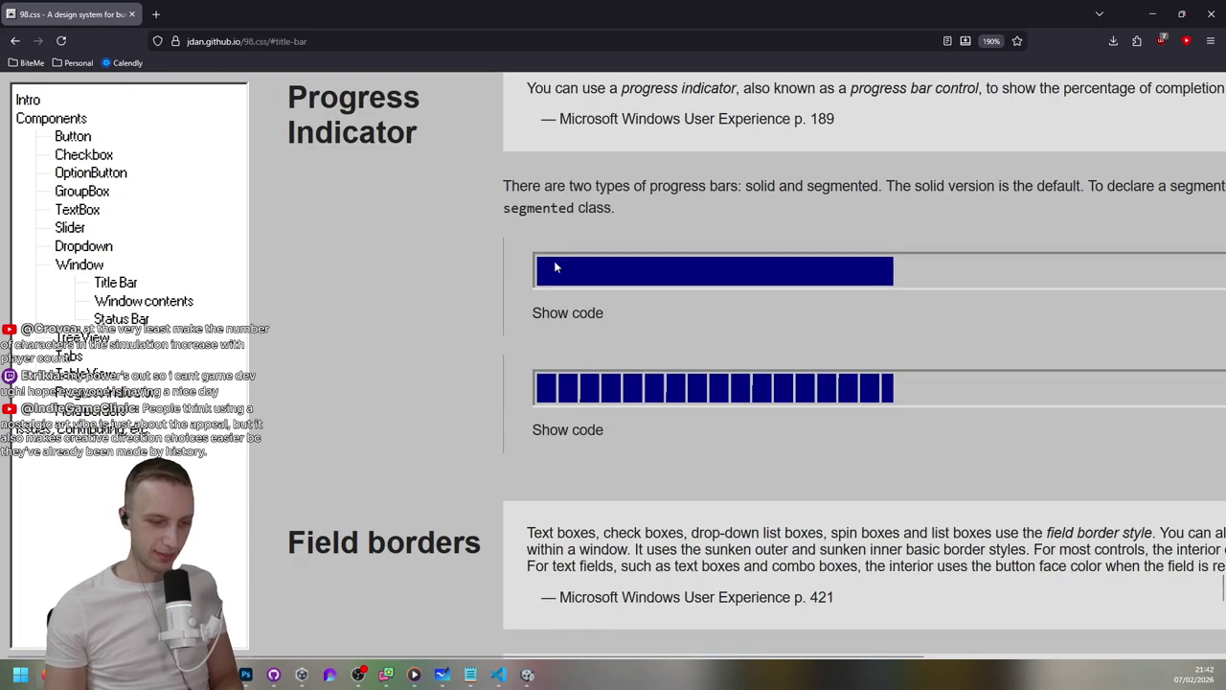
{"action": "scroll", "coordinate": [887, 266], "scroll_direction": "right", "scroll_amount": 5}
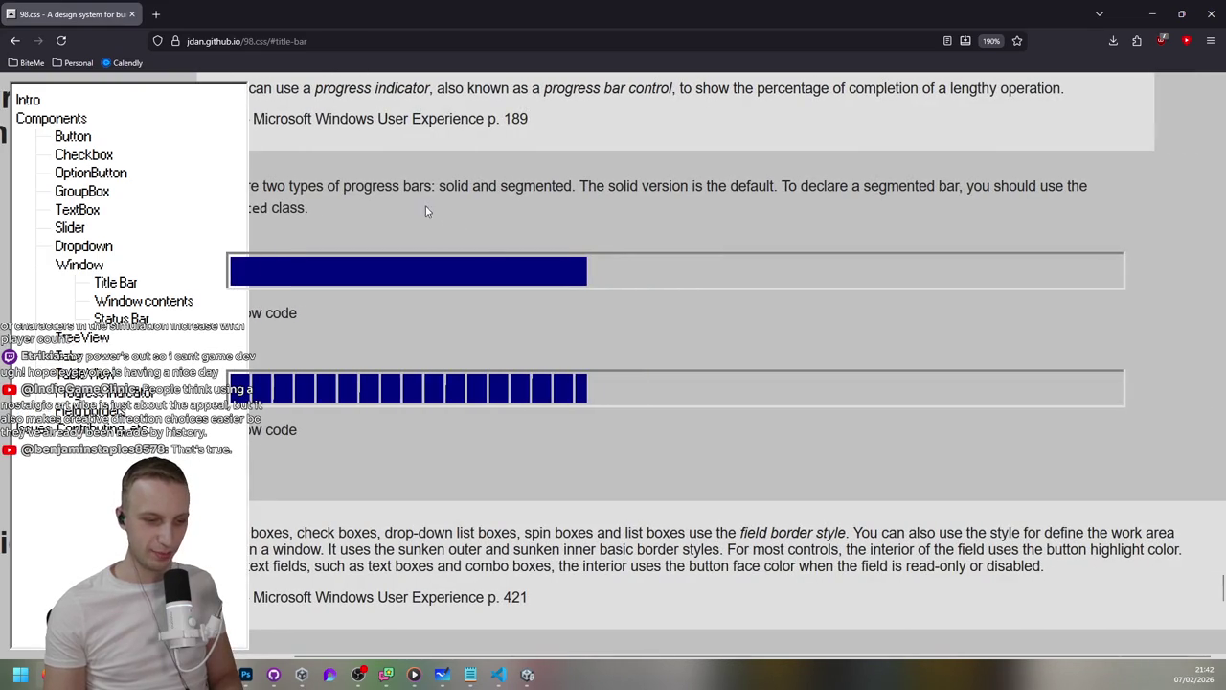
{"action": "scroll", "coordinate": [460, 205], "scroll_direction": "left", "scroll_amount": 2}
{"action": "left_click_drag", "start_coordinate": [344, 186], "coordinate": [500, 213]}
{"action": "left_click", "coordinate": [480, 432]}
Reduce the page zoom to 130%, then close Firefox to get back to the game
{"action": "scroll", "coordinate": [484, 412], "scroll_direction": "down", "scroll_amount": 10}
{"action": "scroll", "coordinate": [508, 384], "scroll_direction": "left", "scroll_amount": 2}
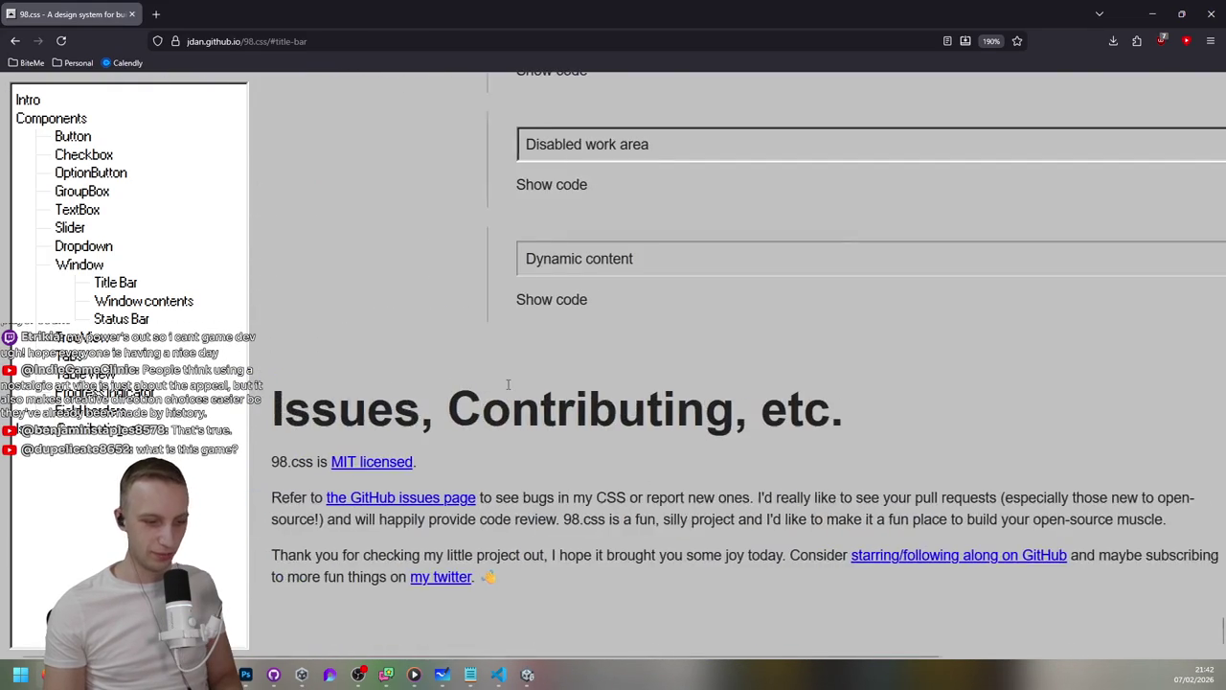
{"action": "key", "text": "ctrl+minus"}
{"action": "key", "text": "ctrl+minus"}
{"action": "scroll", "coordinate": [542, 380], "scroll_direction": "up", "scroll_amount": 10}
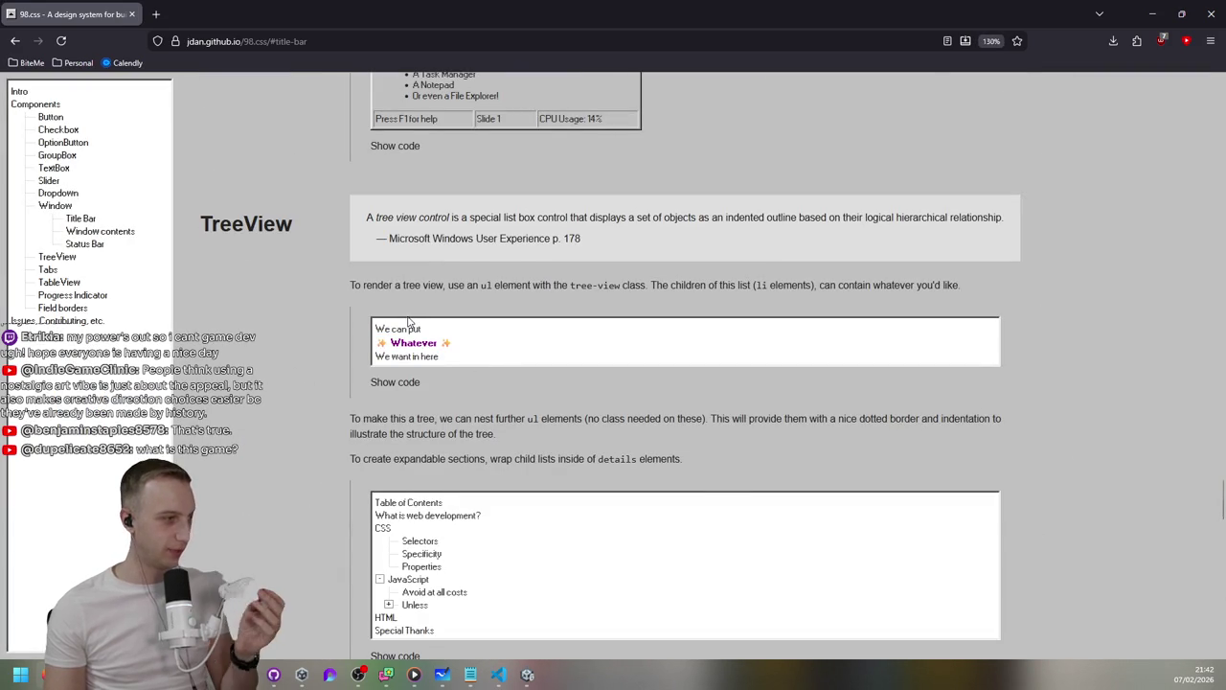
{"action": "left_click", "coordinate": [1203, 23]}
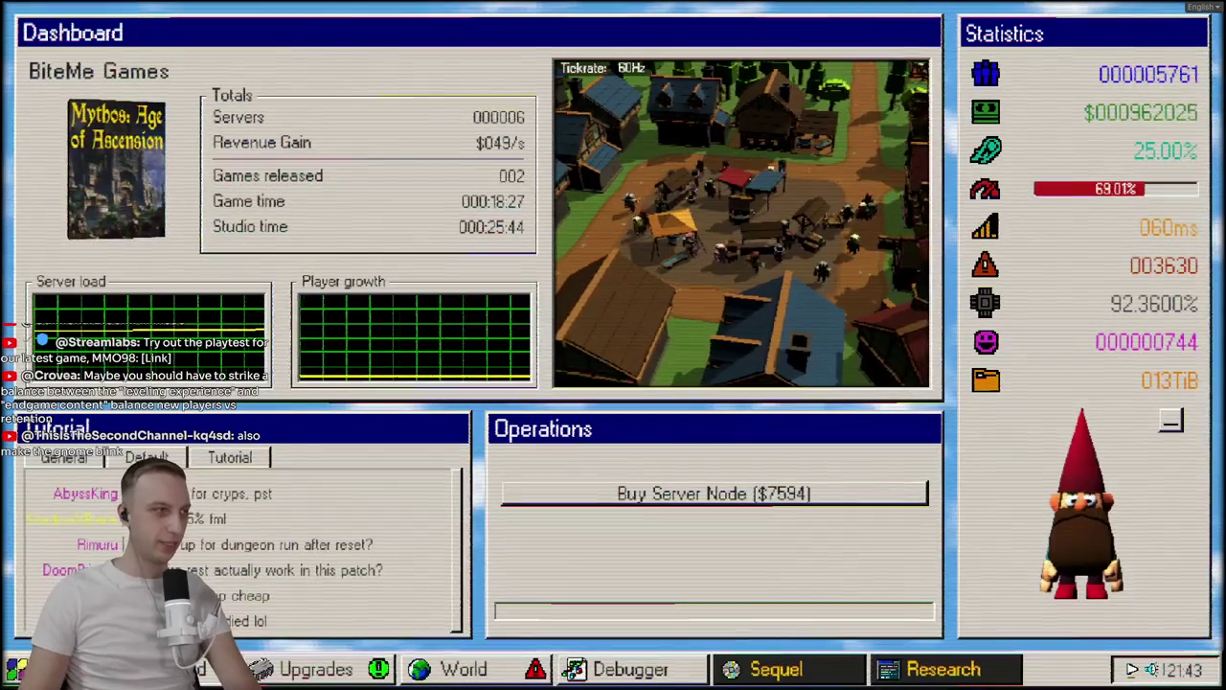
On the World map, hire a 700 engineer for the Critical datacenter, bringing it to Degraded
{"action": "left_click", "coordinate": [449, 668]}
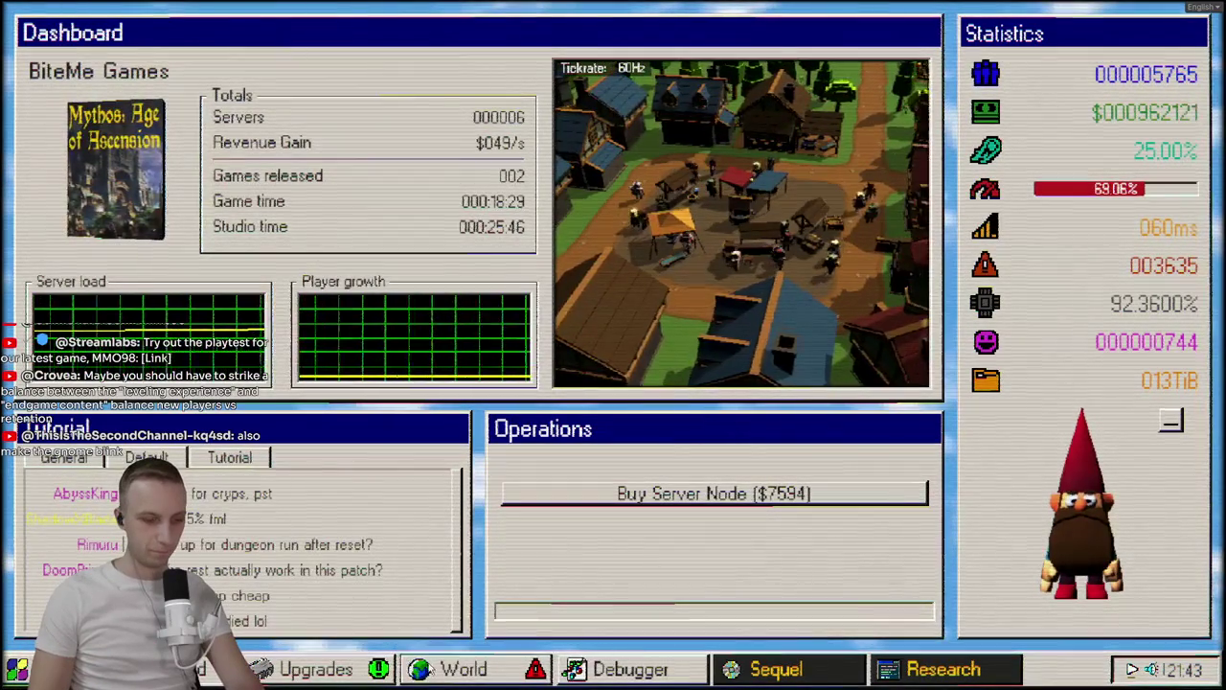
{"action": "left_click", "coordinate": [639, 204]}
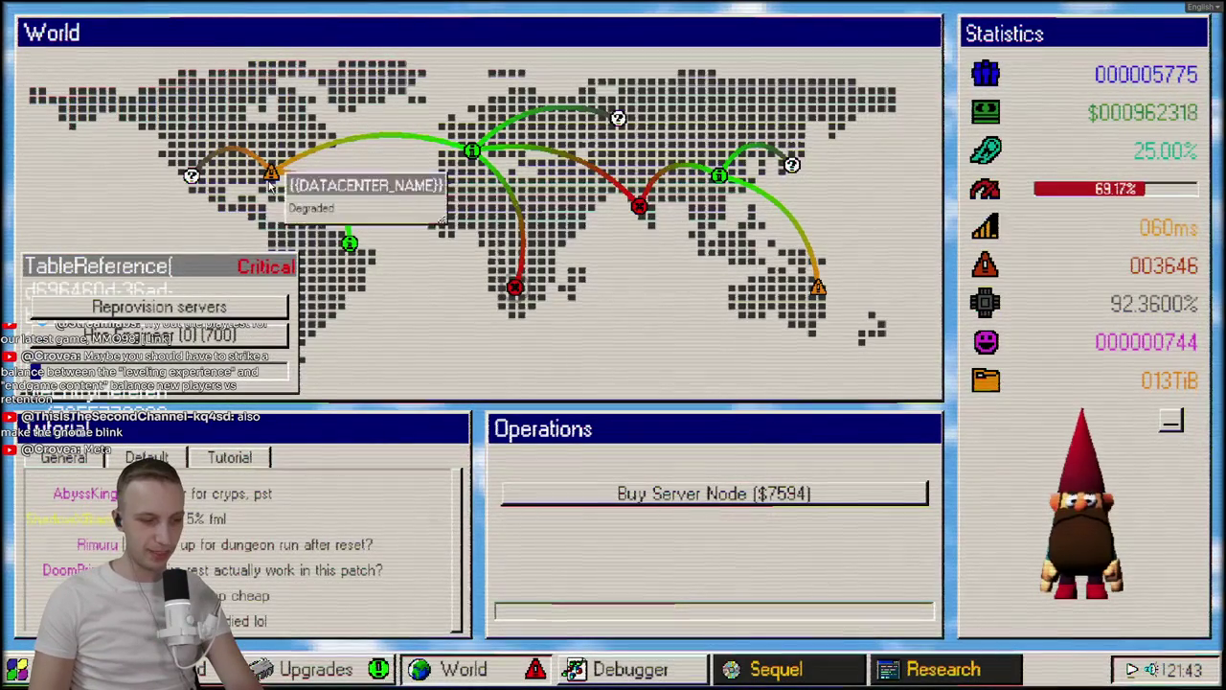
{"action": "left_click", "coordinate": [273, 307]}
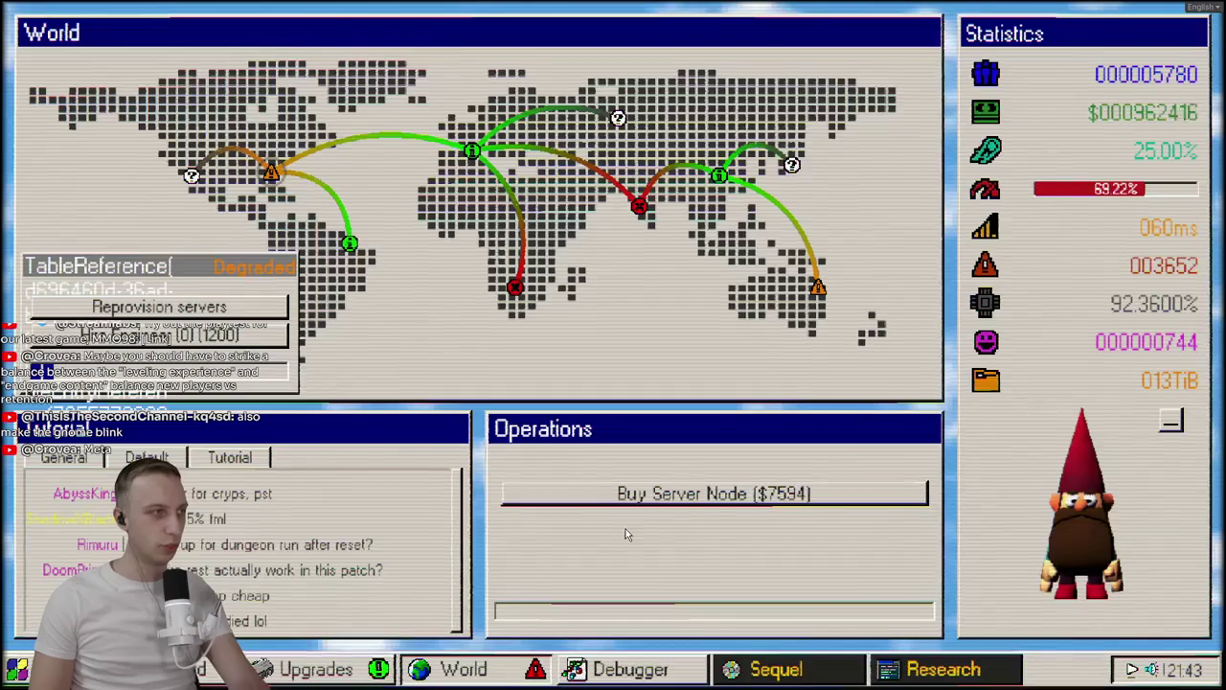
Buy the Twitter and key upgrades plus a $5000 Marketing Blast, checking the world map
{"action": "left_click", "coordinate": [367, 666]}
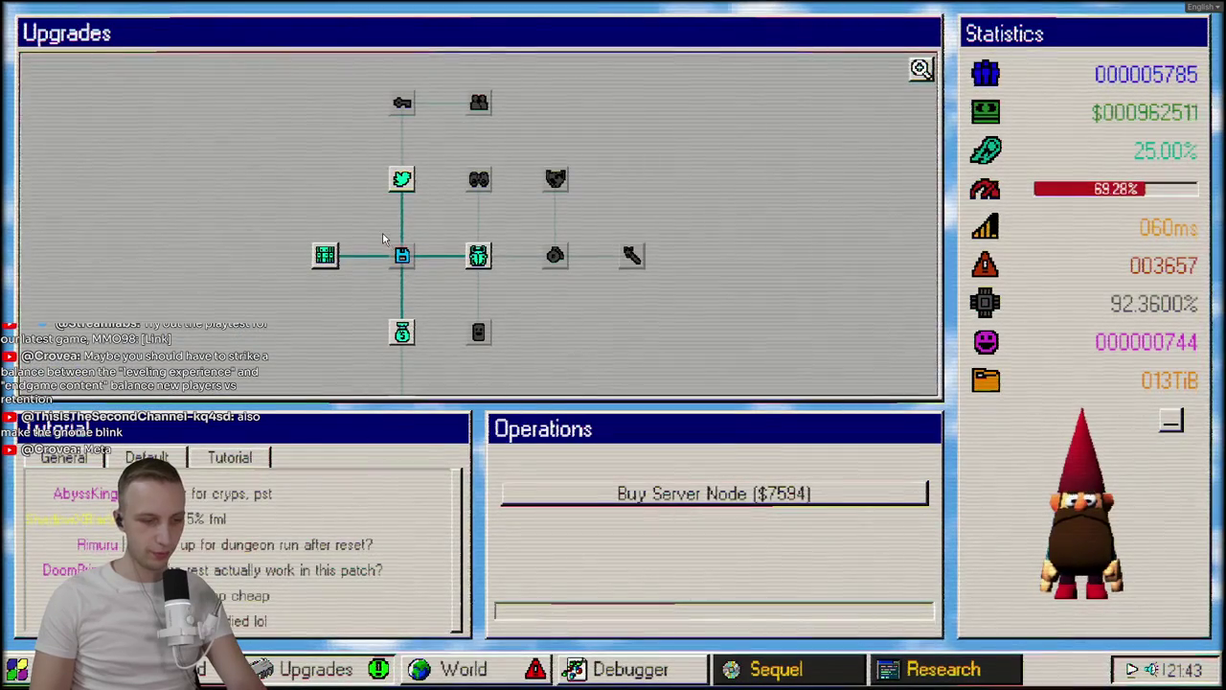
{"action": "left_click", "coordinate": [402, 179]}
{"action": "left_click", "coordinate": [403, 102]}
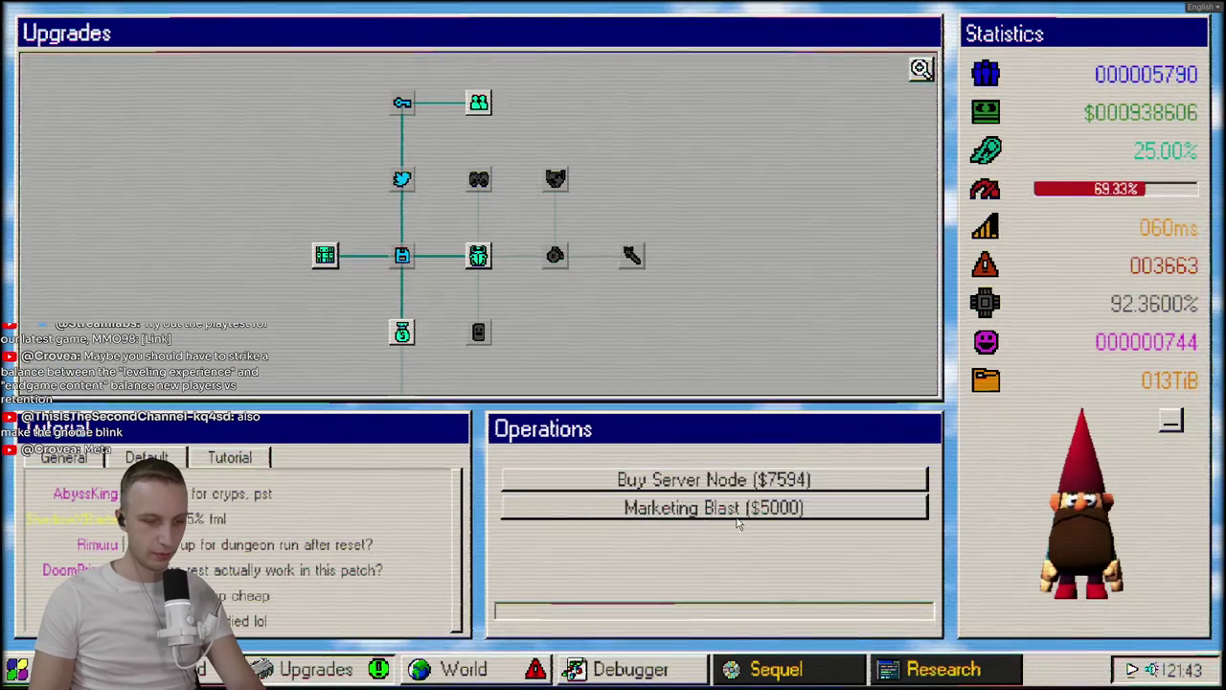
{"action": "left_click", "coordinate": [733, 509]}
{"action": "left_click", "coordinate": [450, 669]}
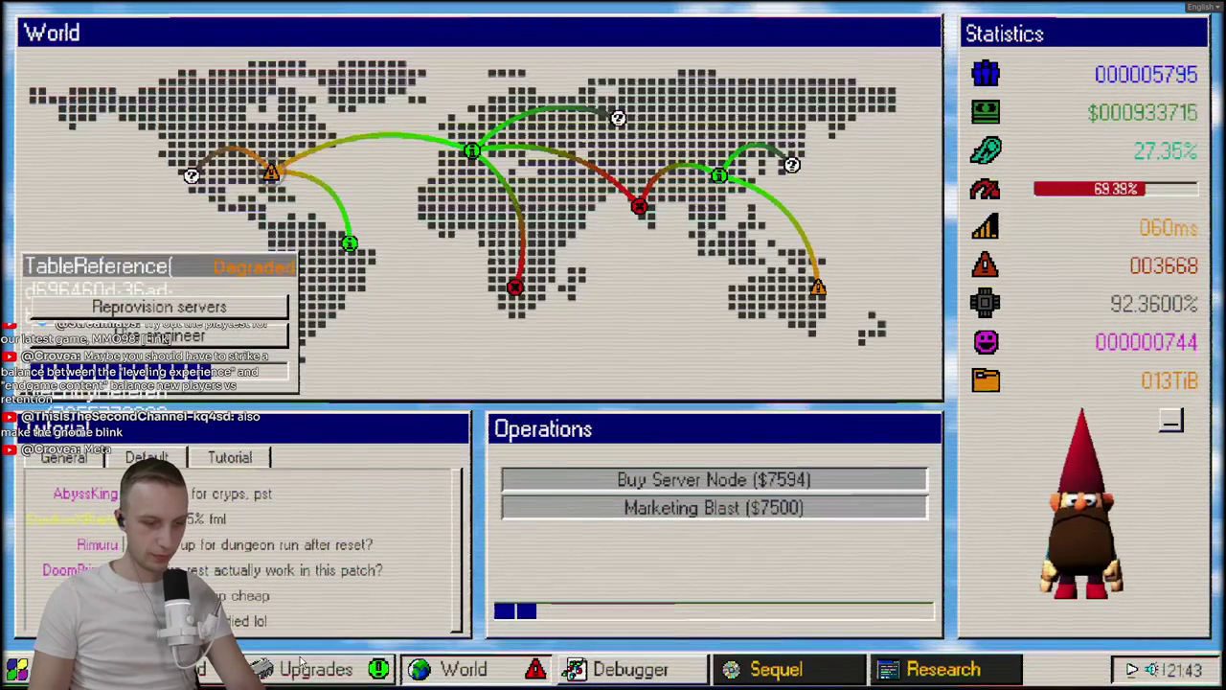
{"action": "left_click", "coordinate": [306, 668]}
Buy the bug, grid, circle and satellite upgrades and their neighbours, then check the World map
{"action": "left_click", "coordinate": [478, 255]}
{"action": "left_click", "coordinate": [554, 255]}
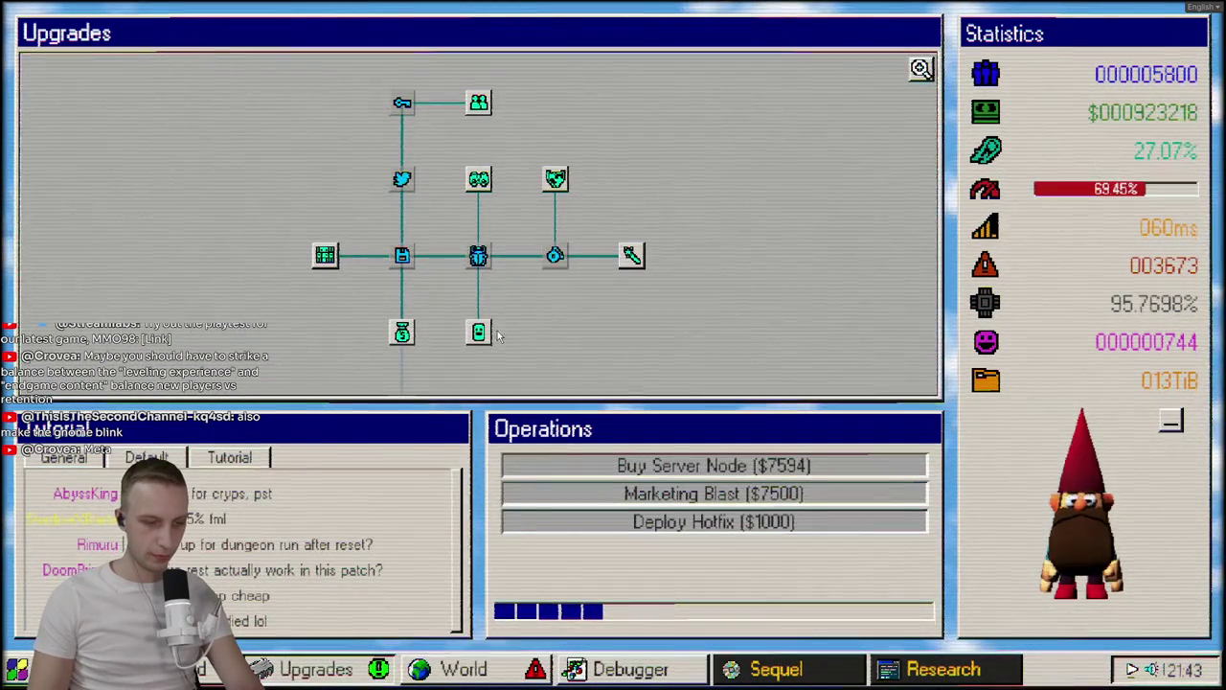
{"action": "left_click", "coordinate": [480, 332]}
{"action": "left_click", "coordinate": [325, 255]}
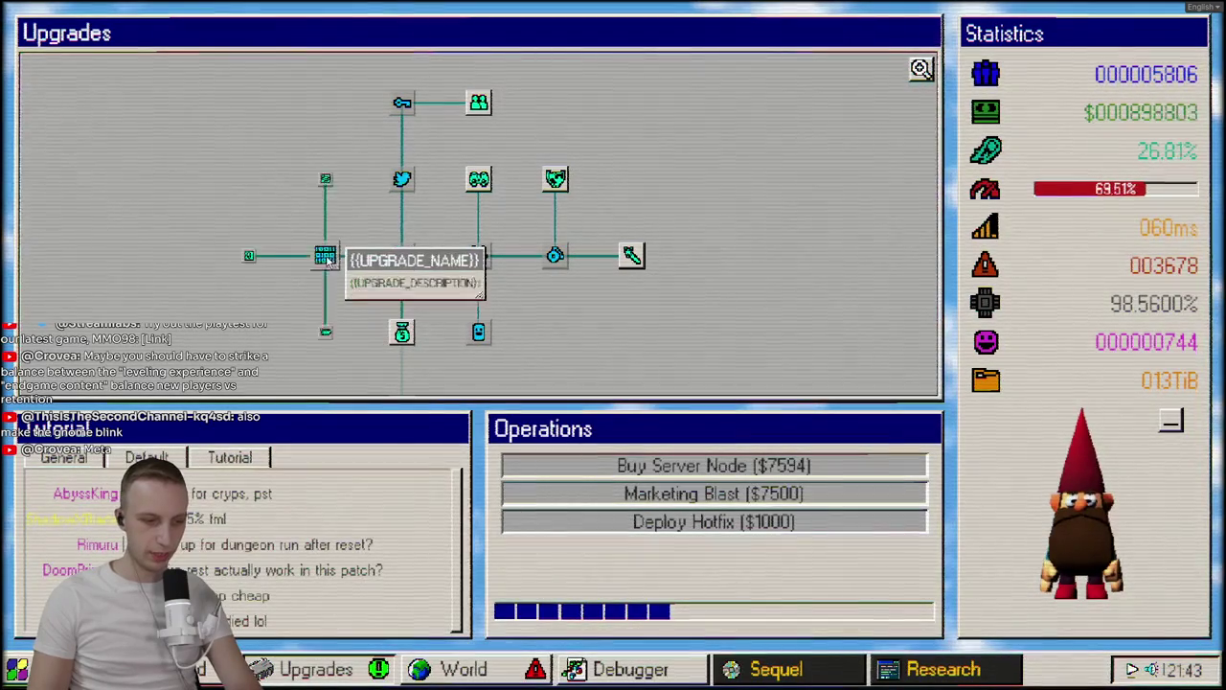
{"action": "left_click", "coordinate": [248, 255]}
{"action": "left_click", "coordinate": [248, 179]}
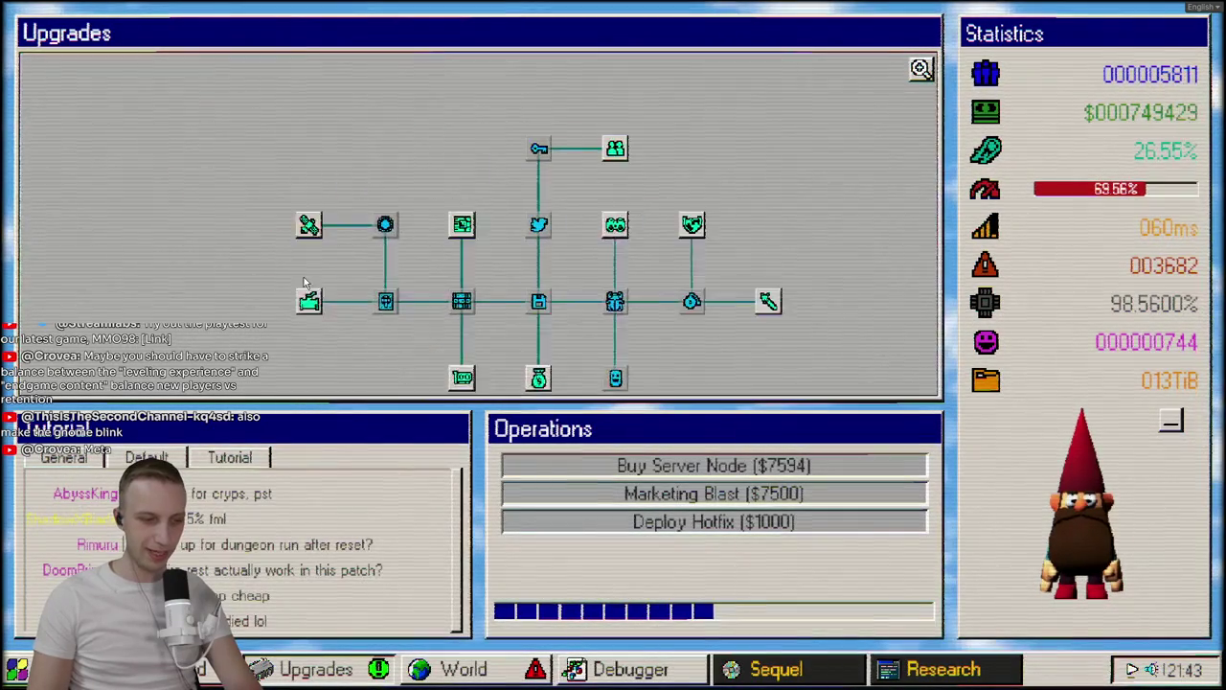
{"action": "left_click", "coordinate": [319, 228]}
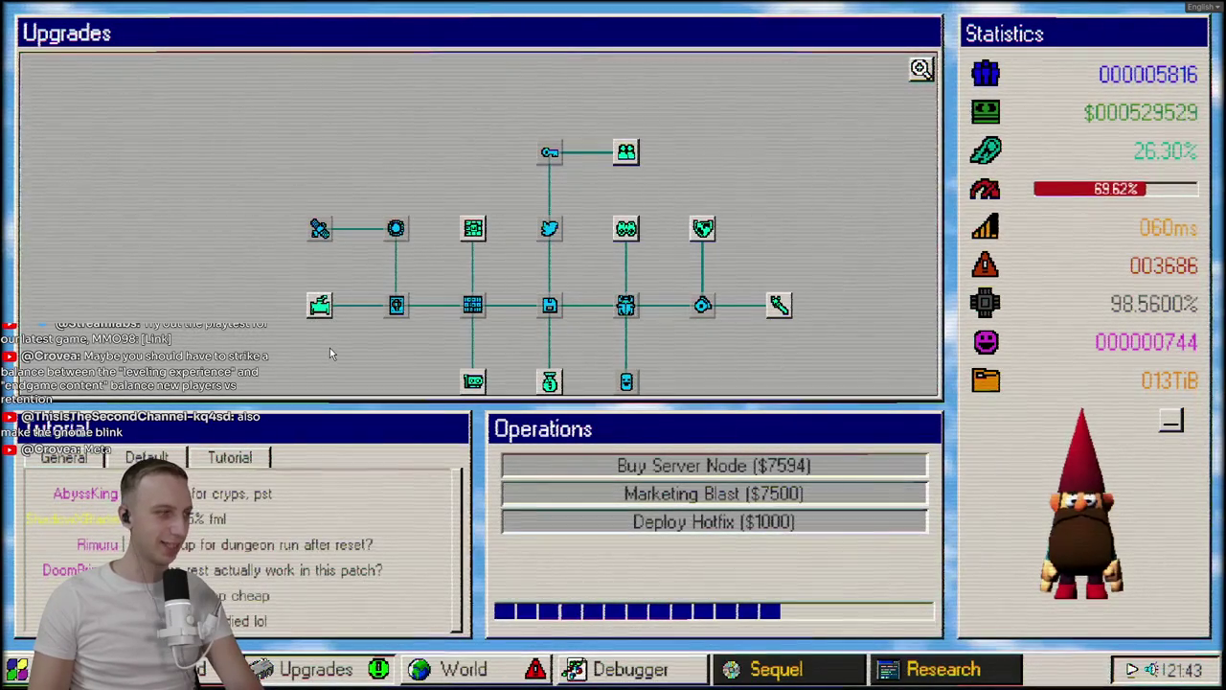
{"action": "key", "text": "Escape"}
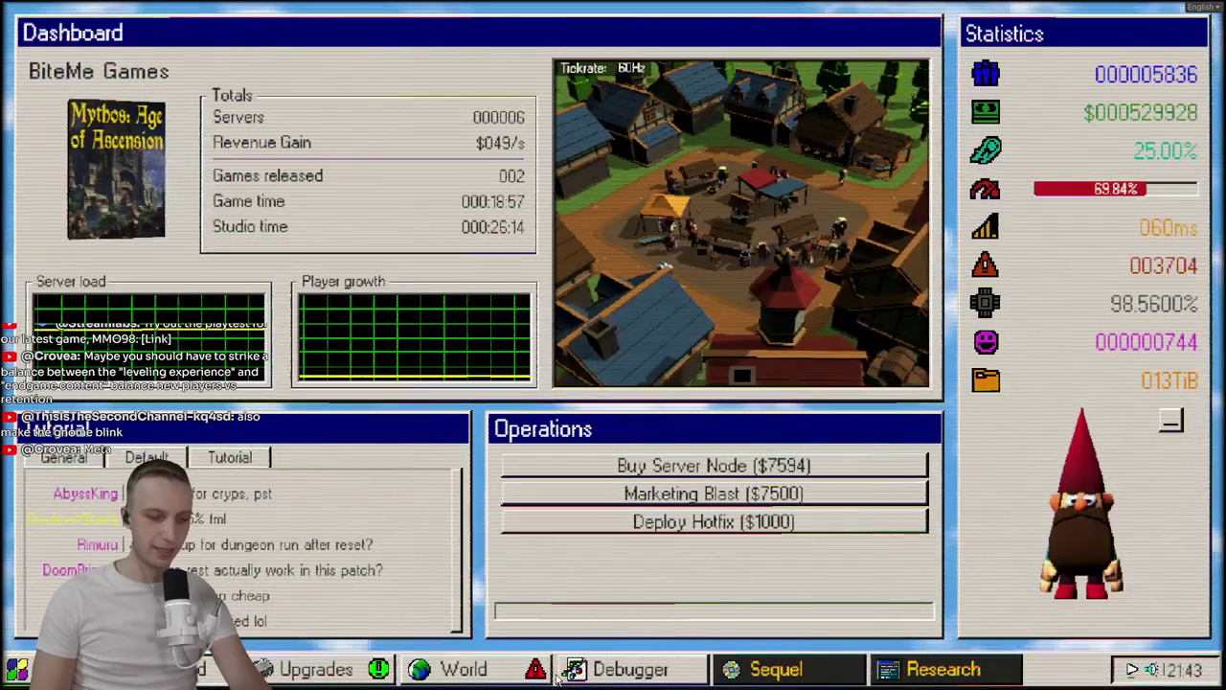
{"action": "left_click", "coordinate": [452, 669]}
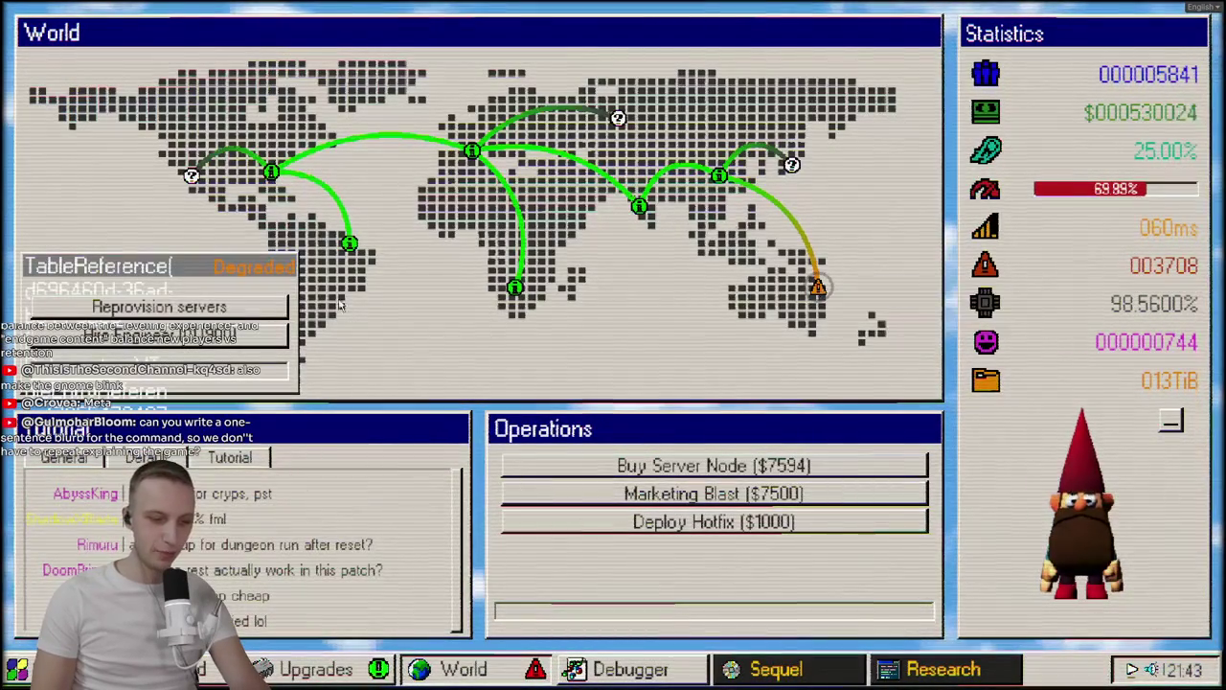
Back on the Dashboard, inspect the statistics icons and deploy a $1000 hotfix
{"action": "left_click", "coordinate": [177, 669]}
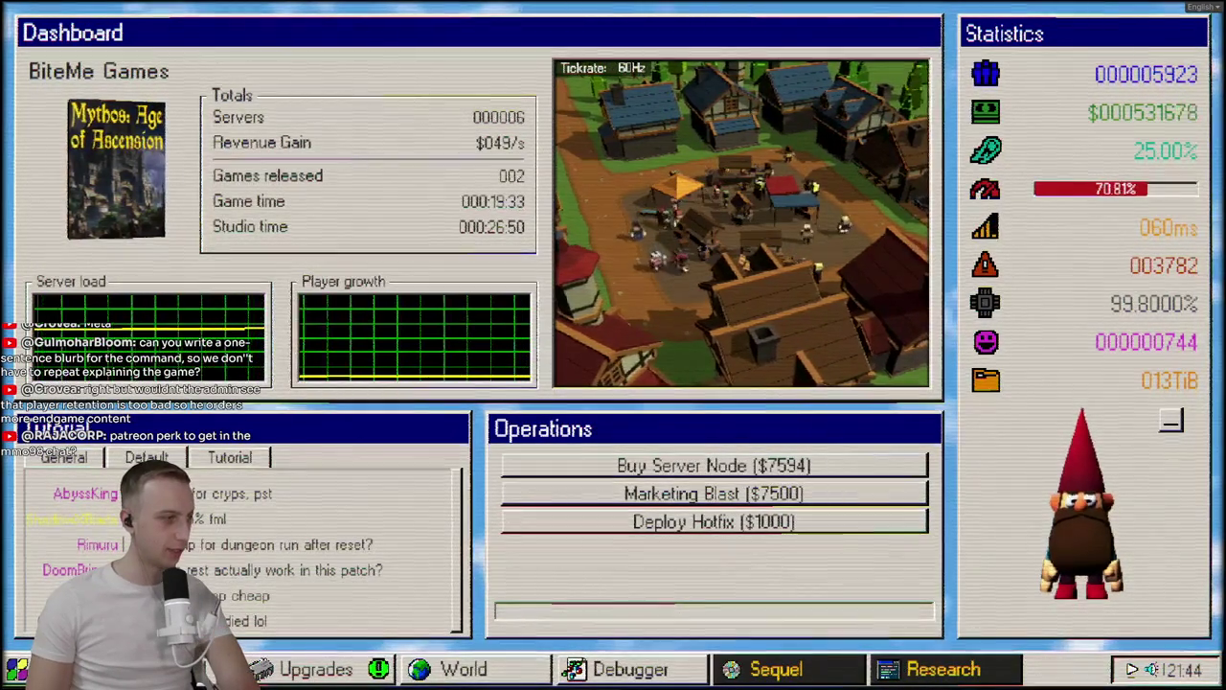
{"action": "mouse_move", "coordinate": [984, 114]}
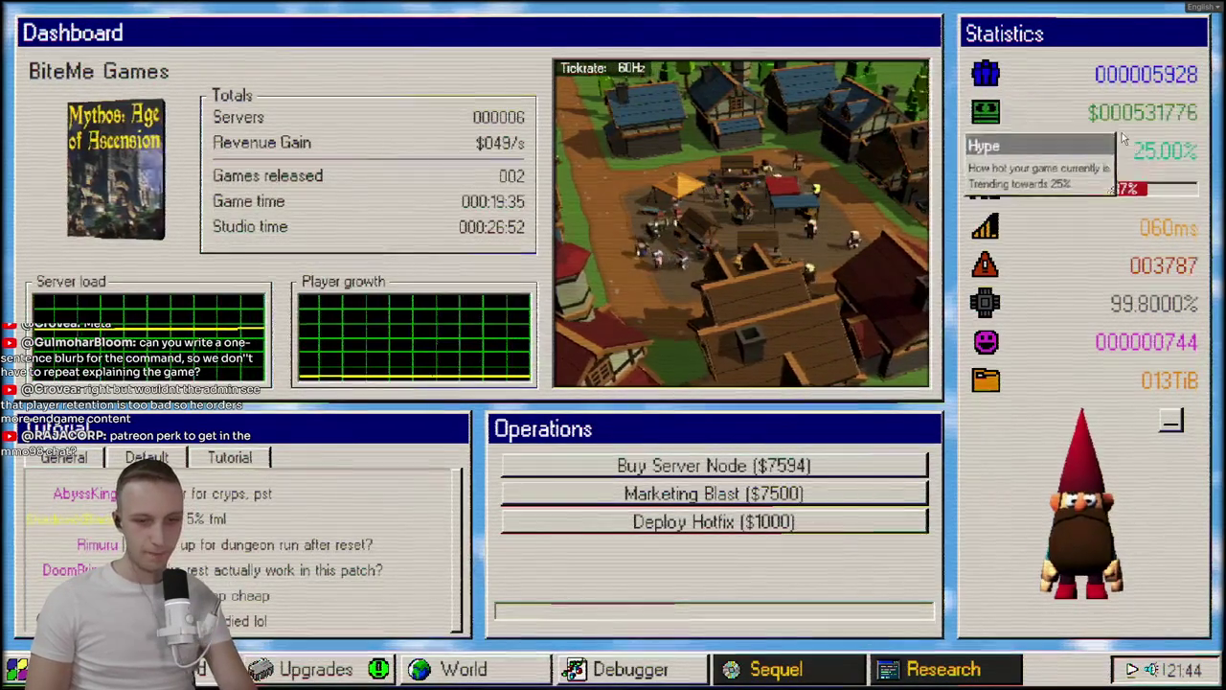
{"action": "mouse_move", "coordinate": [996, 74]}
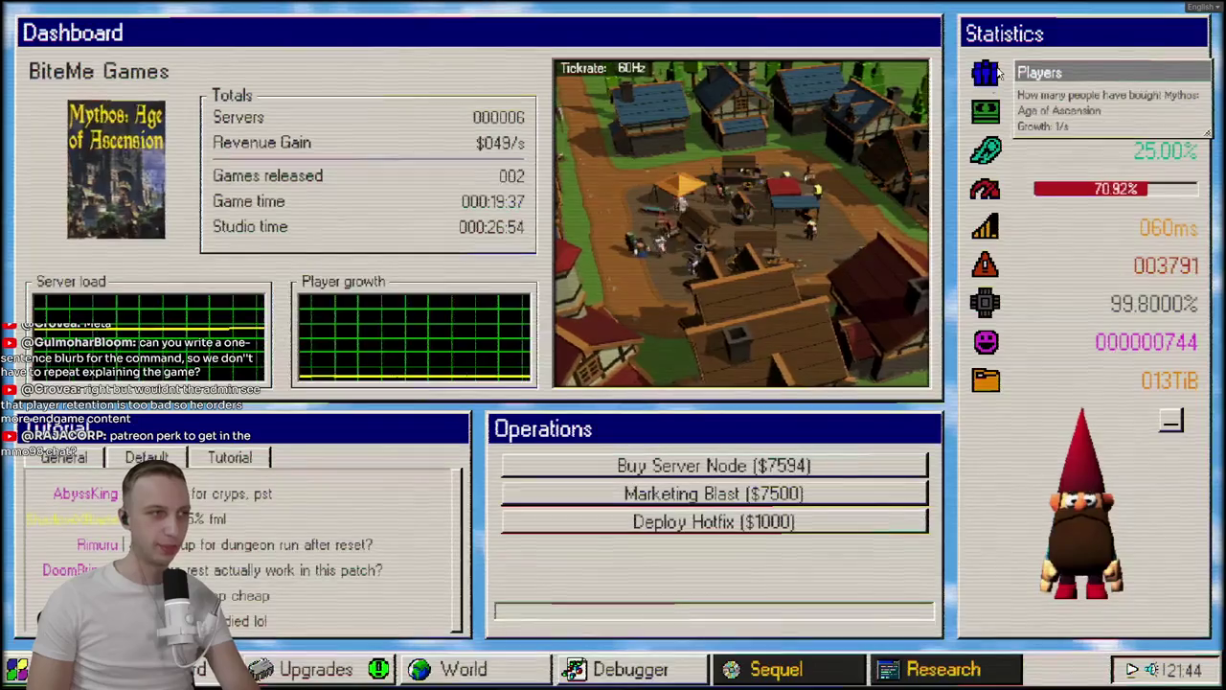
{"action": "mouse_move", "coordinate": [1021, 276]}
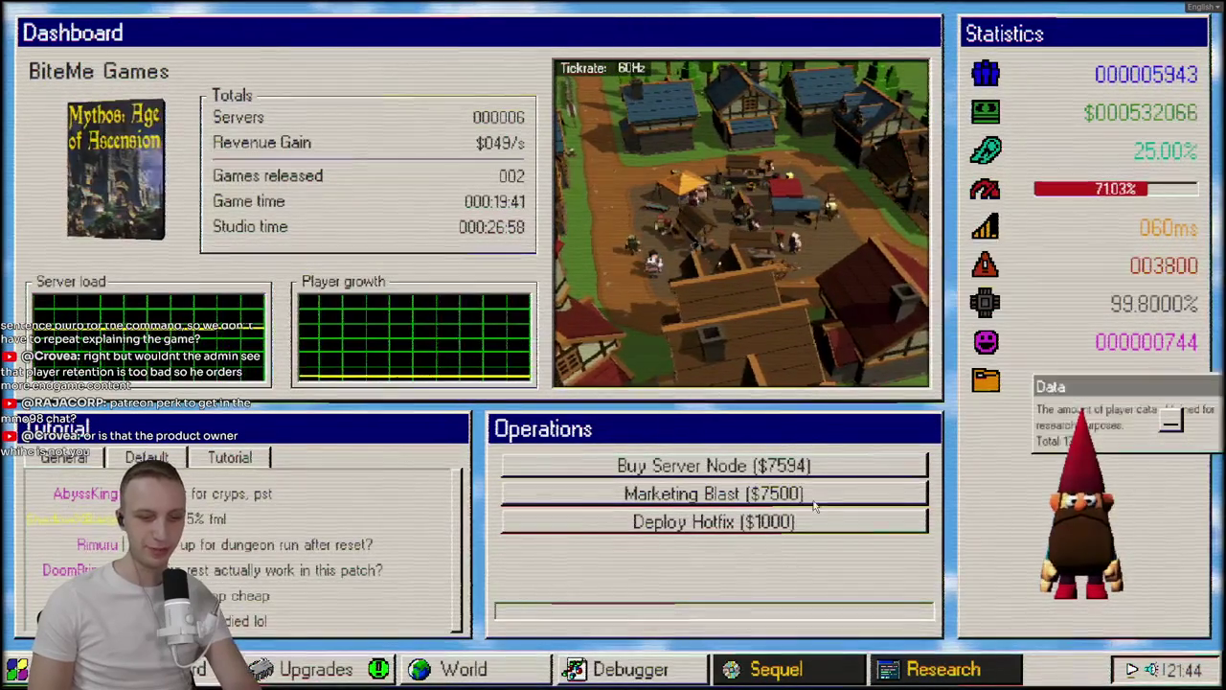
{"action": "left_click", "coordinate": [676, 521]}
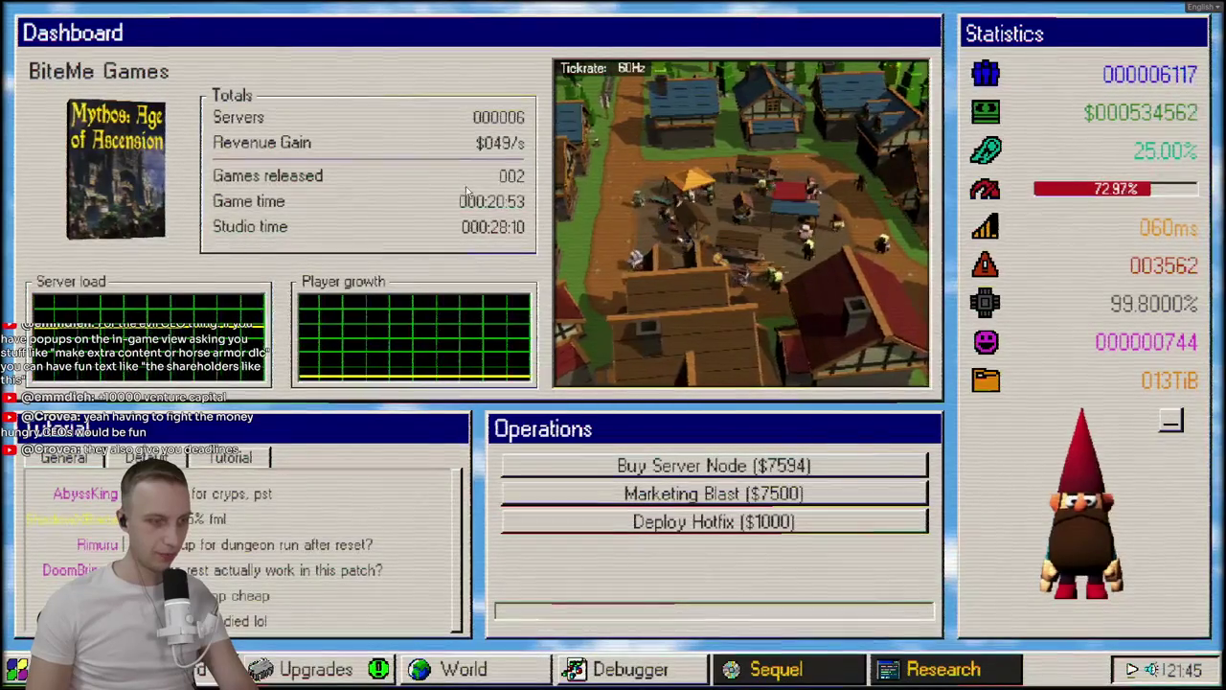
View the Tutorial then General chat, deploy another $1000 hotfix, and open the $112,500 Sequel window
{"action": "left_click", "coordinate": [213, 460]}
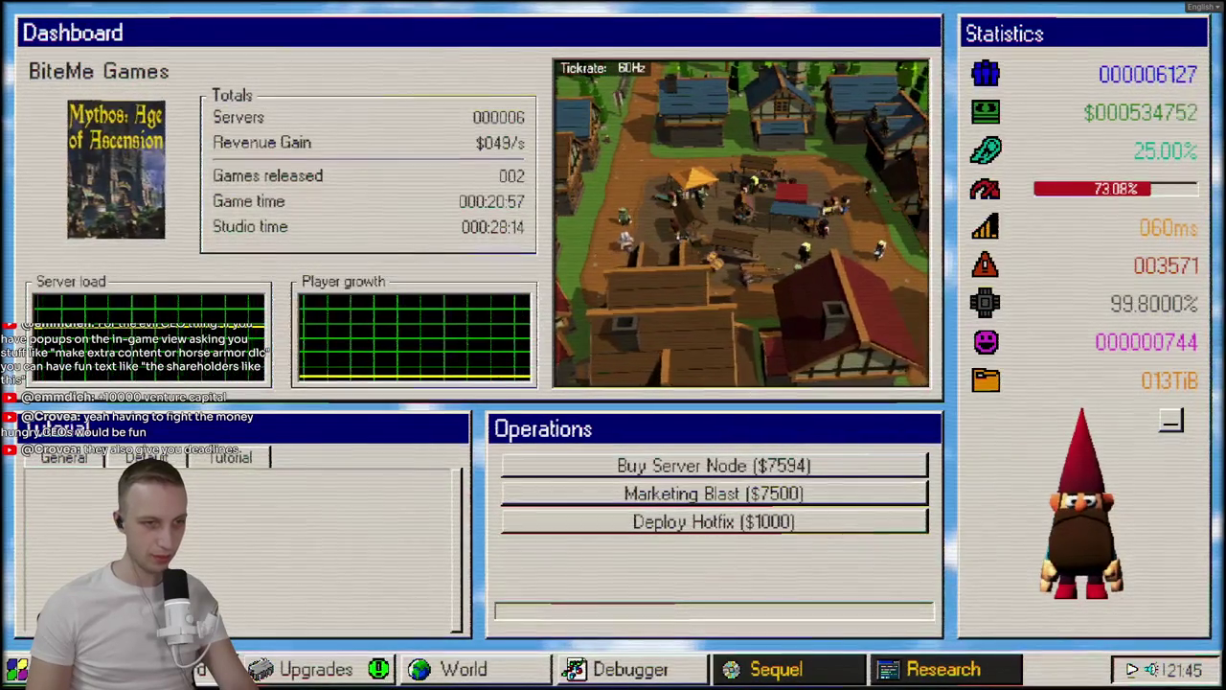
{"action": "left_click", "coordinate": [67, 458]}
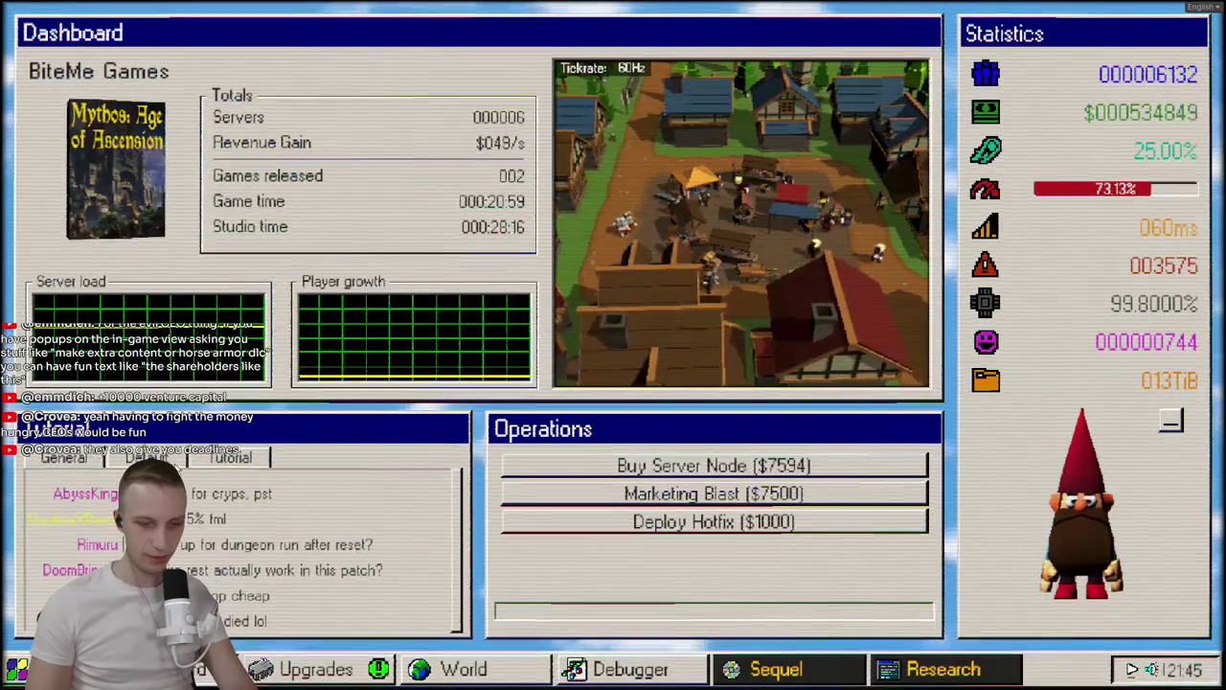
{"action": "left_click", "coordinate": [911, 523]}
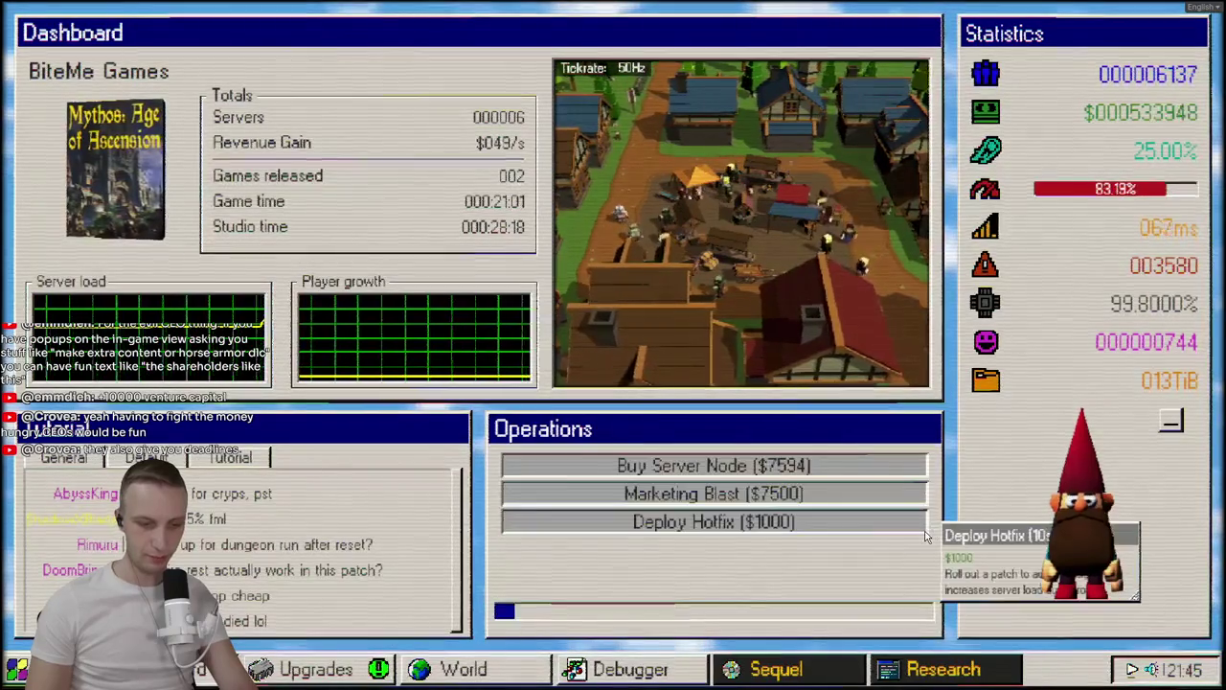
{"action": "mouse_move", "coordinate": [1182, 265]}
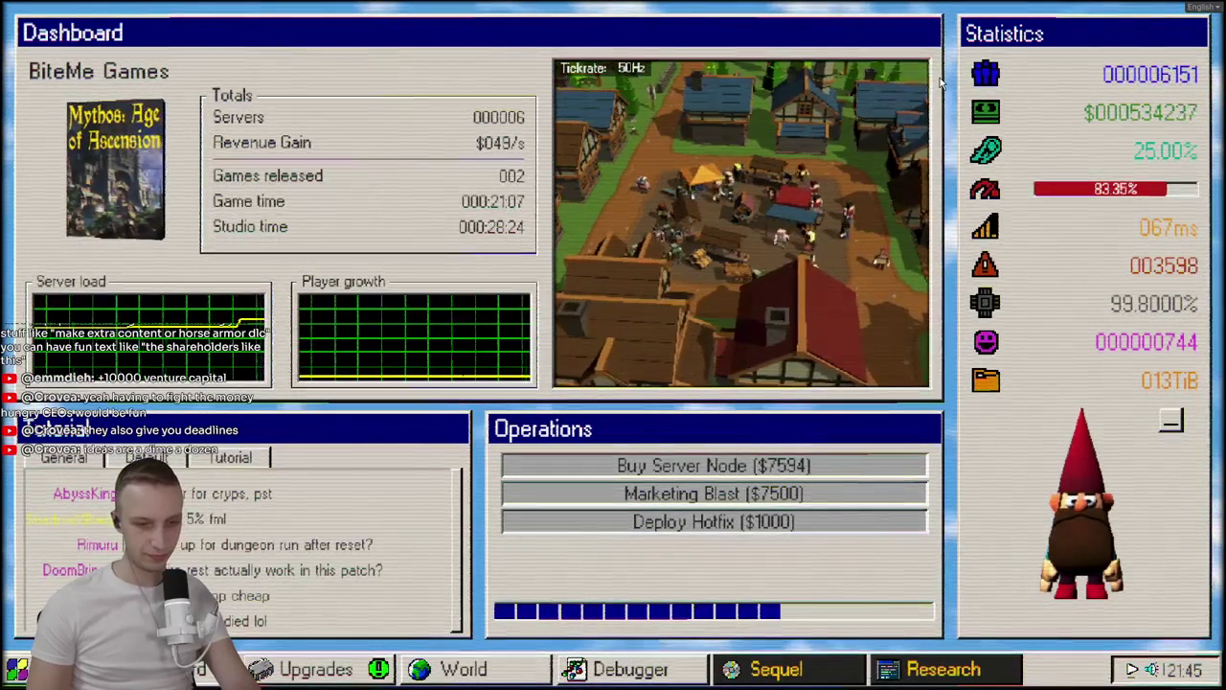
{"action": "left_click", "coordinate": [843, 661]}
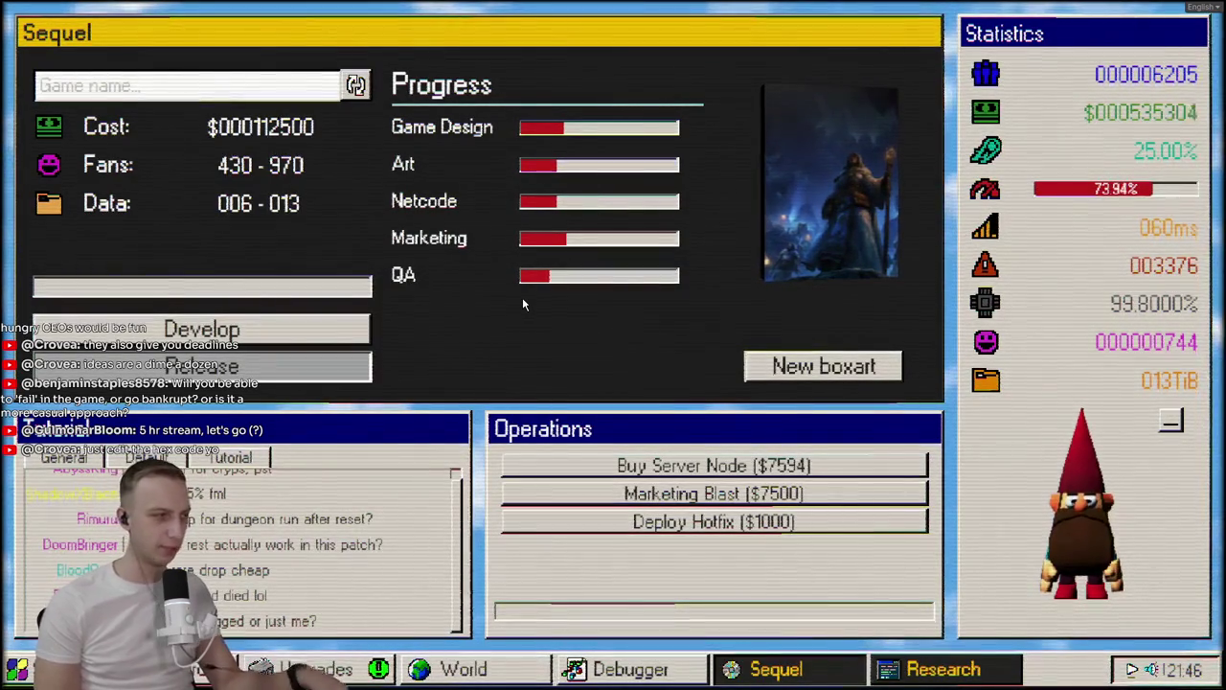
Go back to the Dashboard and Research, then reopen Sequel quoting $112,500 and 430–970 fans
{"action": "mouse_move", "coordinate": [194, 169]}
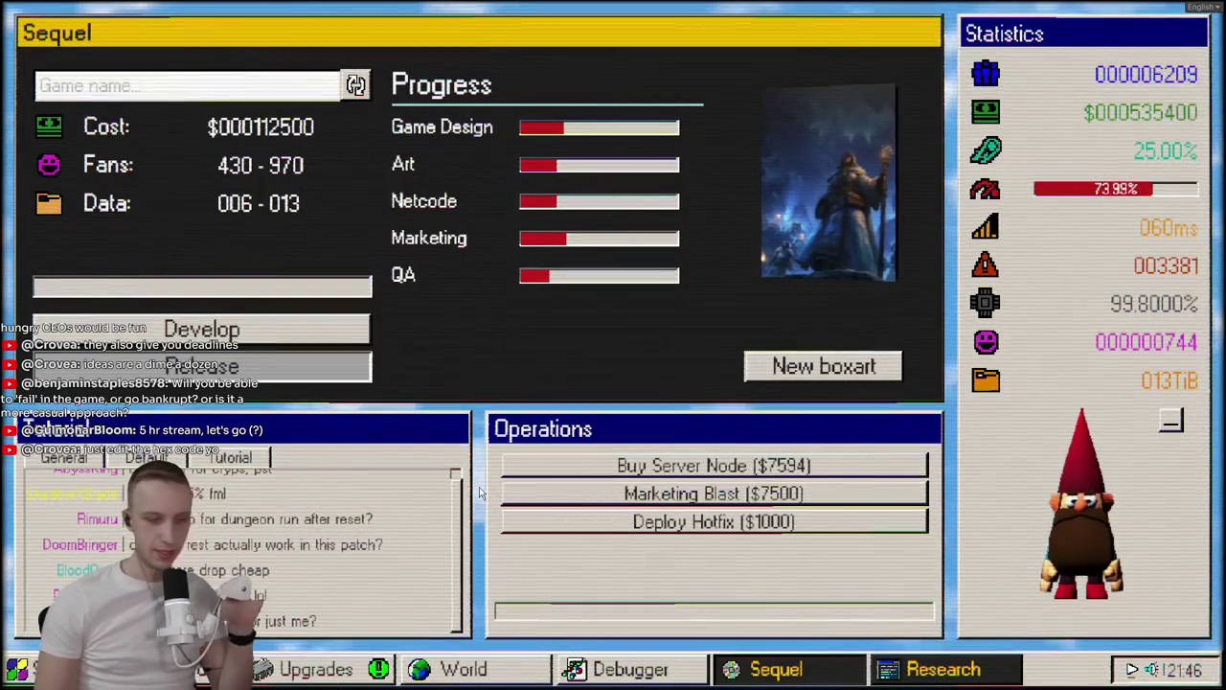
{"action": "key", "text": "Escape"}
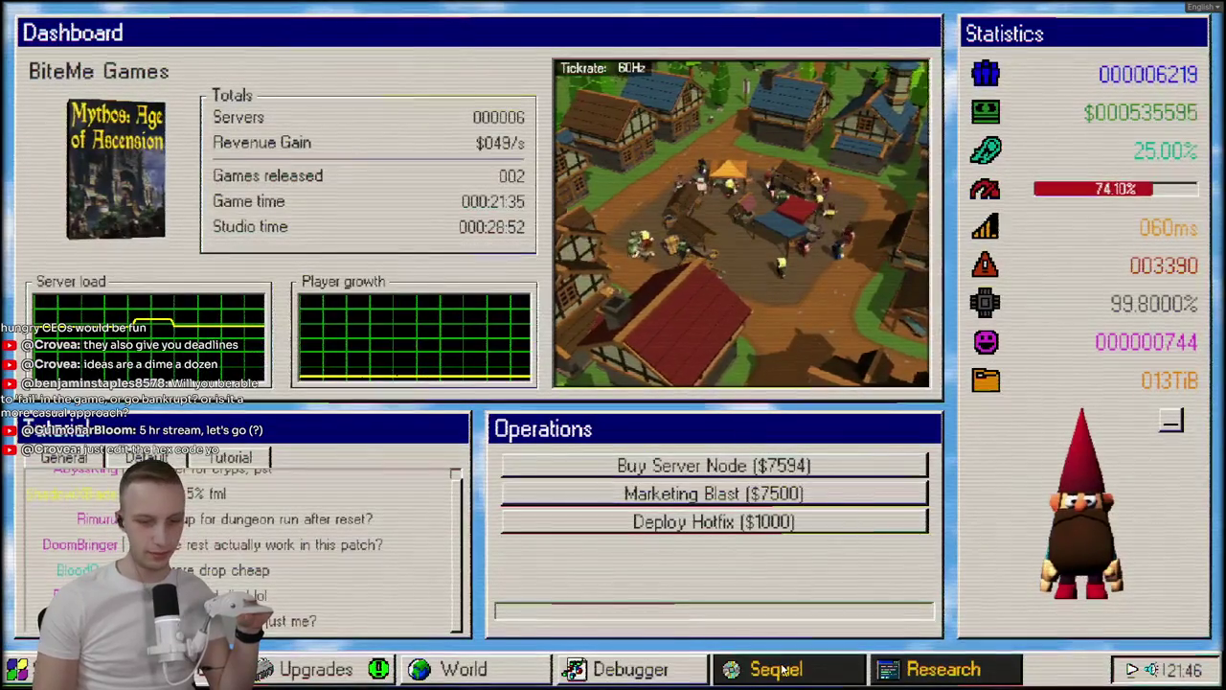
{"action": "left_click", "coordinate": [942, 669]}
{"action": "left_click", "coordinate": [776, 669]}
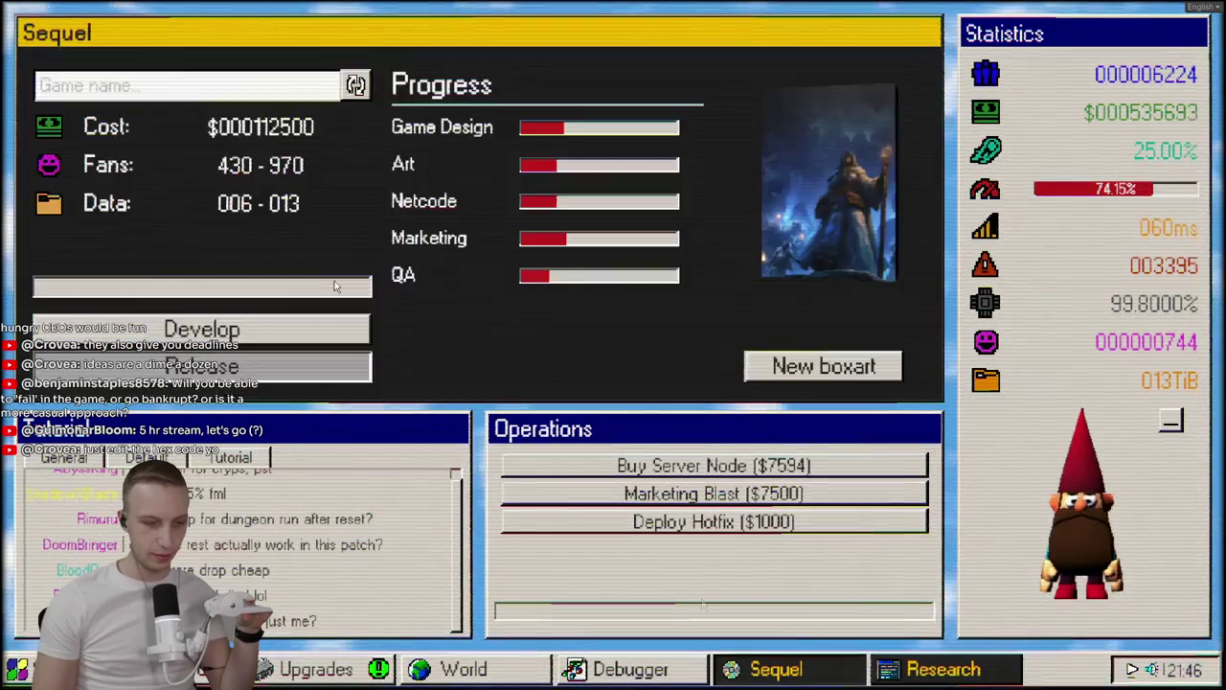